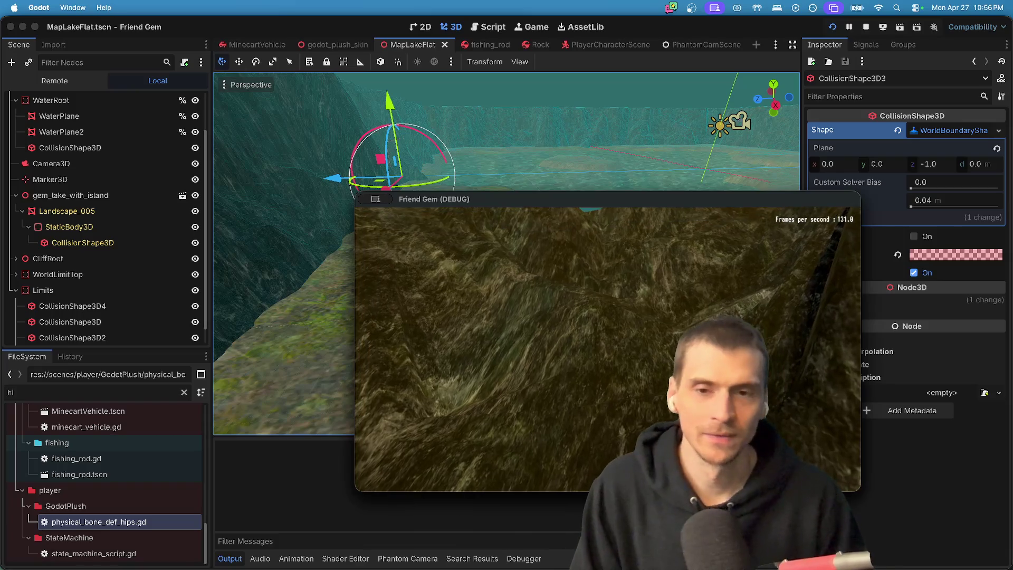
# Stop the running game, enable Visible Collision Shapes in the Debug menu, and frame the Limits node.
pyautogui.press('super+Tab')
pyautogui.click(866, 27)
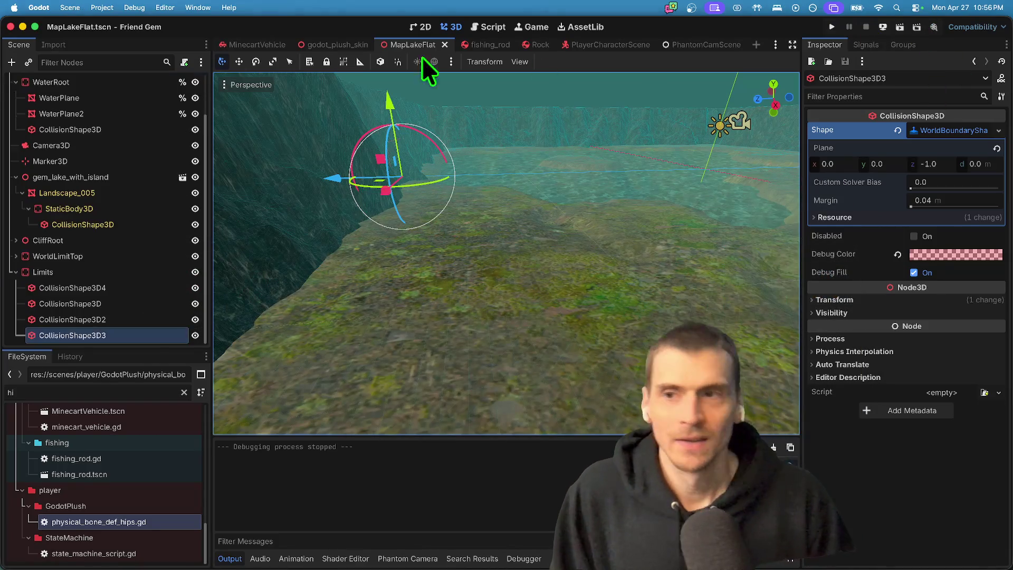
pyautogui.click(134, 8)
pyautogui.click(153, 54)
pyautogui.click(134, 7)
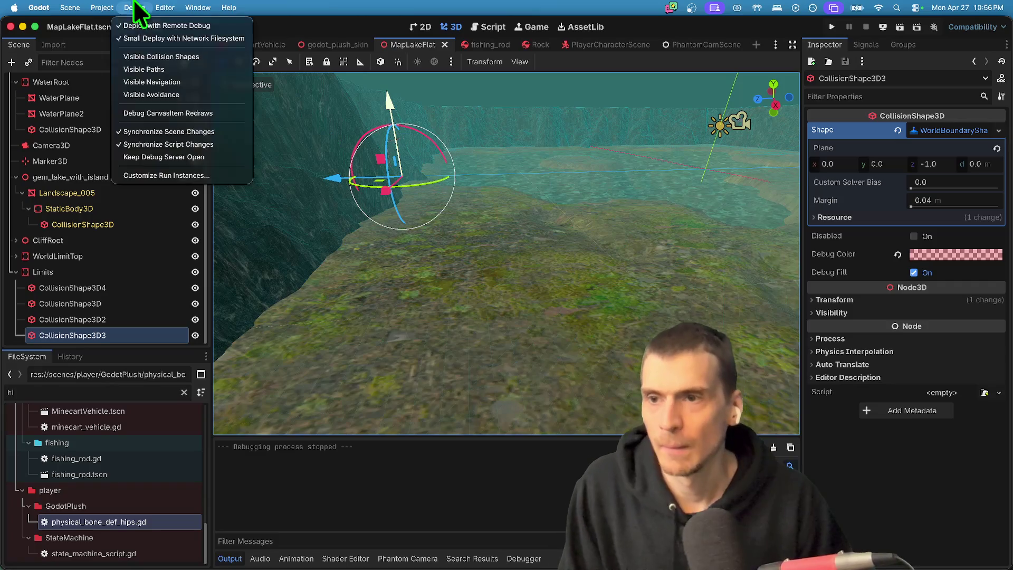
pyautogui.click(136, 7)
pyautogui.click(138, 7)
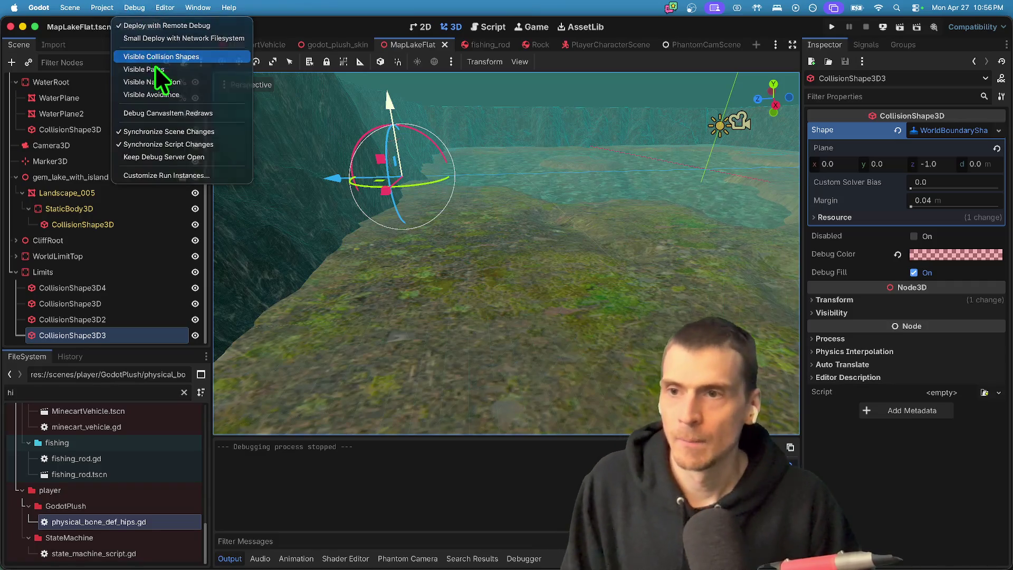
pyautogui.click(153, 58)
pyautogui.click(164, 273)
pyautogui.press('f')
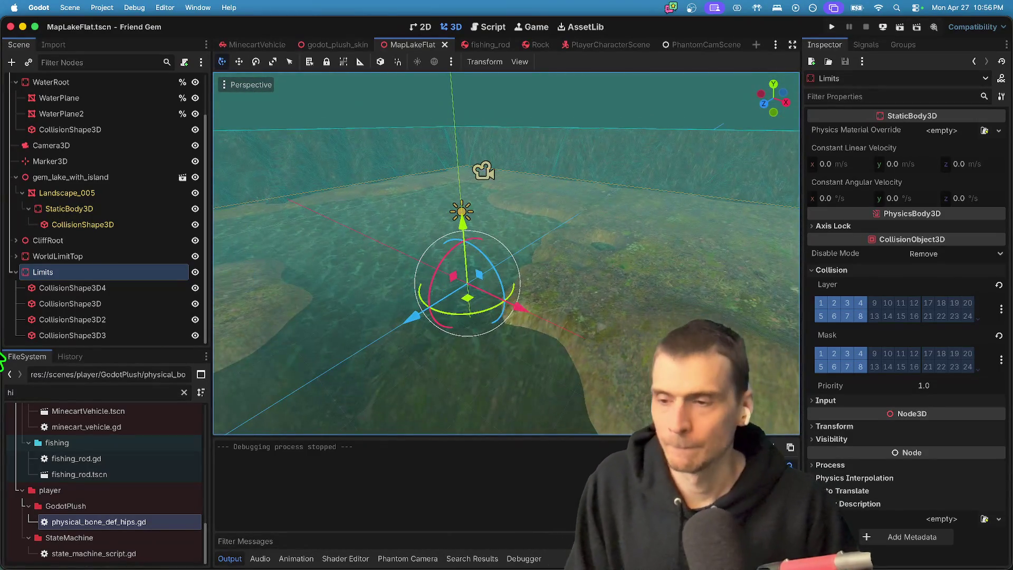
# Set CollisionShape3D4's boundary plane z to 1.0, then save the scene and run the project.
pyautogui.click(89, 288)
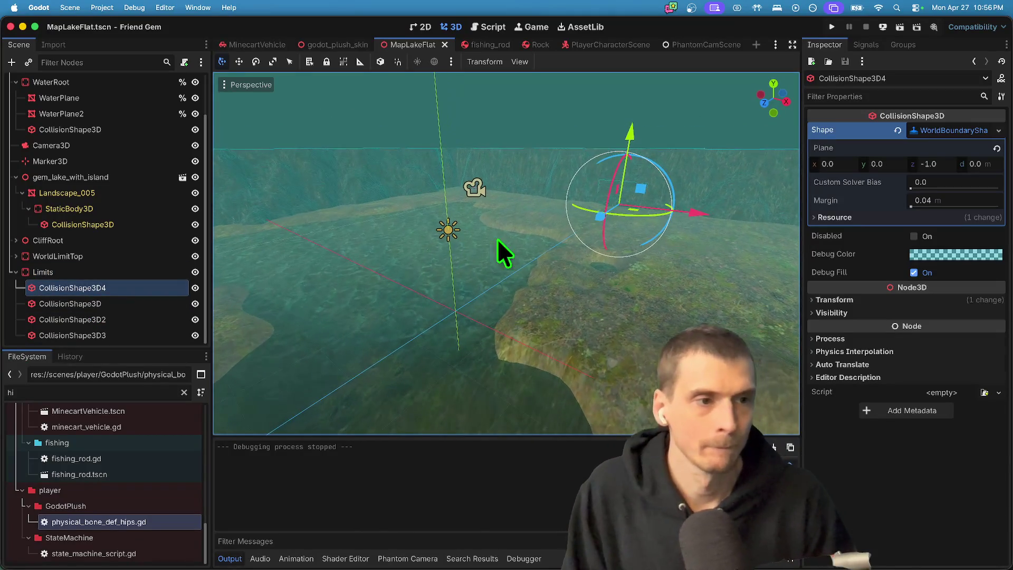
pyautogui.click(949, 163)
pyautogui.write('1')
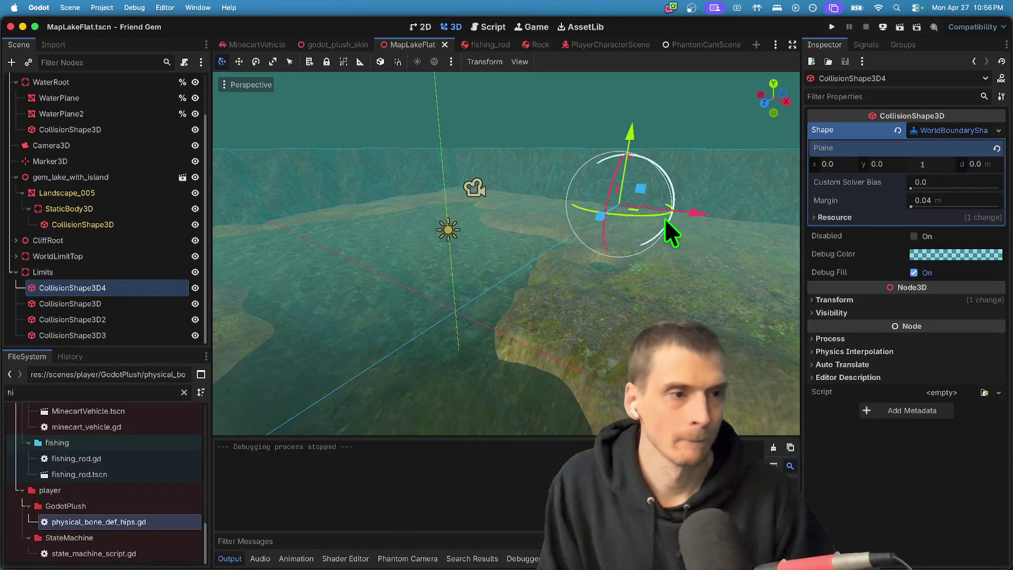
pyautogui.press('Return')
pyautogui.click(108, 300)
pyautogui.press('super+b')
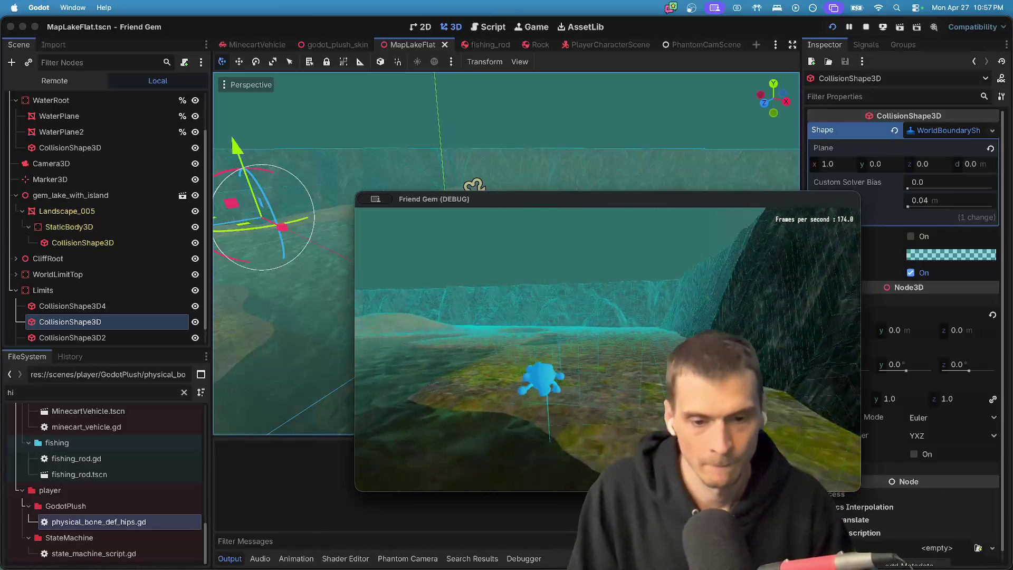
# Walk the character up the cliff and back down, reach the fishing rod, and open the pause menu.
pyautogui.press('w')
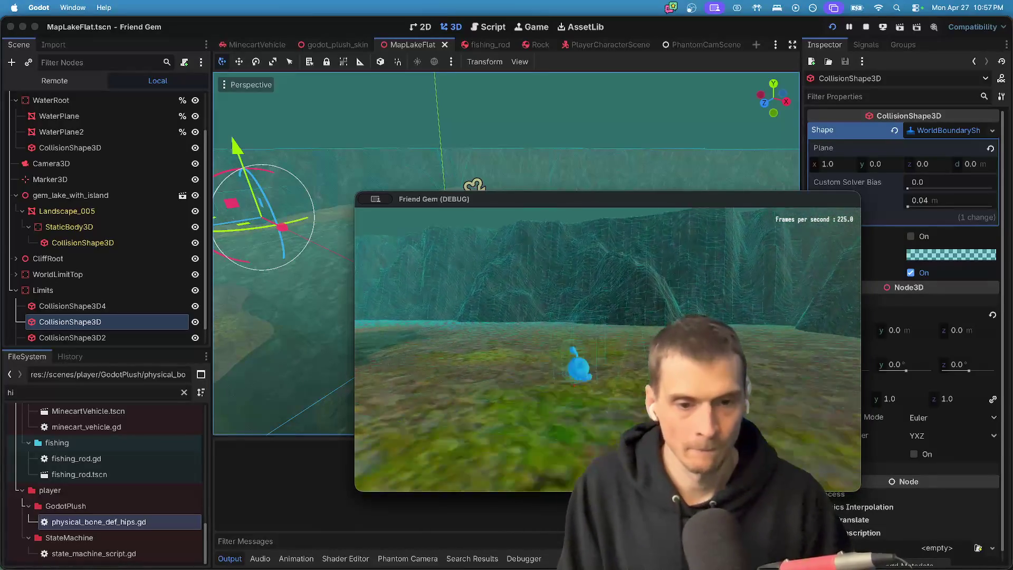
pyautogui.press('w')
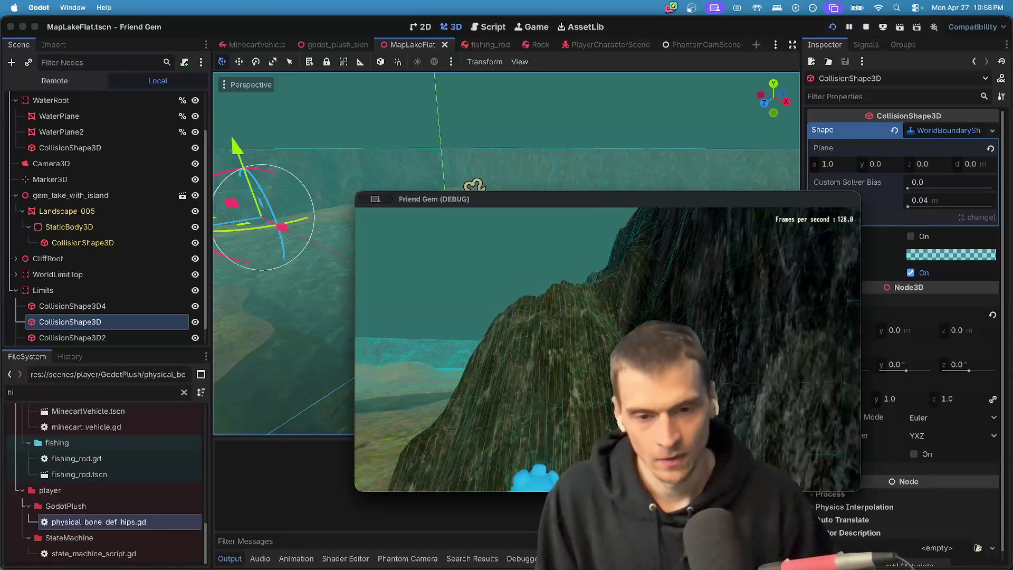
pyautogui.press('w')
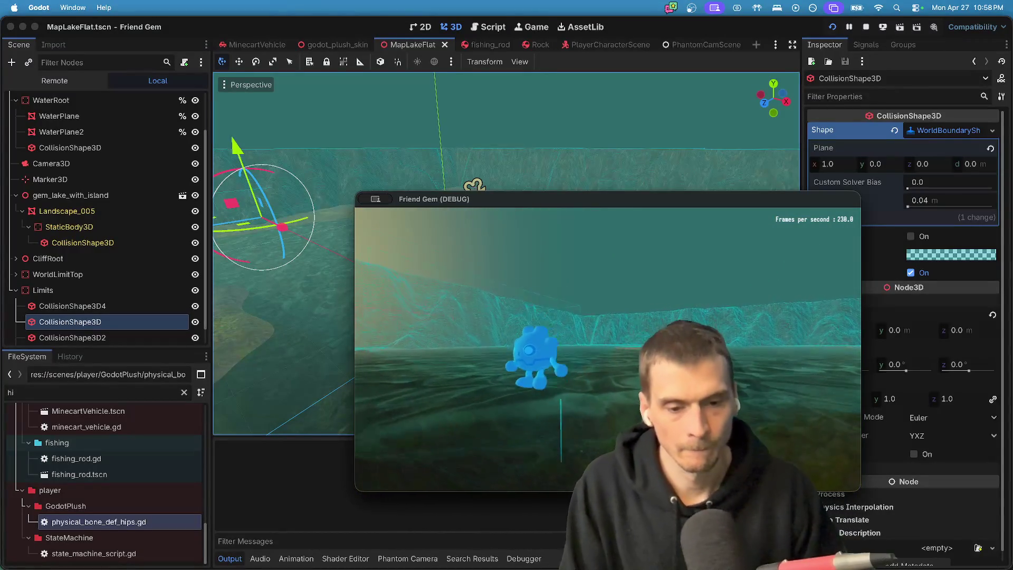
pyautogui.press('super+period')
pyautogui.press('super+Tab')
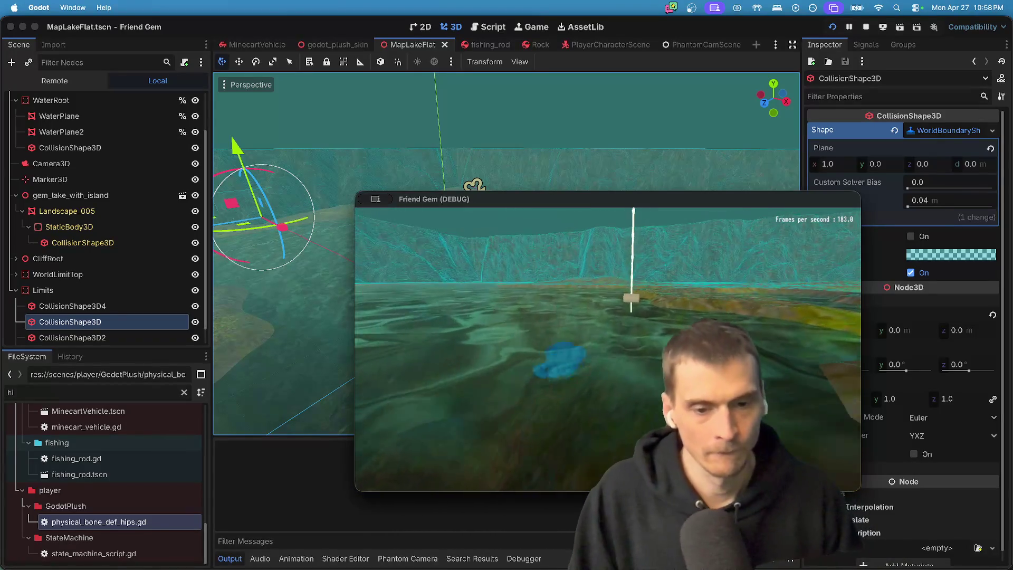
pyautogui.press('e')
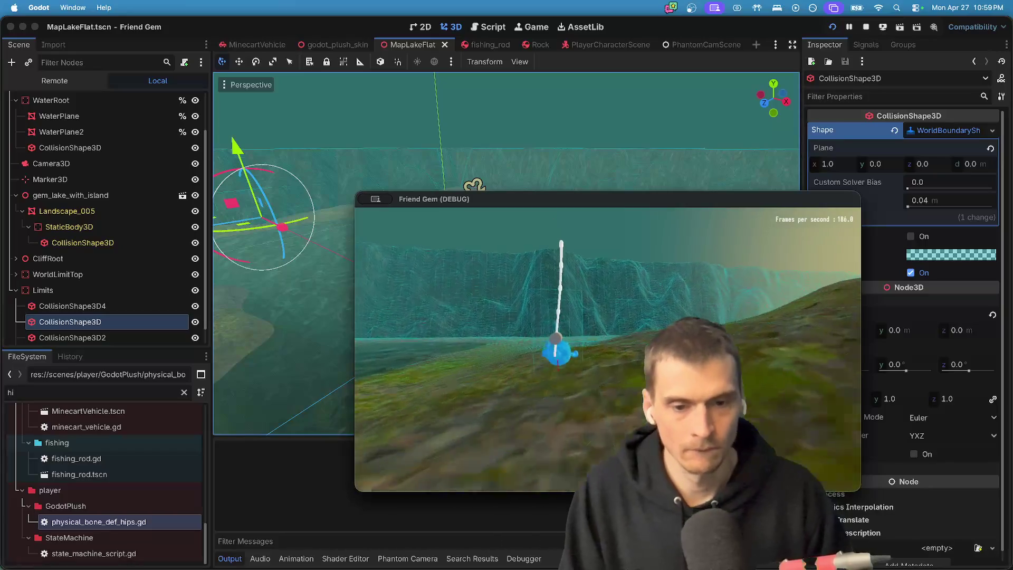
pyautogui.press('Escape')
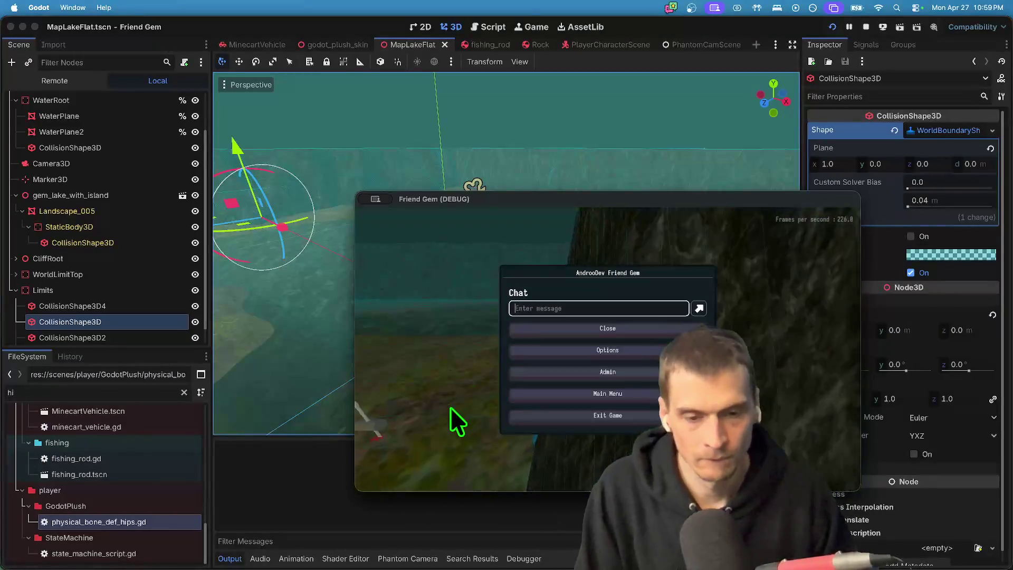
# Choose MapLakeSmall from the game's level dropdown, load it, and switch back to the editor.
pyautogui.click(813, 217)
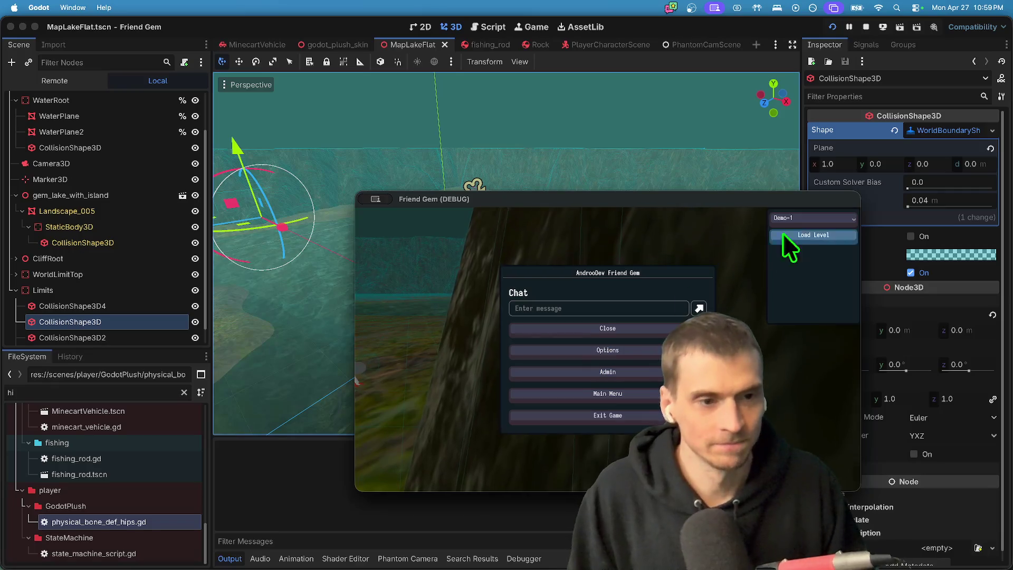
pyautogui.click(819, 243)
pyautogui.click(819, 238)
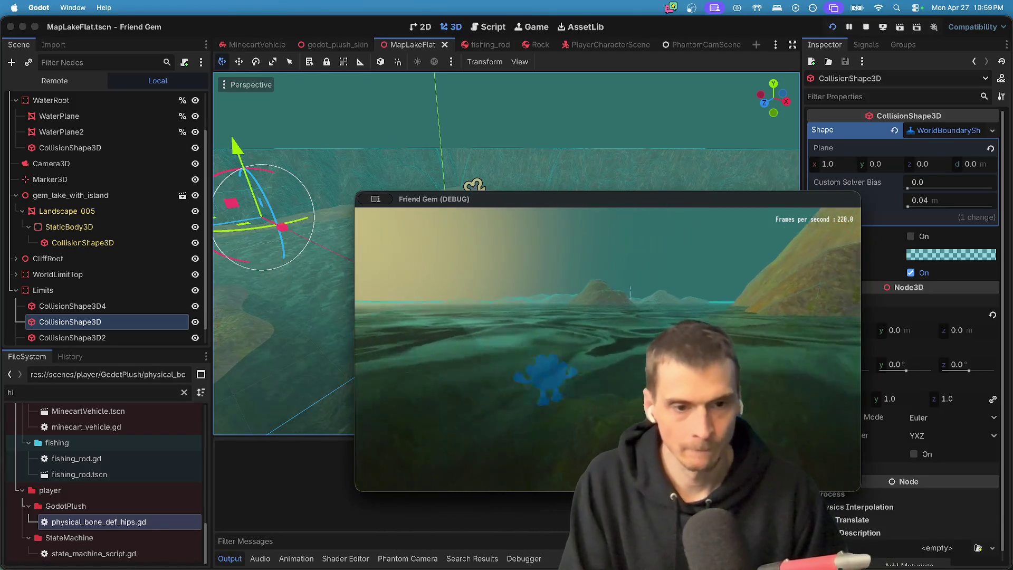
pyautogui.press('super+Tab')
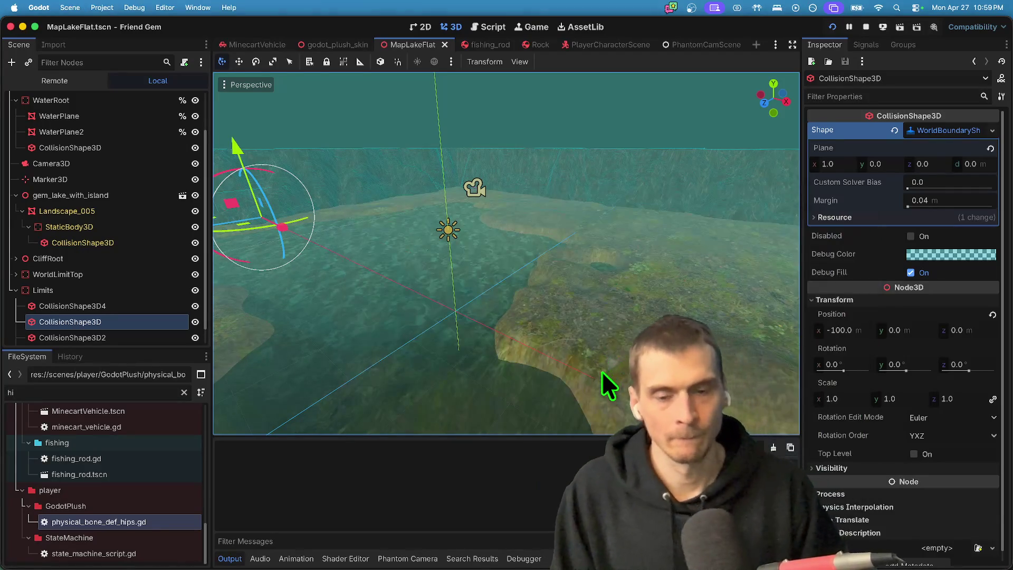
# Quit the game, close the components and friend-gem Finder windows, and switch to the terminal.
pyautogui.press('super+Tab')
pyautogui.press('super+Tab')
pyautogui.press('super+q')
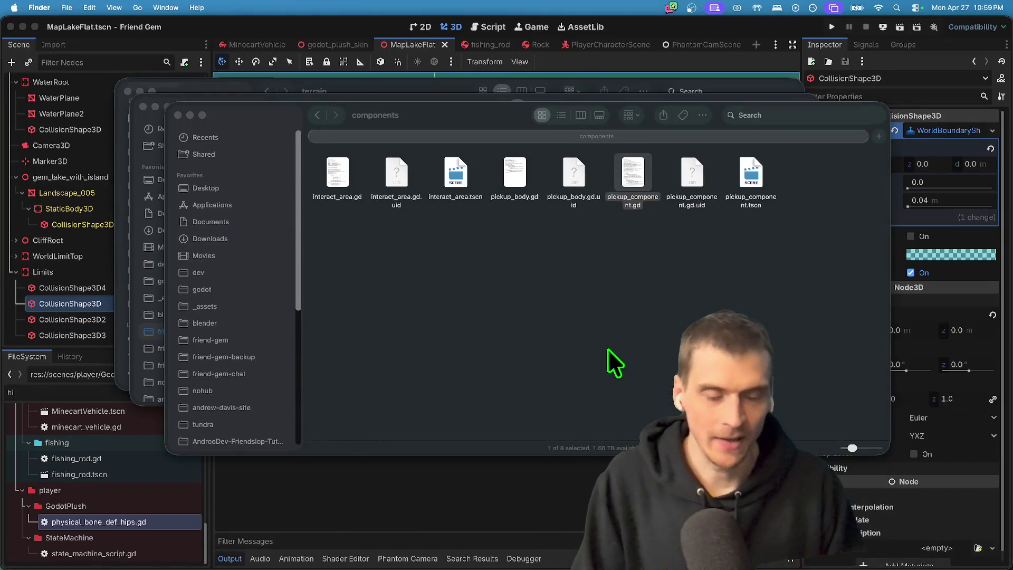
pyautogui.press('super+w')
pyautogui.press('super+w')
pyautogui.press('super+w')
pyautogui.press('super+1')
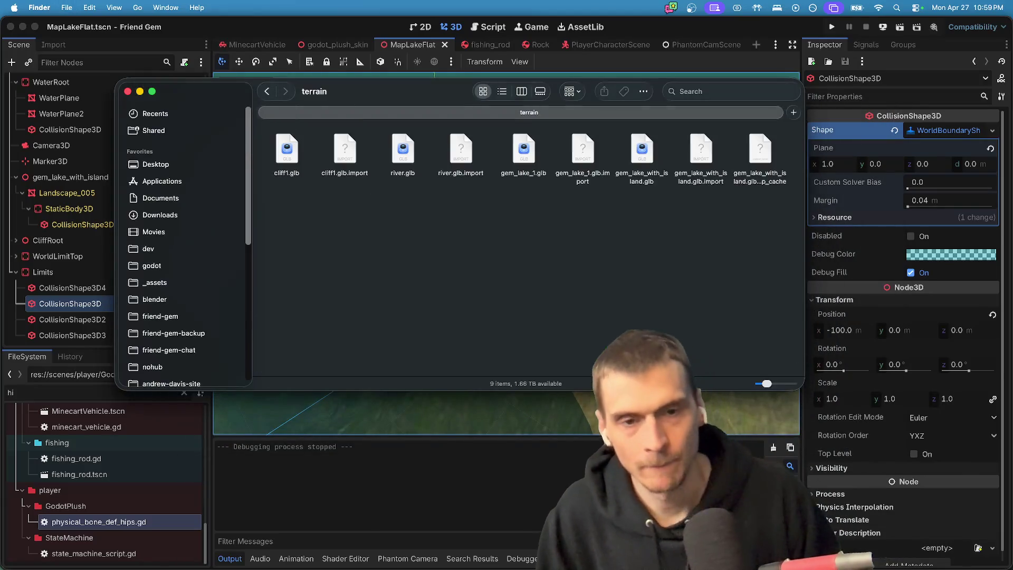
pyautogui.press('super+Tab')
pyautogui.press('super+Tab')
pyautogui.press('super+Tab')
pyautogui.press('super+Tab')
pyautogui.press('super+Tab')
pyautogui.press('super+Tab')
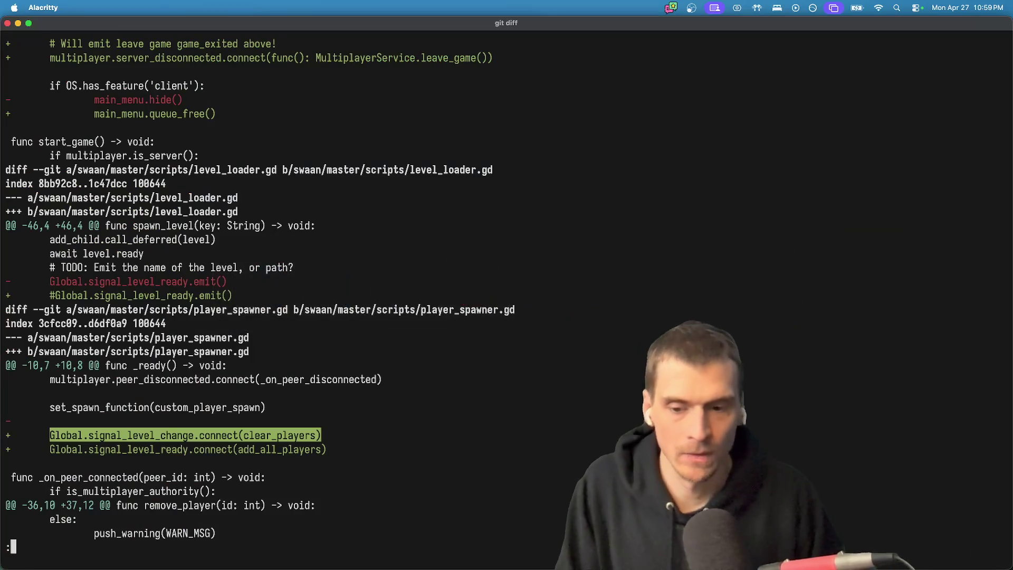
# Check the git status and stage all changes with git add.
pyautogui.write('qgst')
pyautogui.press('Return')
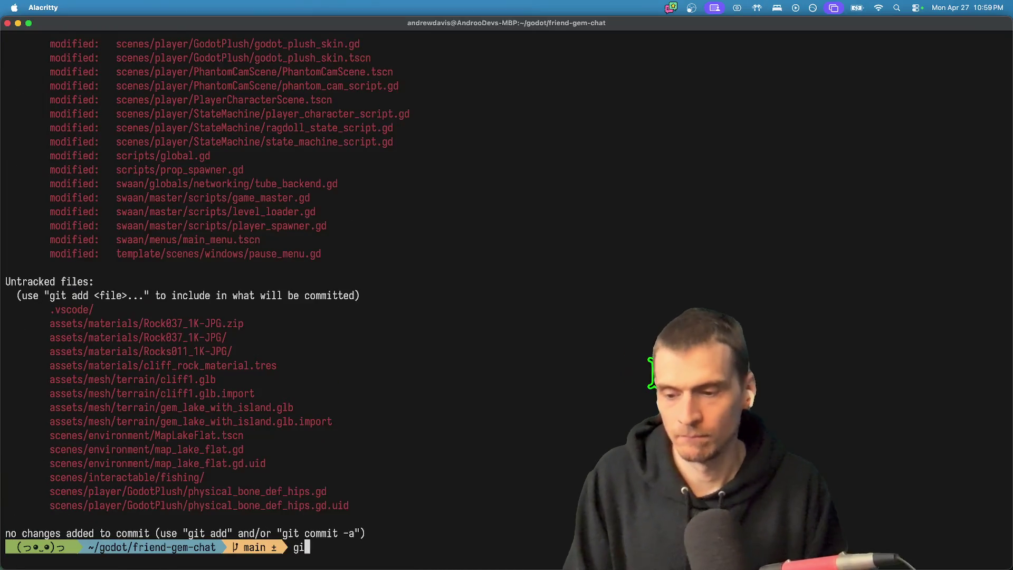
pyautogui.write('git add .')
pyautogui.press('Return')
# Draft a commit message while reviewing the changed files such as level_loader.gd and main_menu.tscn.
pyautogui.write("gcam 'feat: boyancy fix'")
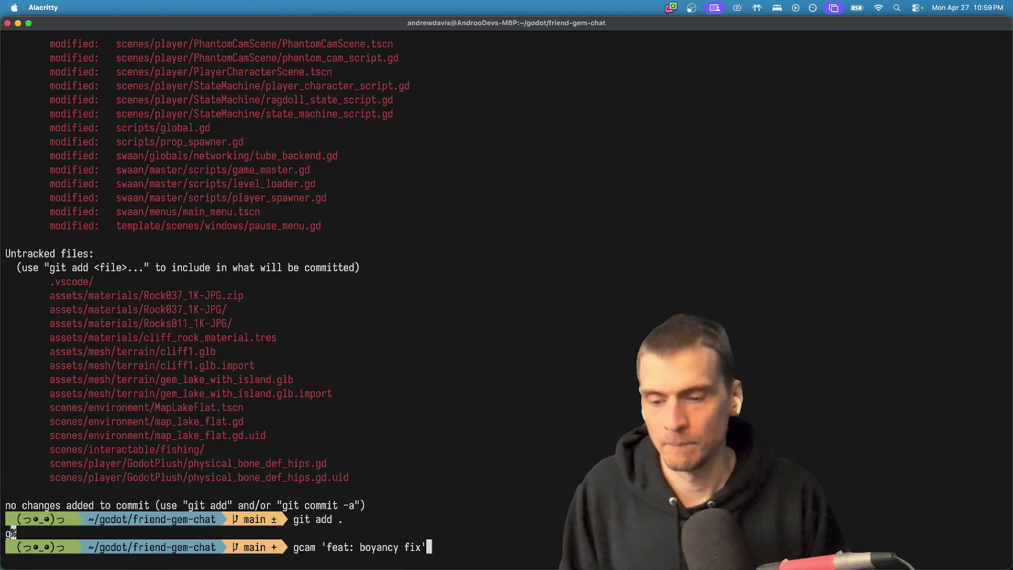
pyautogui.press('Left')
pyautogui.press('BackSpace')
pyautogui.press('BackSpace')
pyautogui.press('BackSpace')
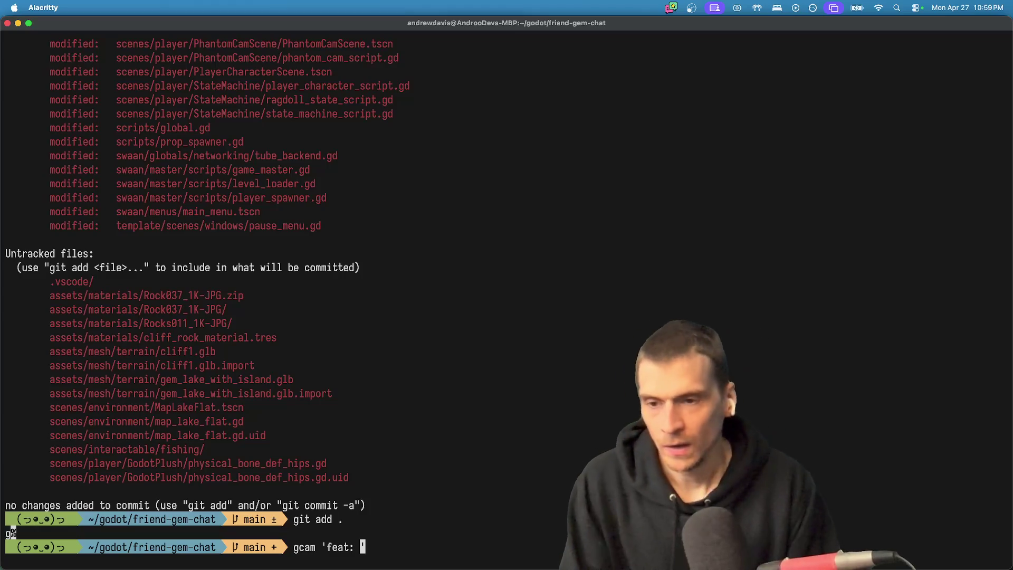
pyautogui.write('ragdoll fixes, b')
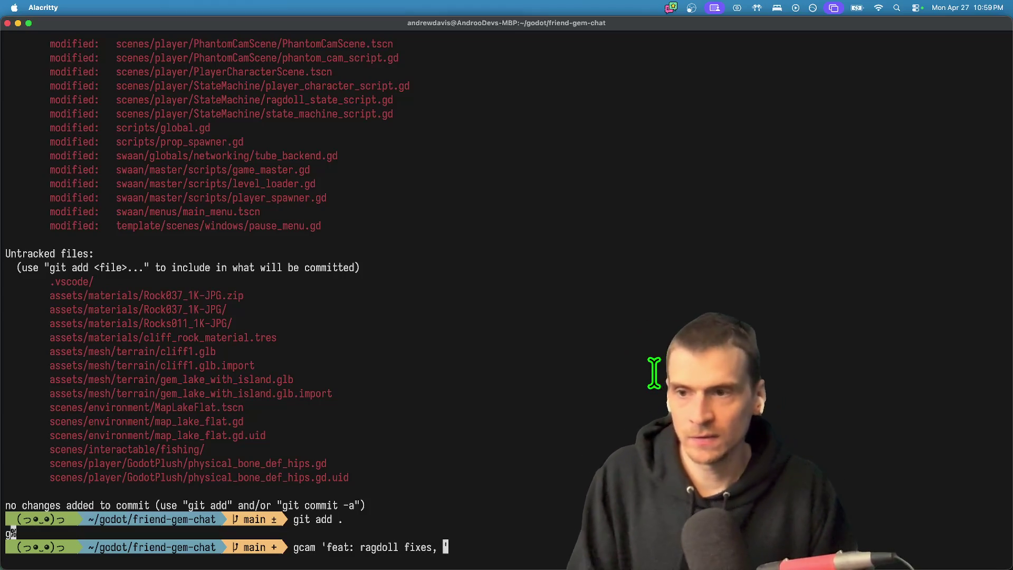
pyautogui.write('etter')
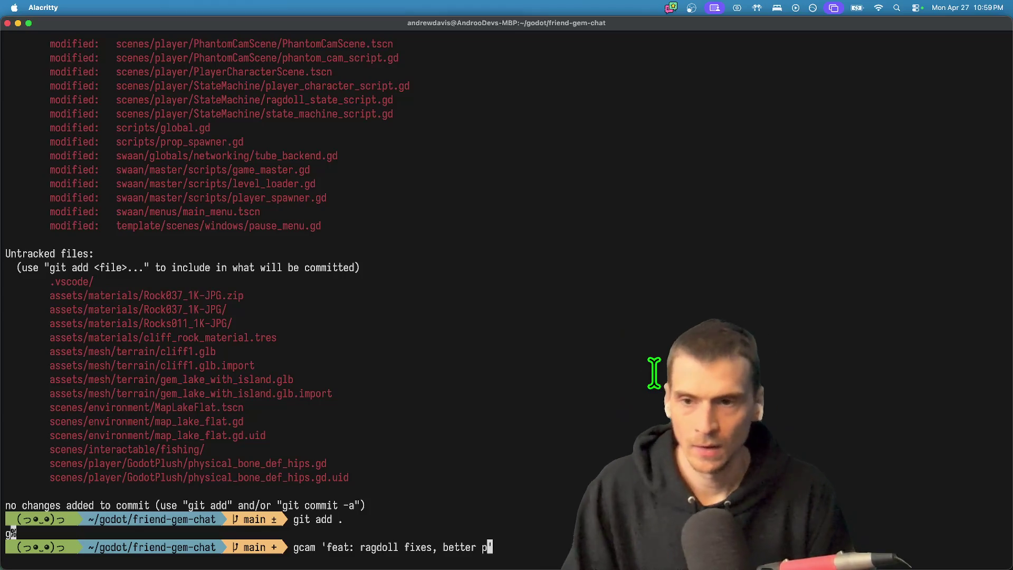
pyautogui.scroll(10, 544, 264)
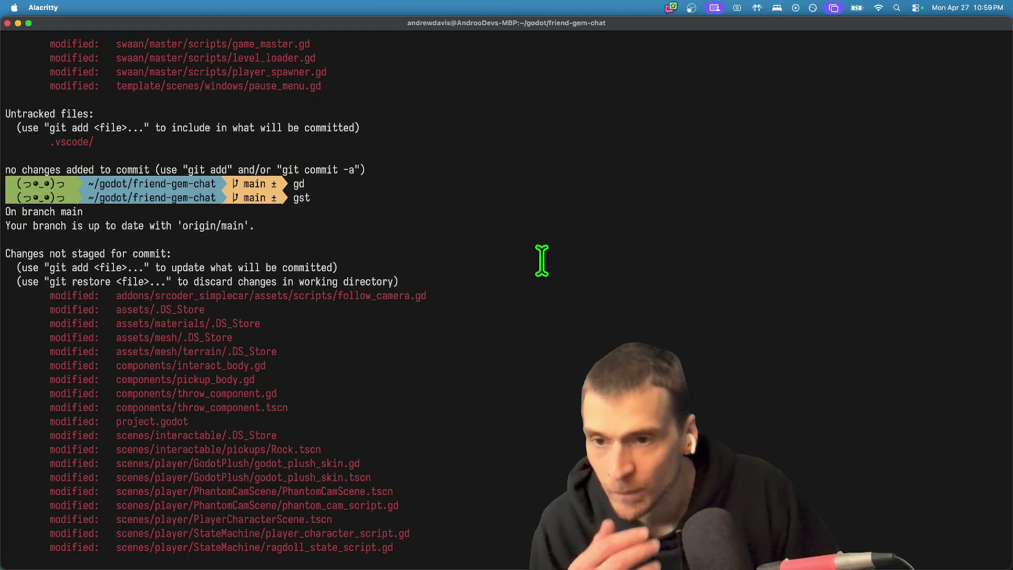
pyautogui.scroll(-1, 542, 262)
pyautogui.scroll(-10, 300, 454)
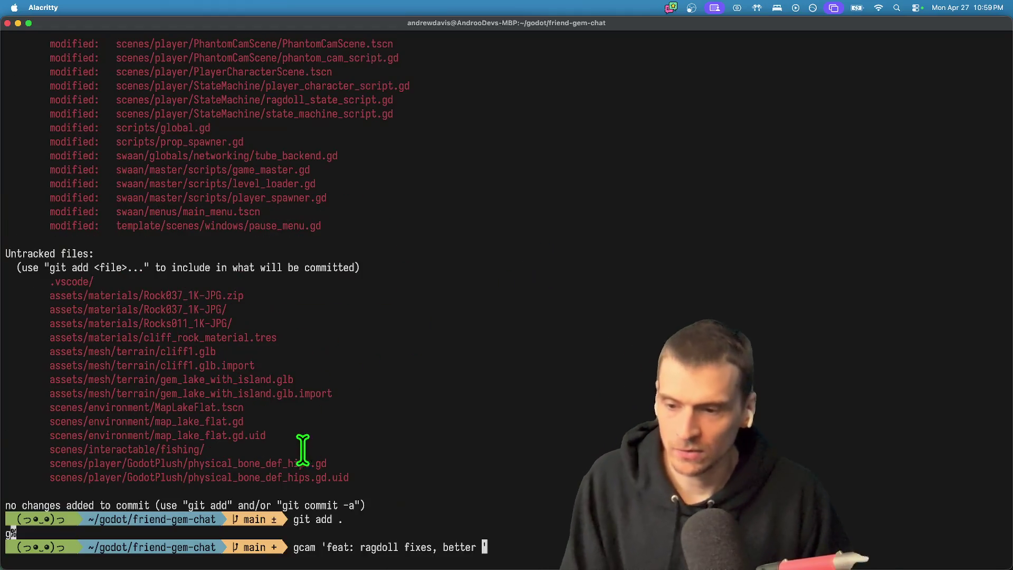
pyautogui.scroll(15, 324, 412)
pyautogui.scroll(-10, 327, 412)
pyautogui.scroll(1, 332, 378)
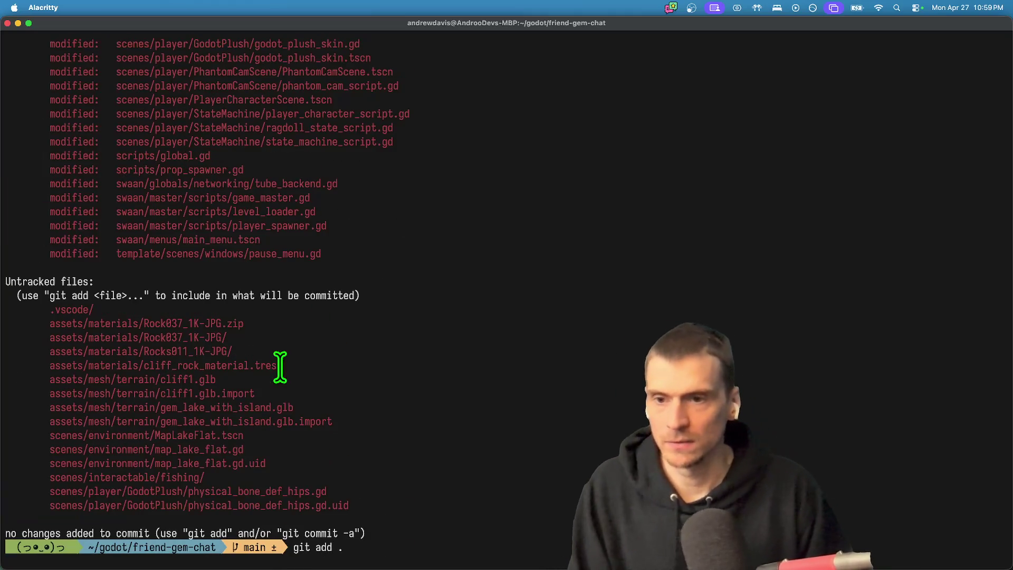
pyautogui.doubleClick(285, 197)
pyautogui.click(288, 211)
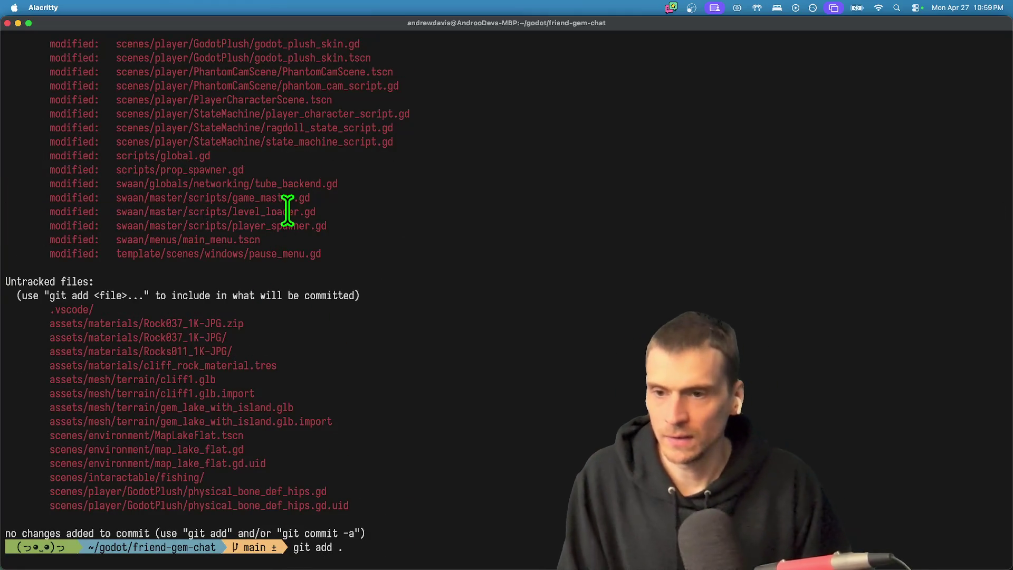
pyautogui.doubleClick(287, 211)
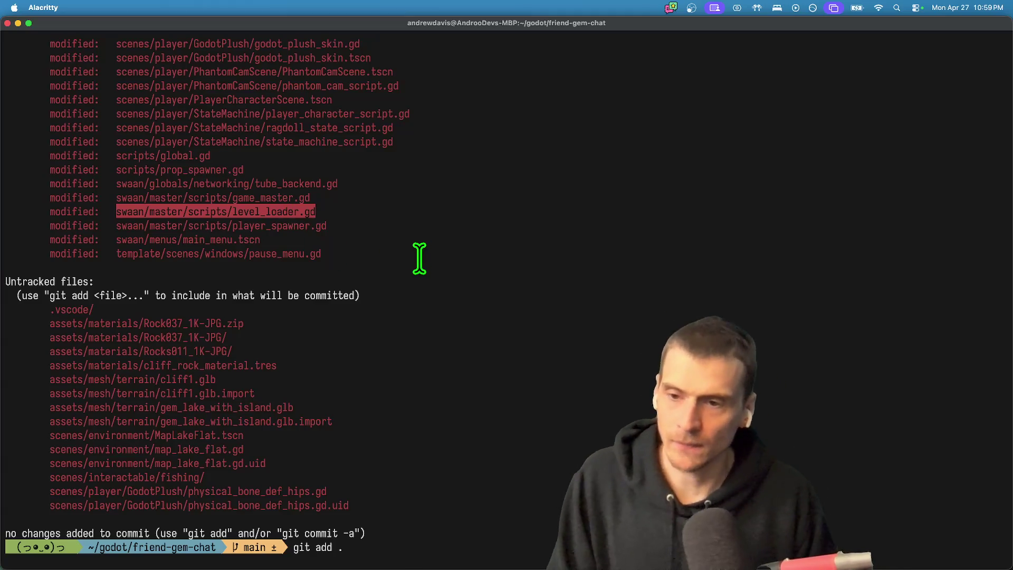
pyautogui.doubleClick(255, 240)
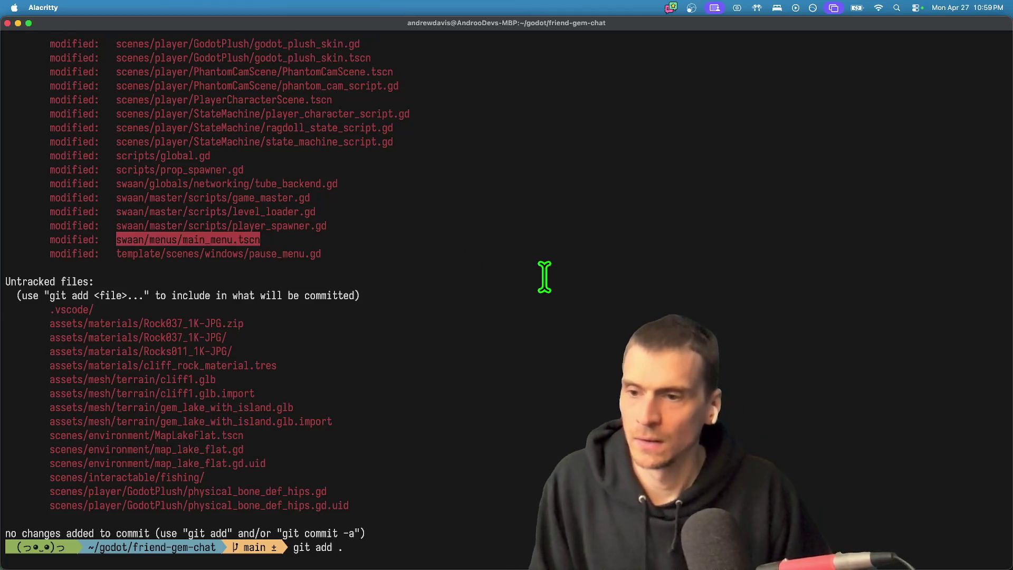
# Commit the staged project changes with a 'feat:' message via gcam.
pyautogui.press('Return')
pyautogui.write("gcam 'feat: ragdoll fixes, better '")
pyautogui.press('Return')
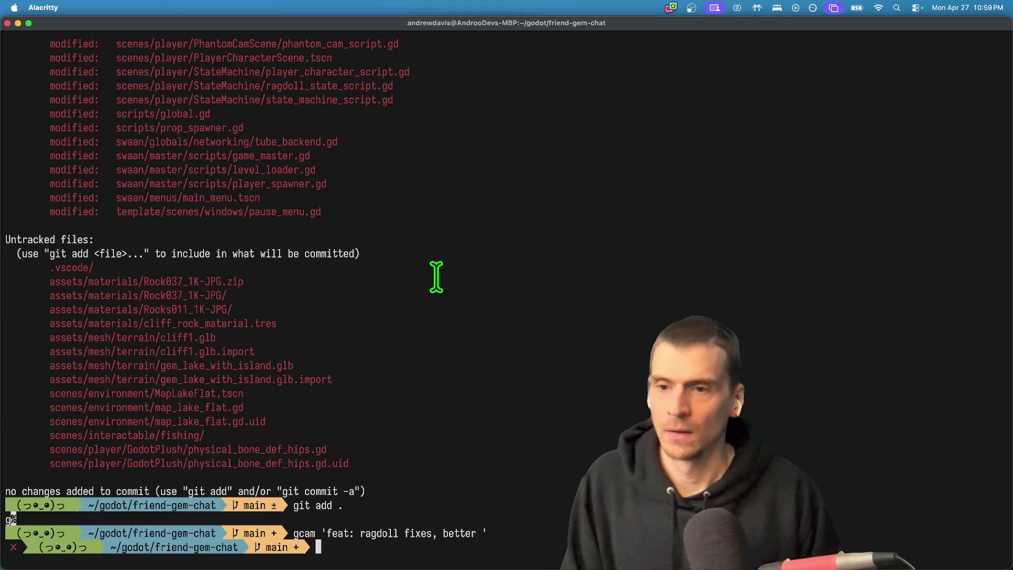
pyautogui.write('git add .')
pyautogui.press('Return')
pyautogui.write("gcam 'feat: boyancy fix'")
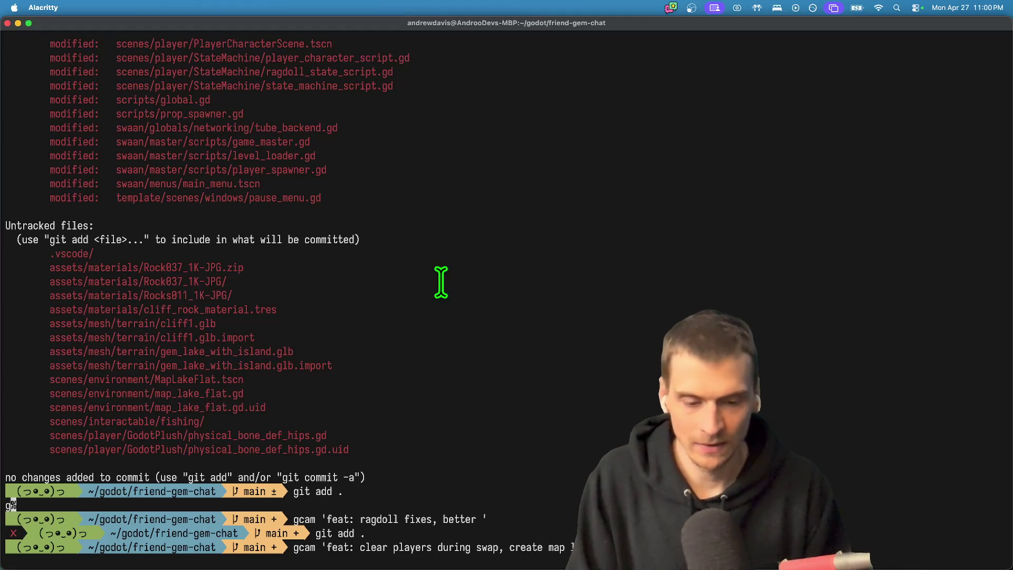
pyautogui.press('Return')
# Push the new commit to the remote repository.
pyautogui.write('git push')
pyautogui.press('Return')
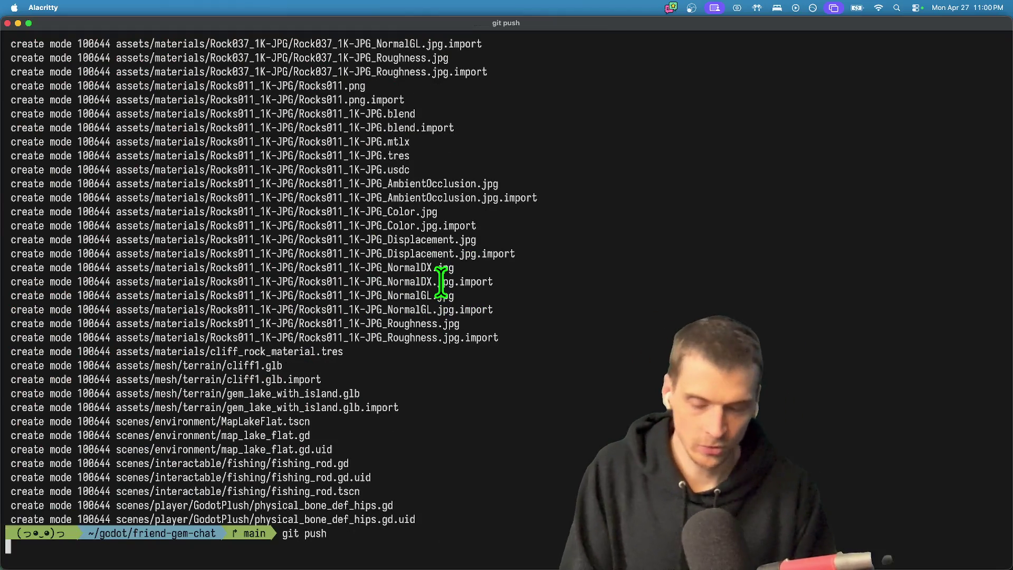
pyautogui.press('super+Tab')
pyautogui.press('super+Tab')
pyautogui.press('super+Tab')
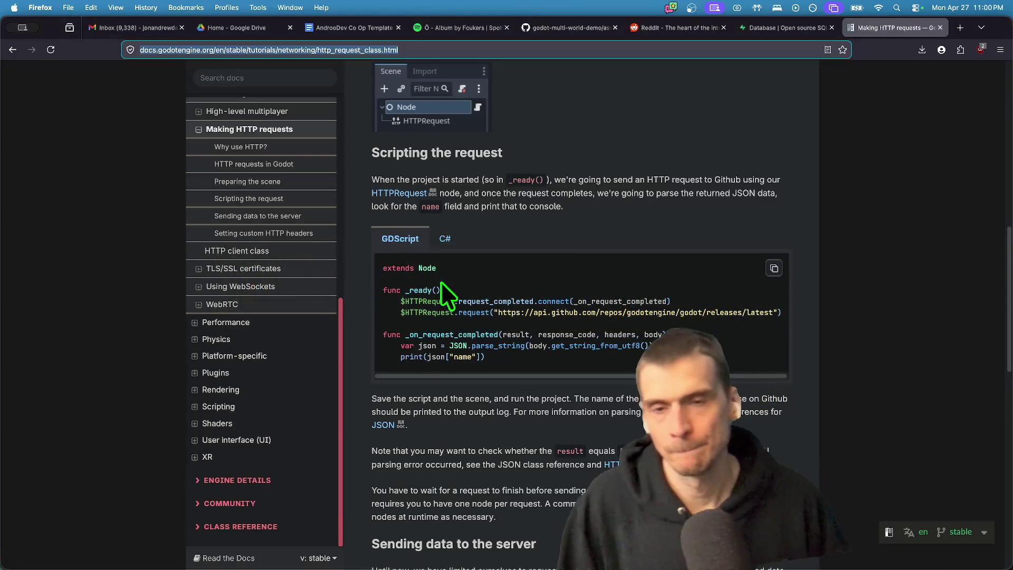
# Search Google for 'psx trees' in a new tab.
pyautogui.press('super+t')
pyautogui.write('tre')
pyautogui.press('BackSpace')
pyautogui.press('BackSpace')
pyautogui.press('BackSpace')
pyautogui.write('psx trees')
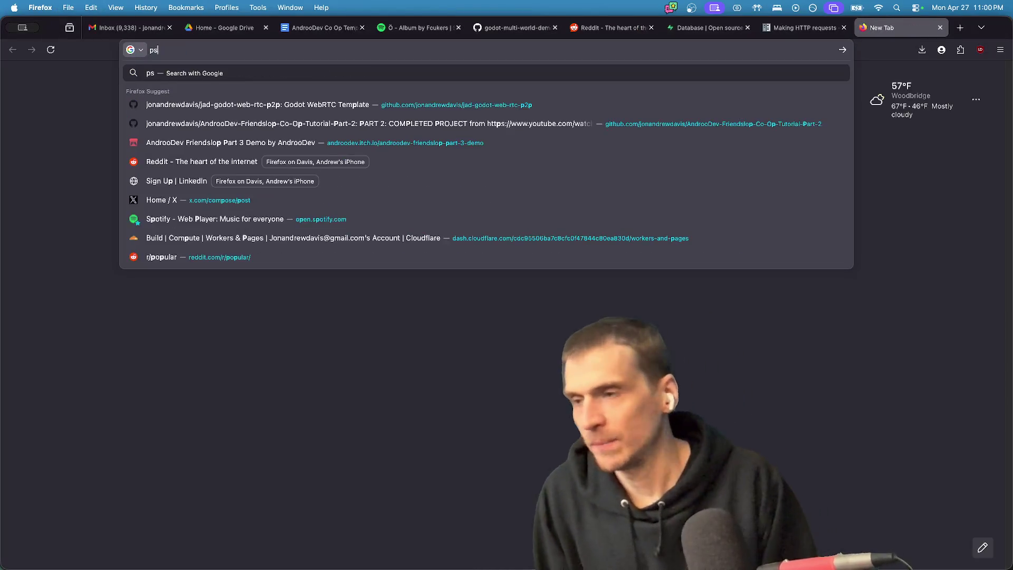
pyautogui.press('Return')
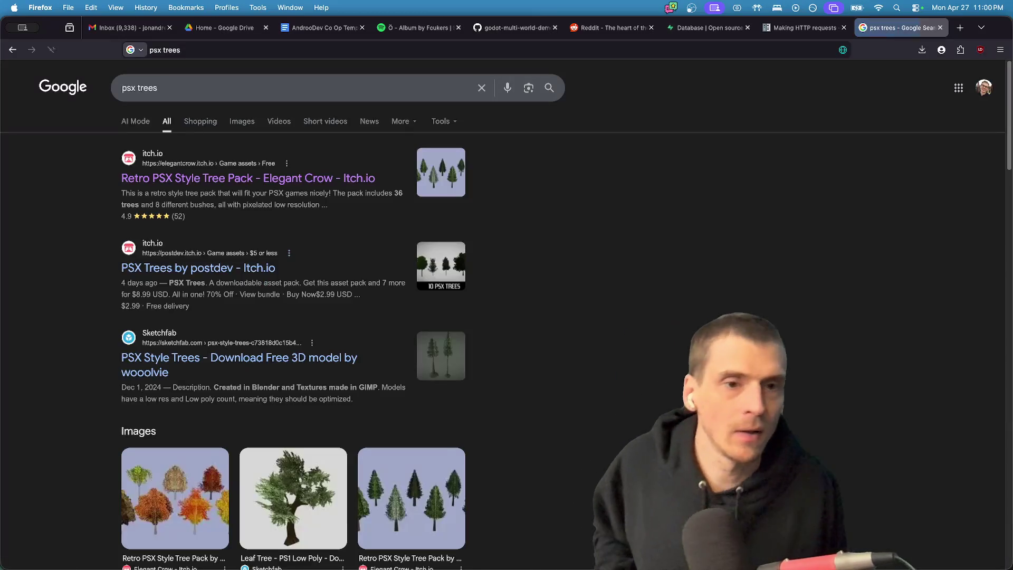
# Open the PSX Trees by postdev result in a background tab and browse the remaining results.
pyautogui.keyDown('super'); pyautogui.click(261, 268); pyautogui.keyUp('super')
pyautogui.scroll(-1, 308, 354)
pyautogui.scroll(-5, 324, 350)
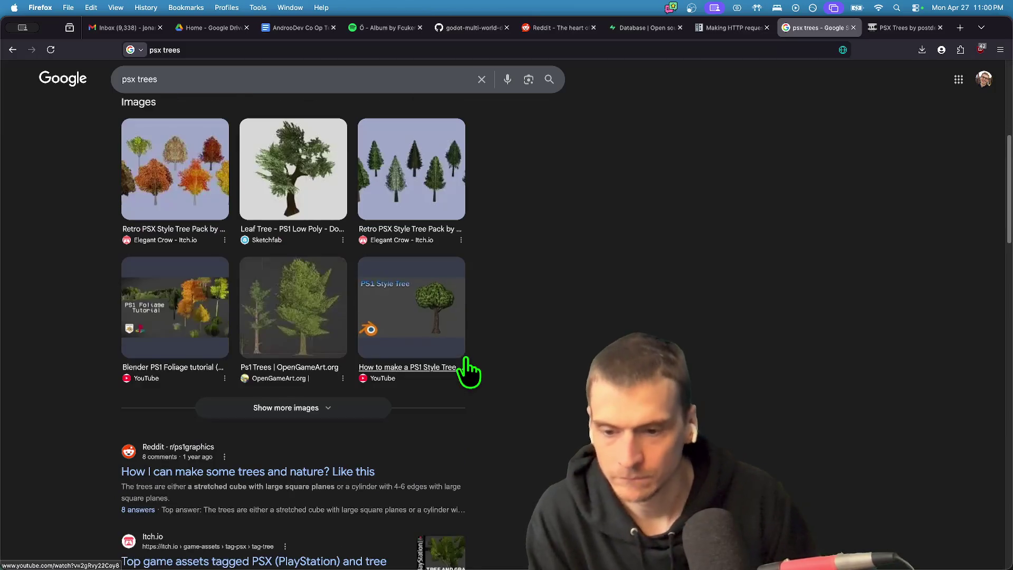
pyautogui.scroll(-2, 775, 440)
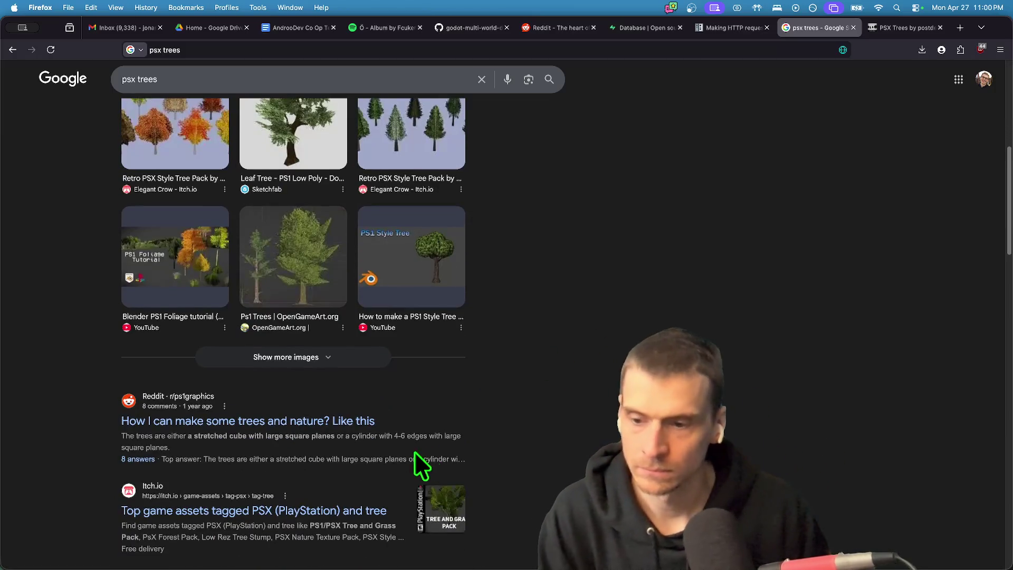
pyautogui.scroll(-3, 324, 417)
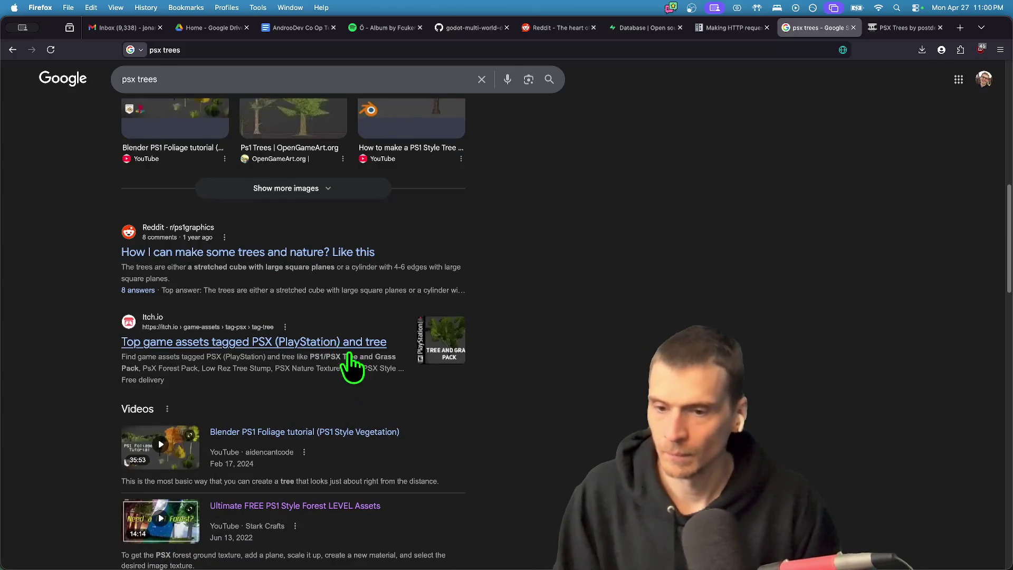
pyautogui.scroll(10, 353, 366)
pyautogui.click(398, 88)
pyautogui.press('super+a')
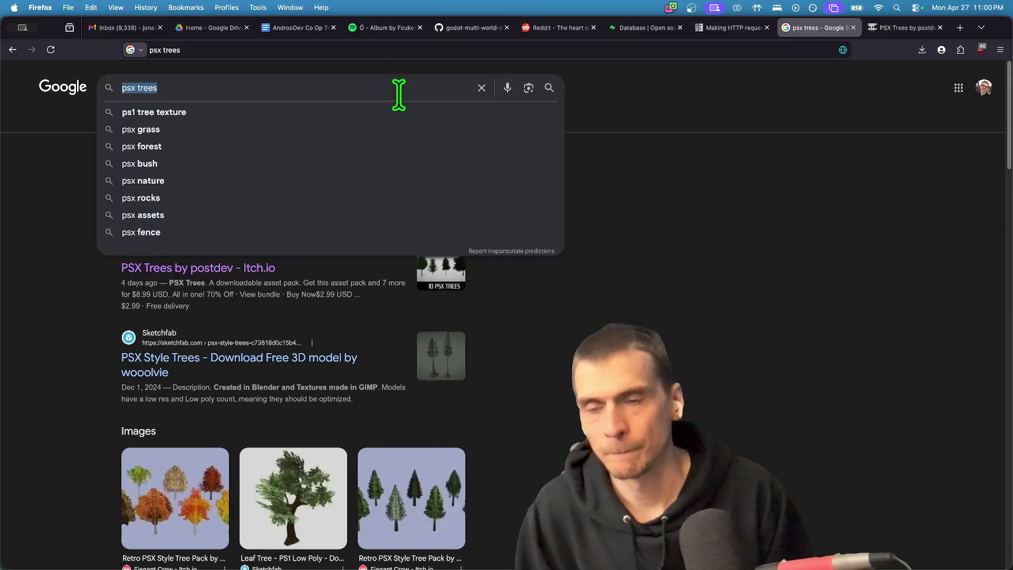
# Search 'n64 trees' and open the 'About those N64 trees' Reddit thread.
pyautogui.write('n64 trees')
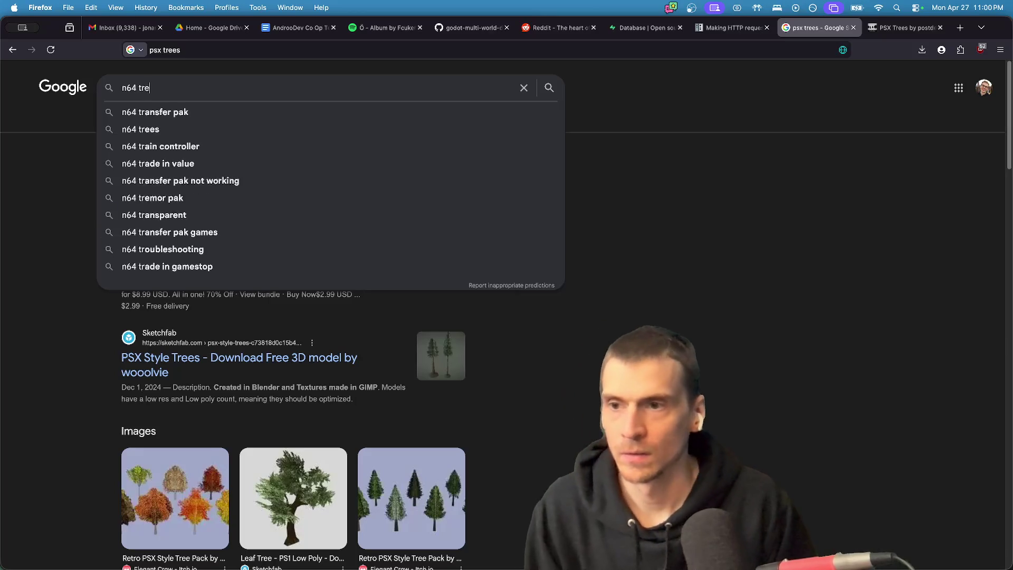
pyautogui.press('Return')
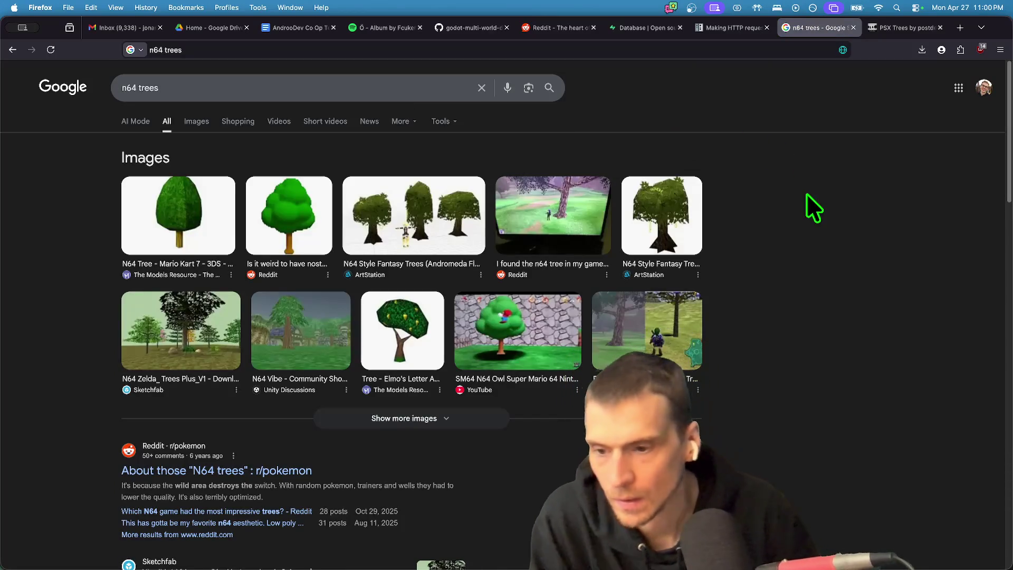
pyautogui.scroll(-1, 842, 200)
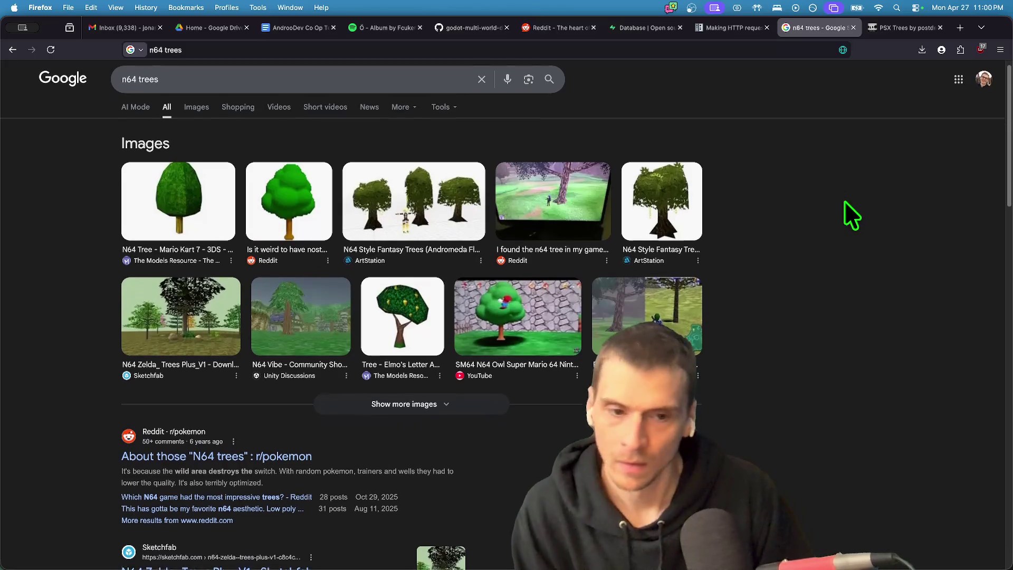
pyautogui.scroll(-5, 821, 355)
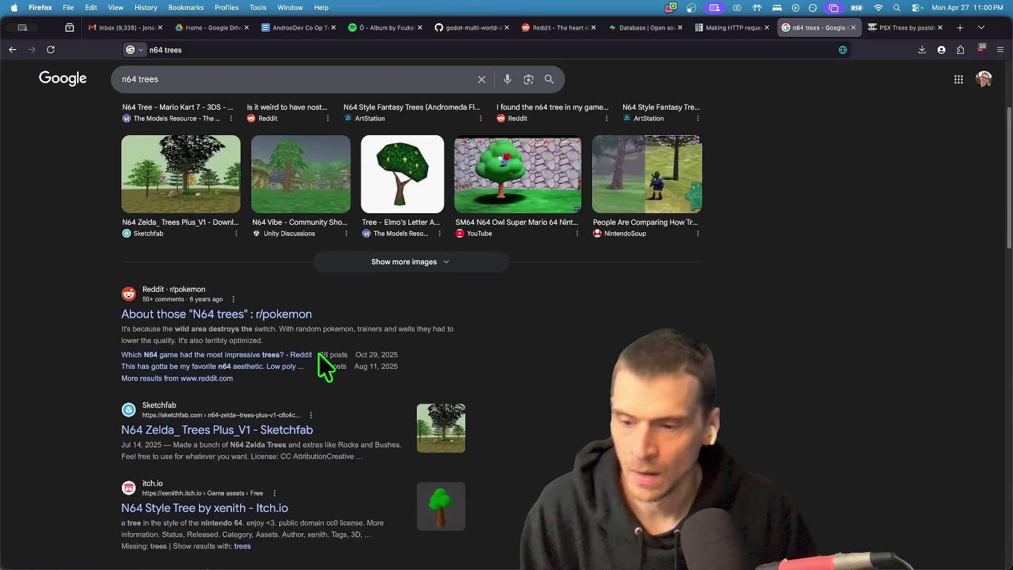
pyautogui.scroll(-1, 318, 353)
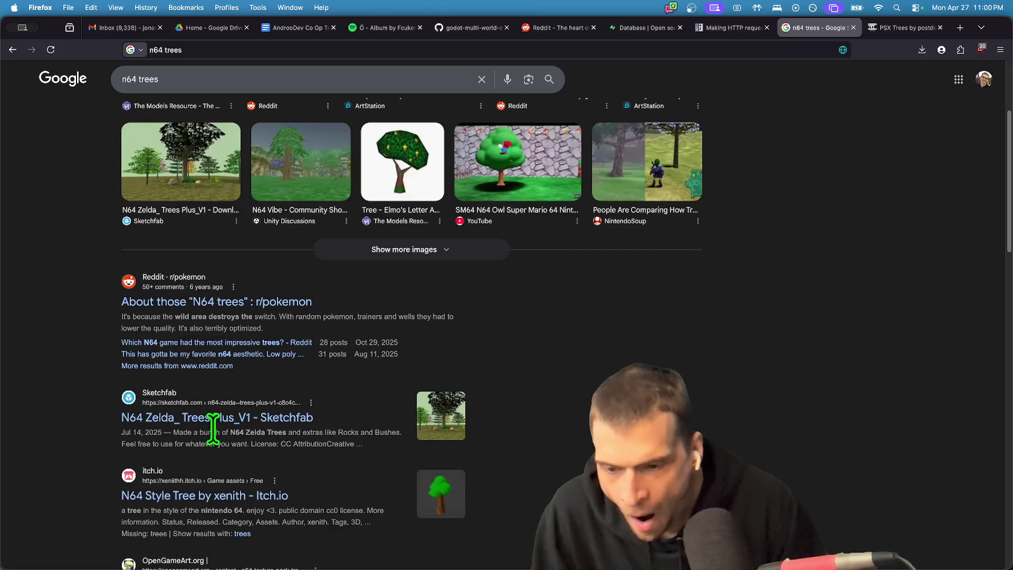
pyautogui.scroll(5, 769, 380)
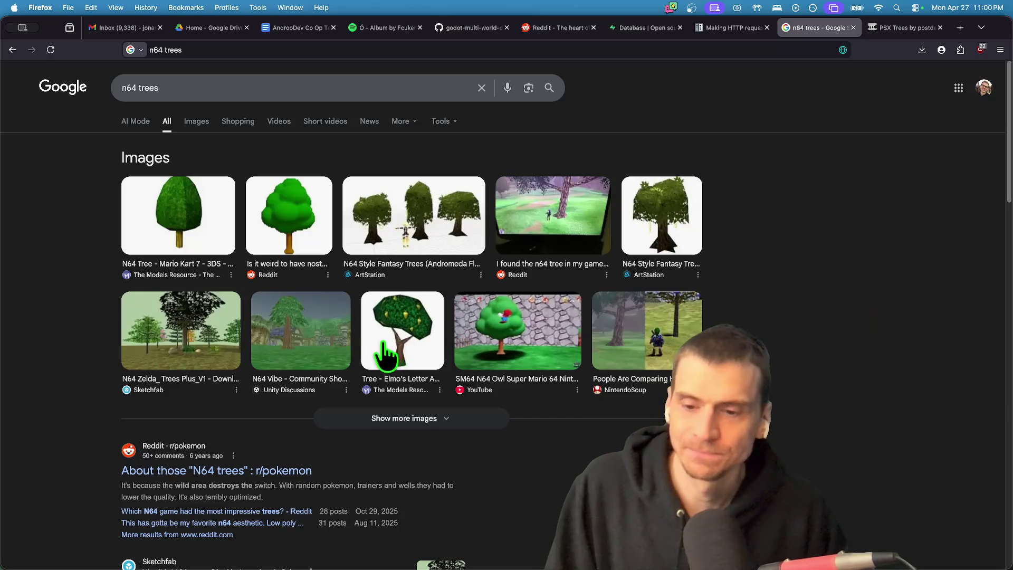
pyautogui.click(271, 470)
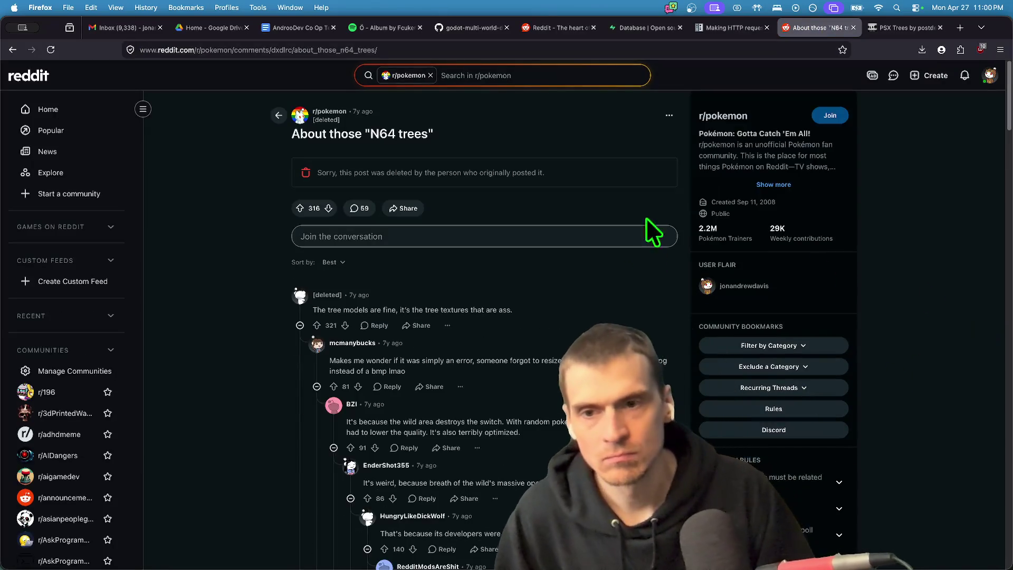
# Look over the PSX Trees by postdev page, then return to the Reddit thread.
pyautogui.hotkey('ctrl', 'Tab')
pyautogui.scroll(-7, 787, 294)
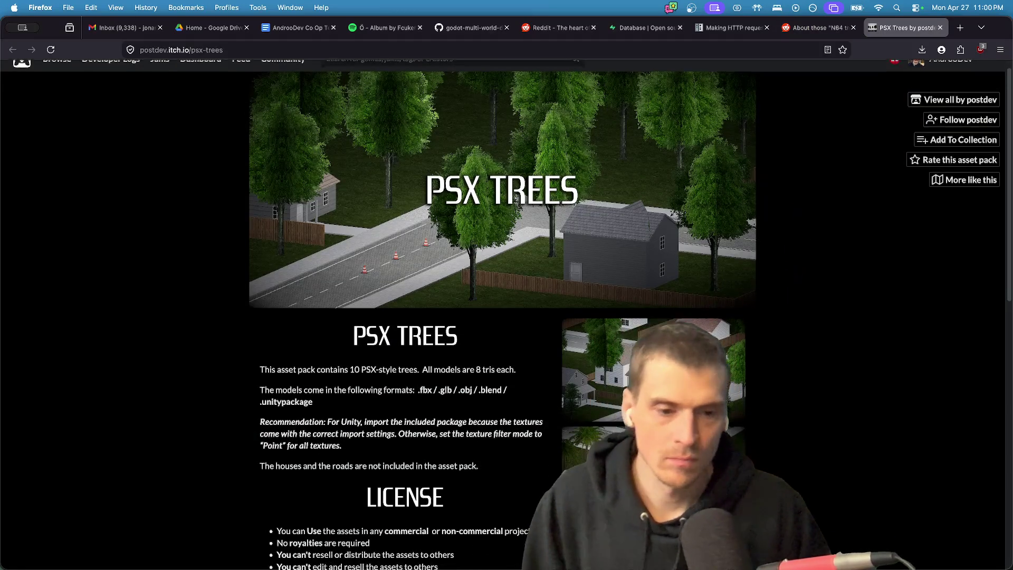
pyautogui.scroll(-6, 725, 320)
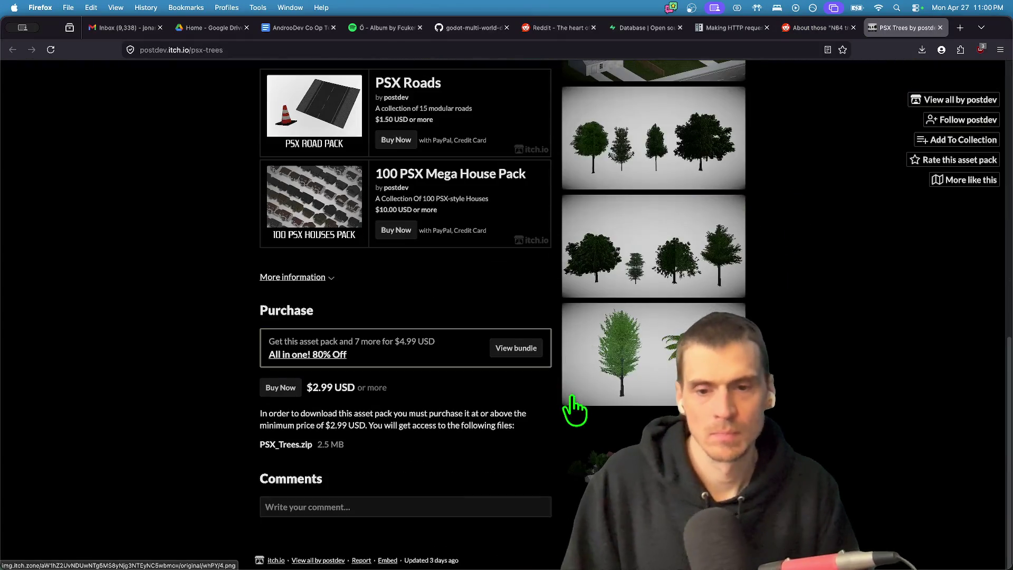
pyautogui.hotkey('ctrl', 'shift', 'Tab')
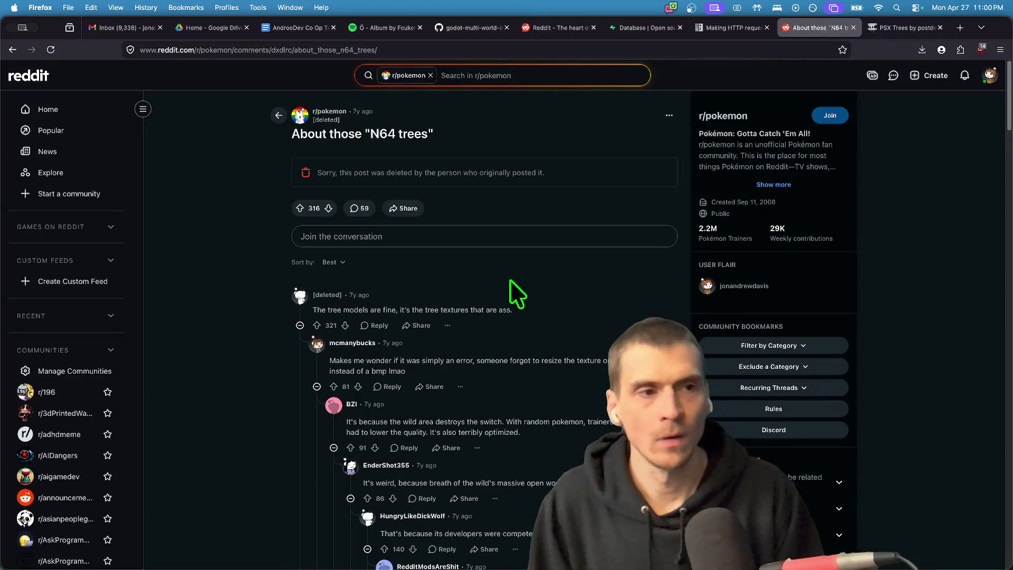
# Search Google for 'low poly tree' in a new tab.
pyautogui.press('super+t')
pyautogui.write('low po')
pyautogui.write('ply')
pyautogui.press('BackSpace')
pyautogui.write('ly tree')
pyautogui.press('Return')
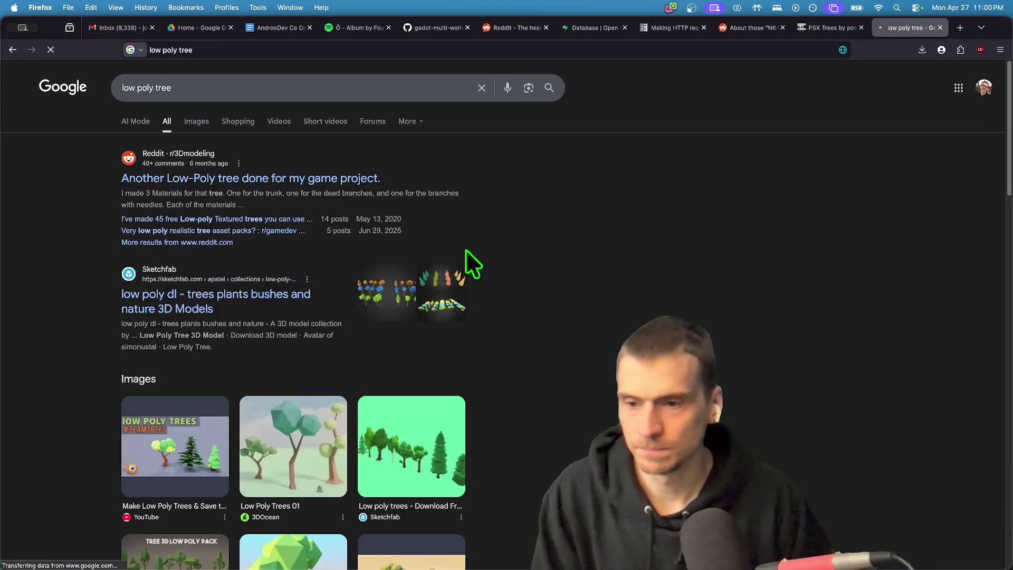
# Extend the query to 'low poly trees' and look through the results.
pyautogui.click(312, 77)
pyautogui.write('s')
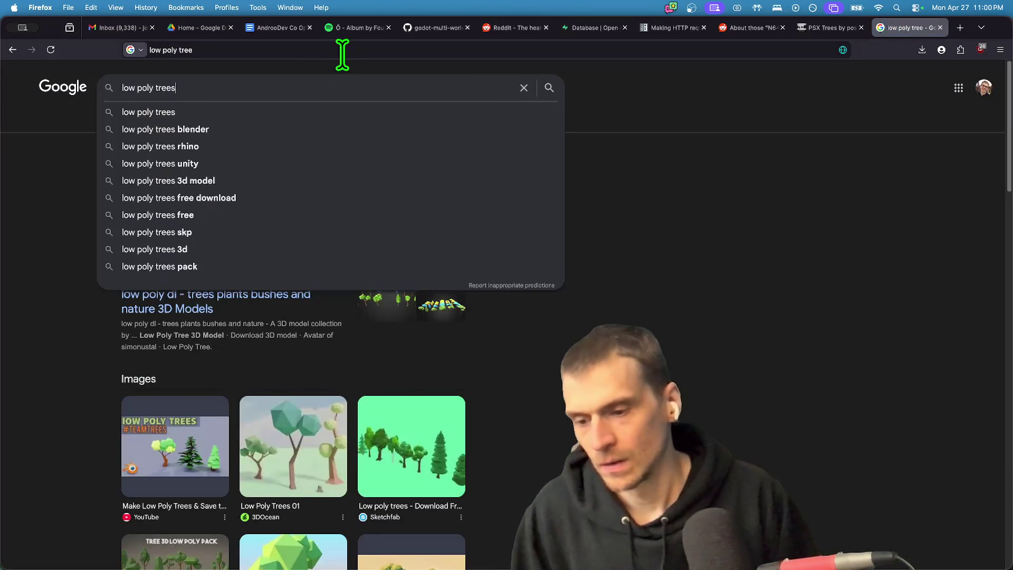
pyautogui.press('Return')
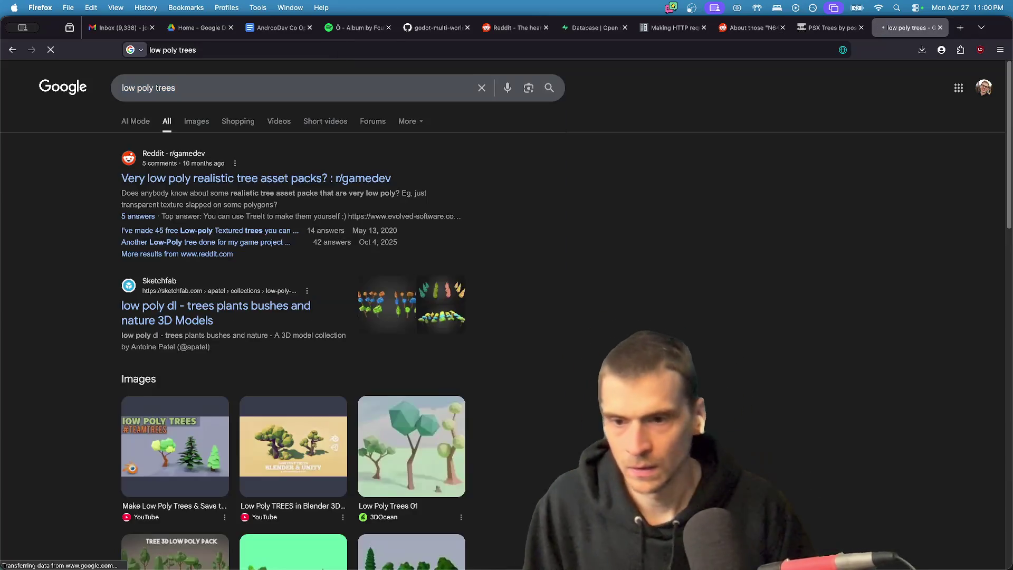
pyautogui.scroll(-5, 740, 353)
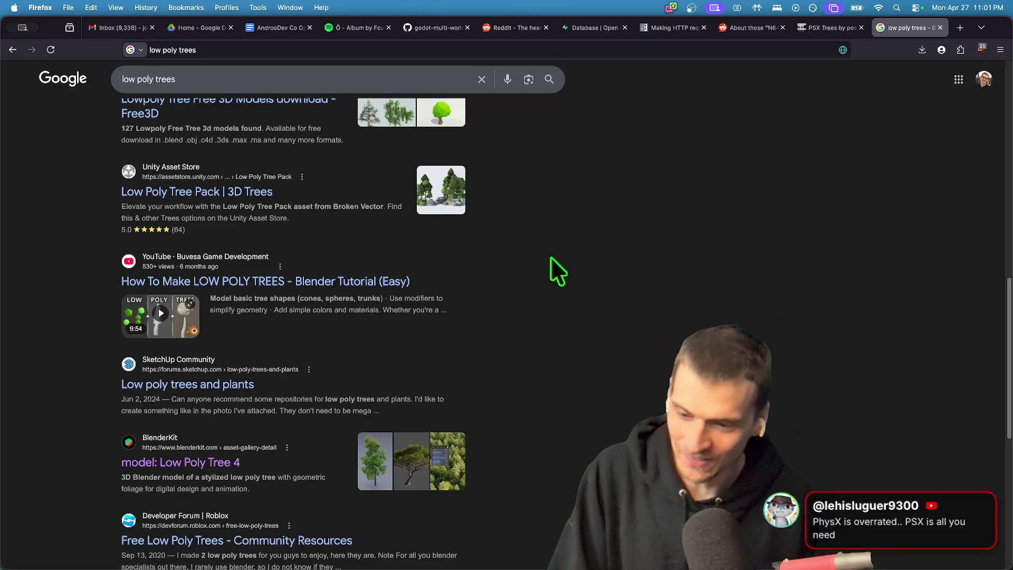
pyautogui.scroll(-4, 528, 226)
pyautogui.scroll(15, 633, 264)
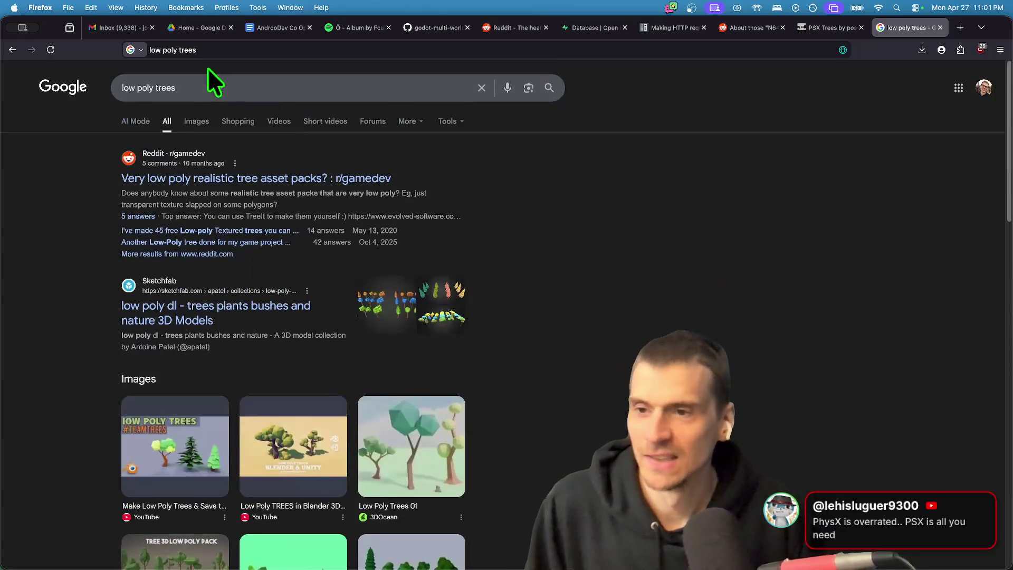
# Show image results and preview the Fab Low Poly Trees Pack, opening its page in background.
pyautogui.click(197, 120)
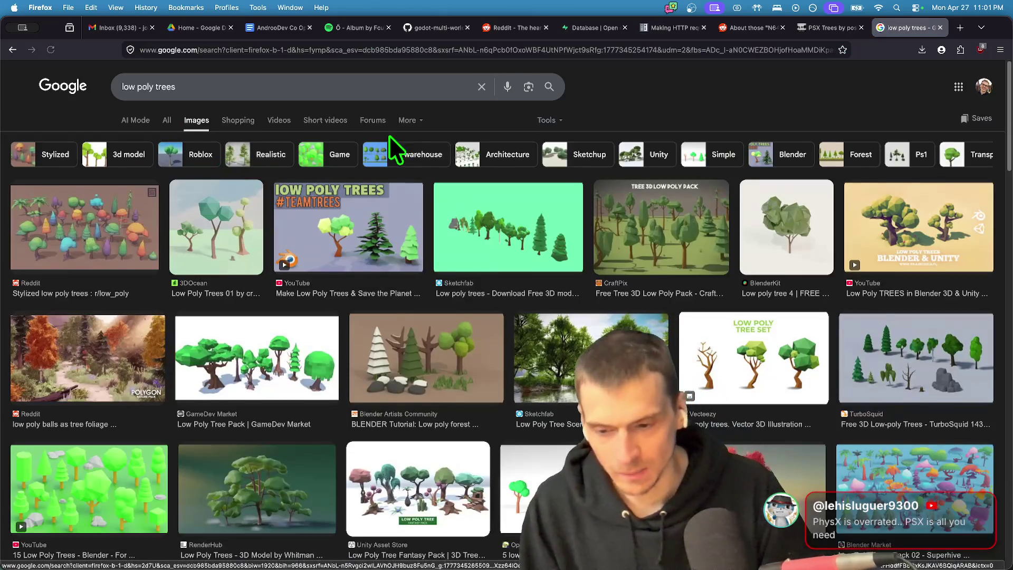
pyautogui.scroll(-10, 528, 343)
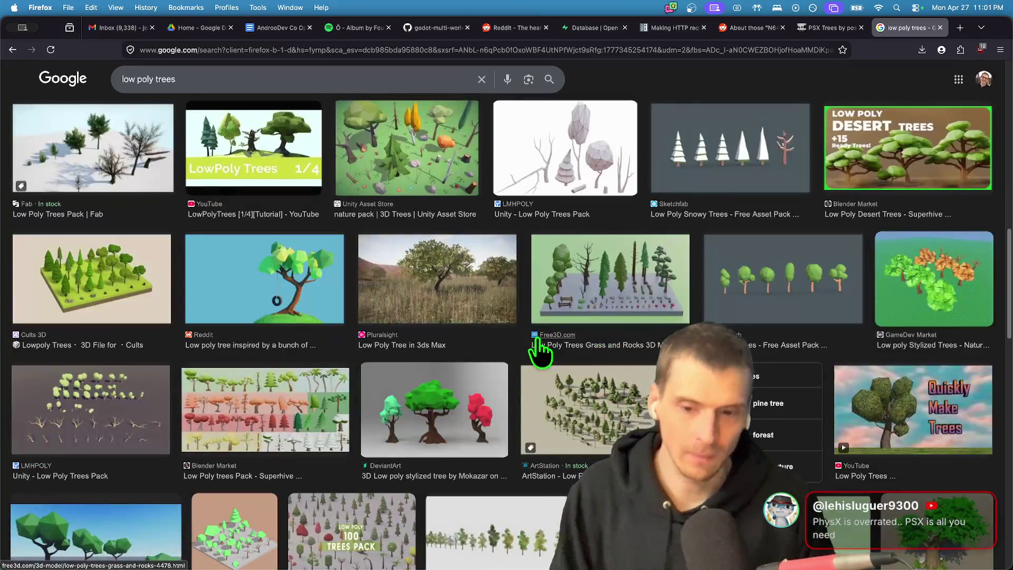
pyautogui.scroll(5, 463, 456)
pyautogui.scroll(-5, 475, 422)
pyautogui.scroll(4, 491, 391)
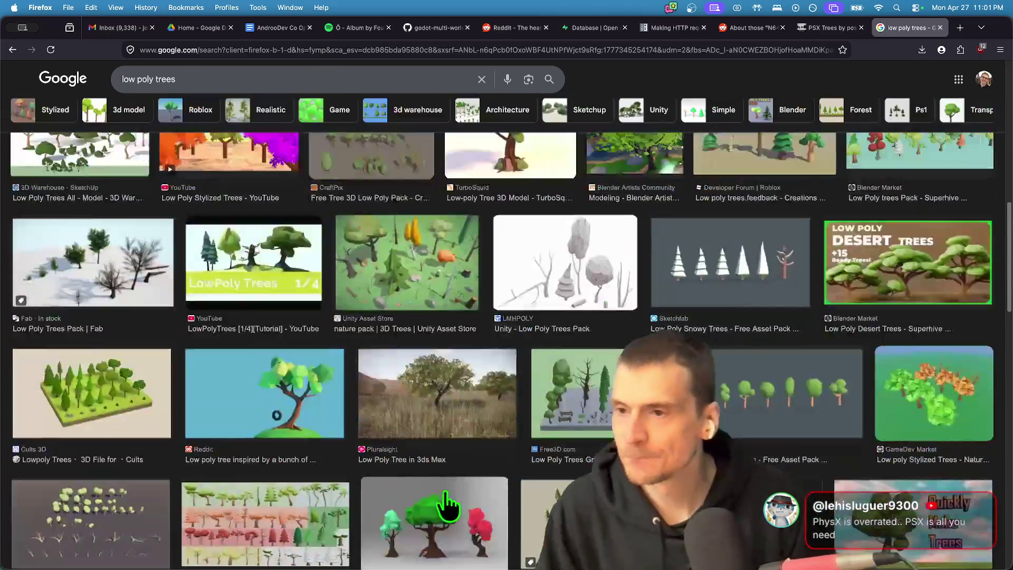
pyautogui.click(114, 252)
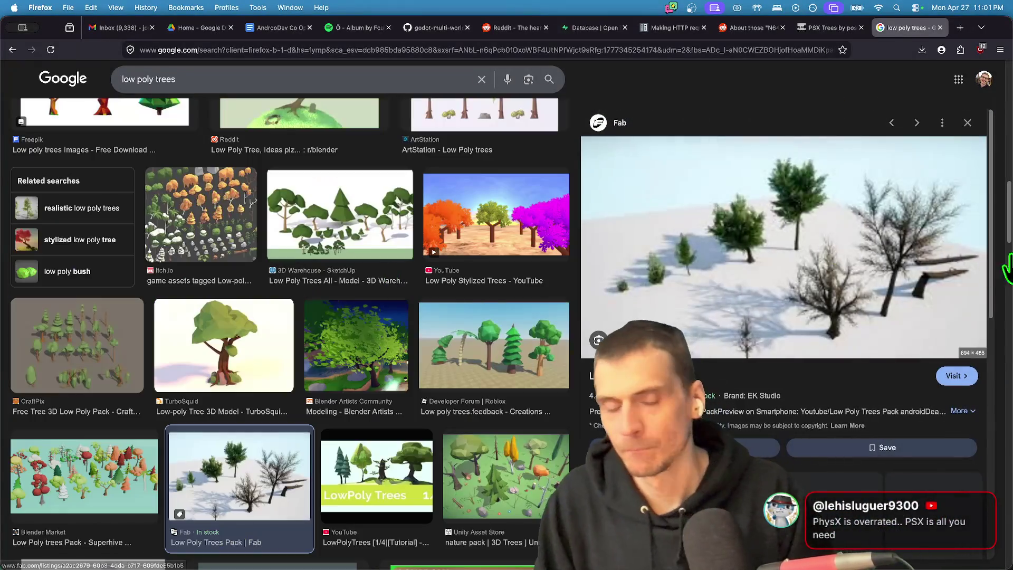
pyautogui.scroll(-5, 787, 335)
pyautogui.scroll(5, 787, 334)
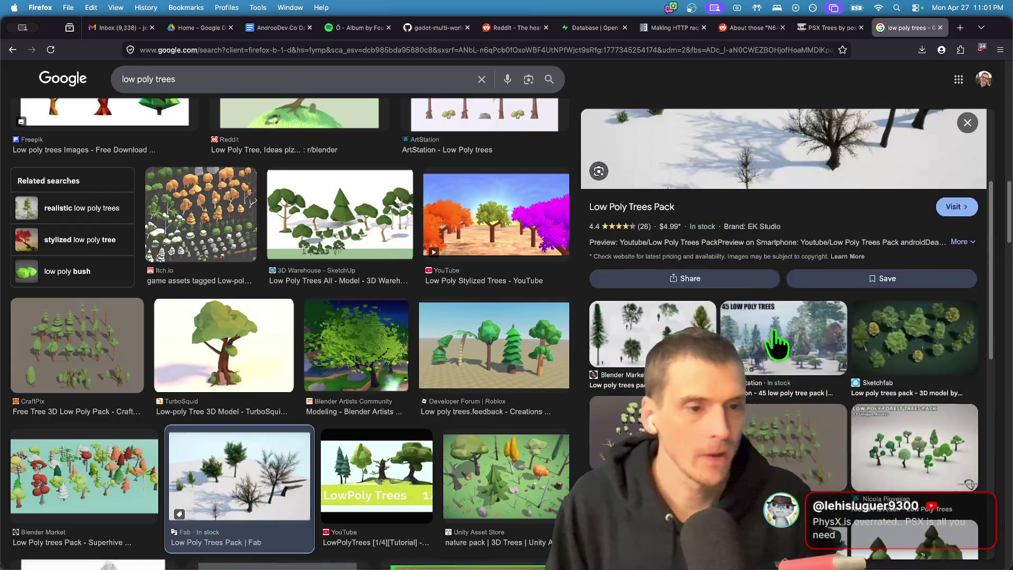
pyautogui.middleClick(800, 363)
# Preview the Blender Market and ArtStation tree packs, then go back to the Fab preview.
pyautogui.scroll(-6, 799, 363)
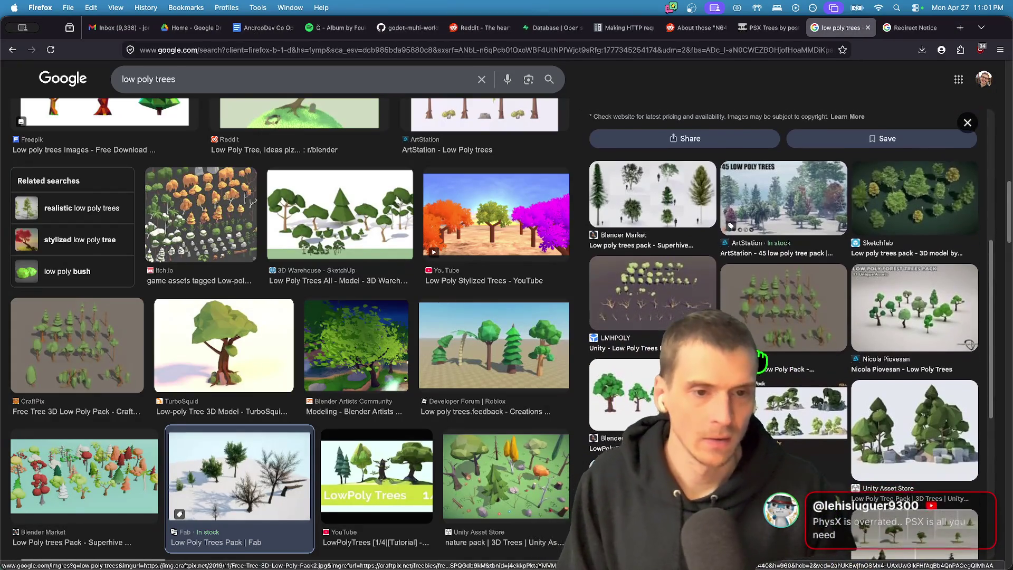
pyautogui.click(674, 211)
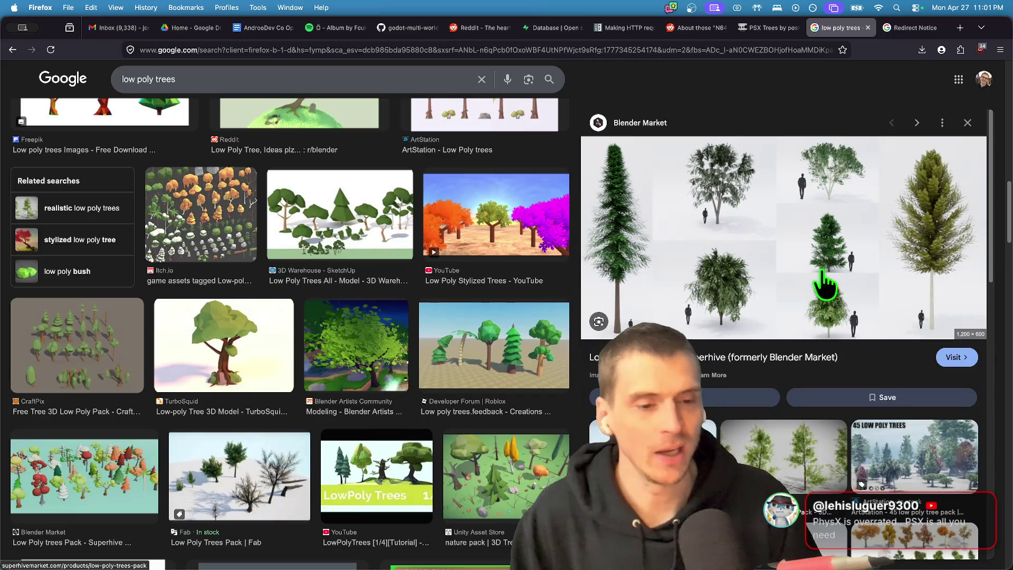
pyautogui.scroll(-5, 815, 322)
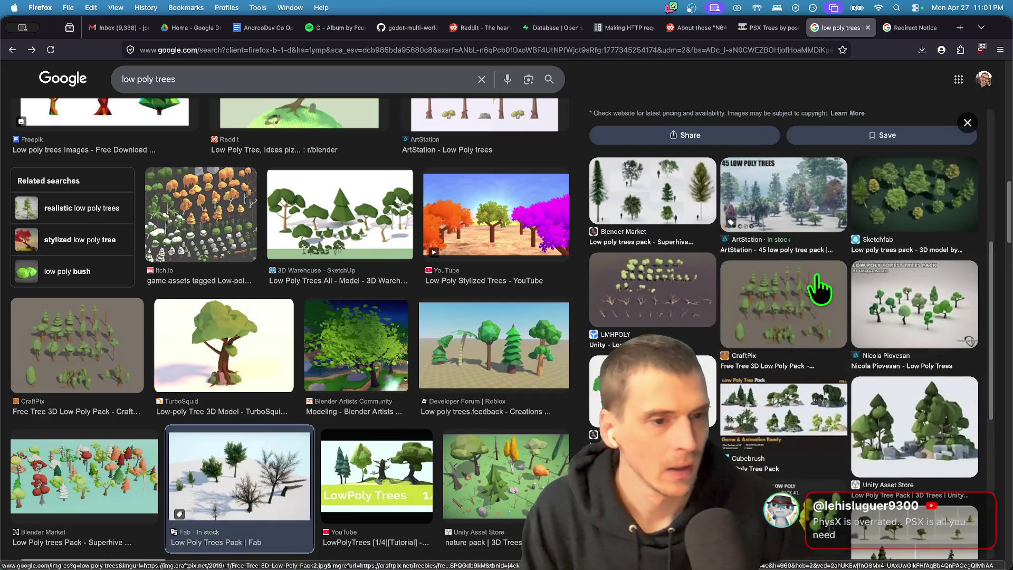
pyautogui.click(802, 191)
pyautogui.scroll(-10, 807, 226)
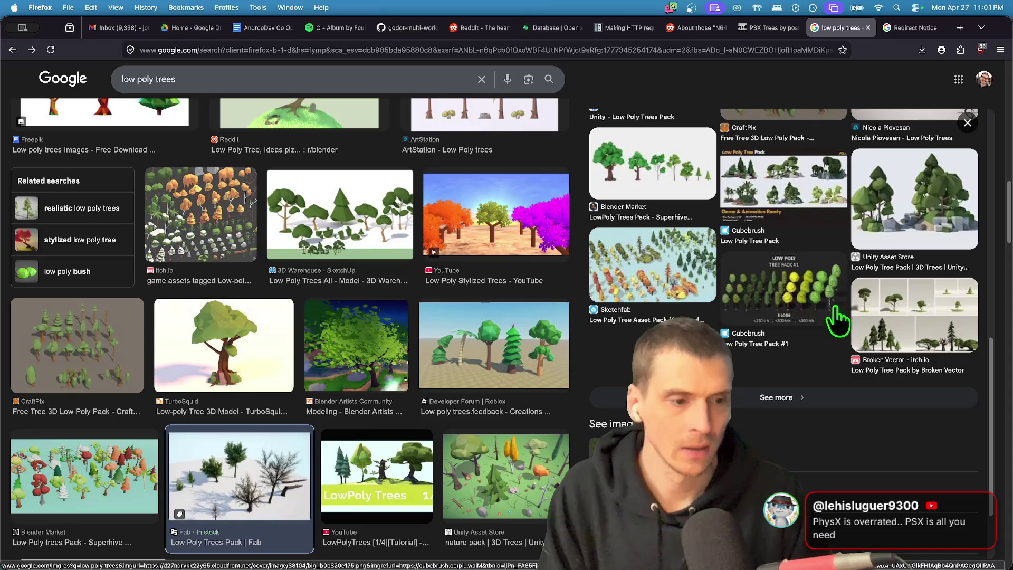
pyautogui.press('super+Left')
pyautogui.press('super+Left')
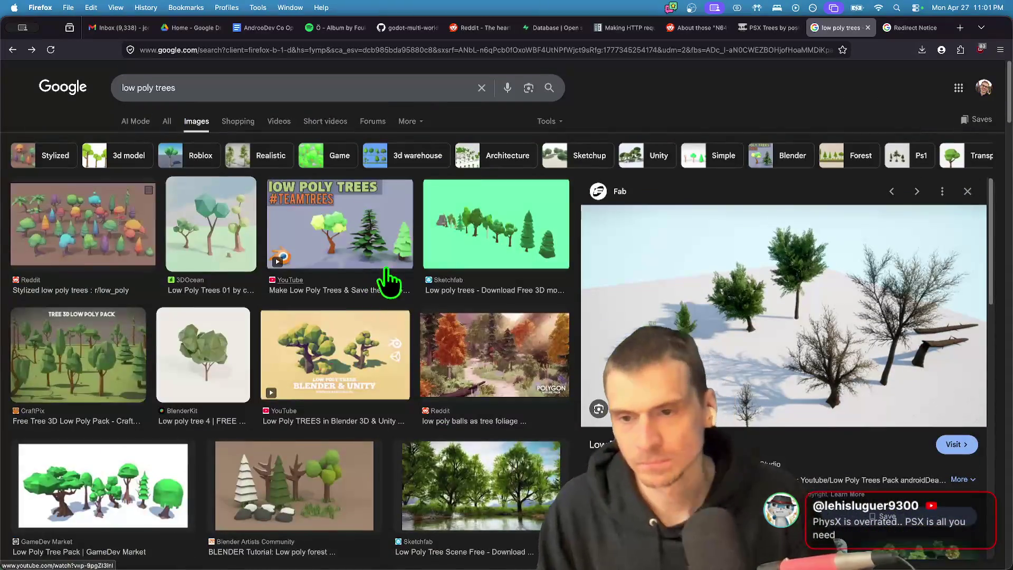
pyautogui.tripleClick(400, 88)
# Search 'flat trees', then close the results tab and the redirect tab.
pyautogui.write('flat ')
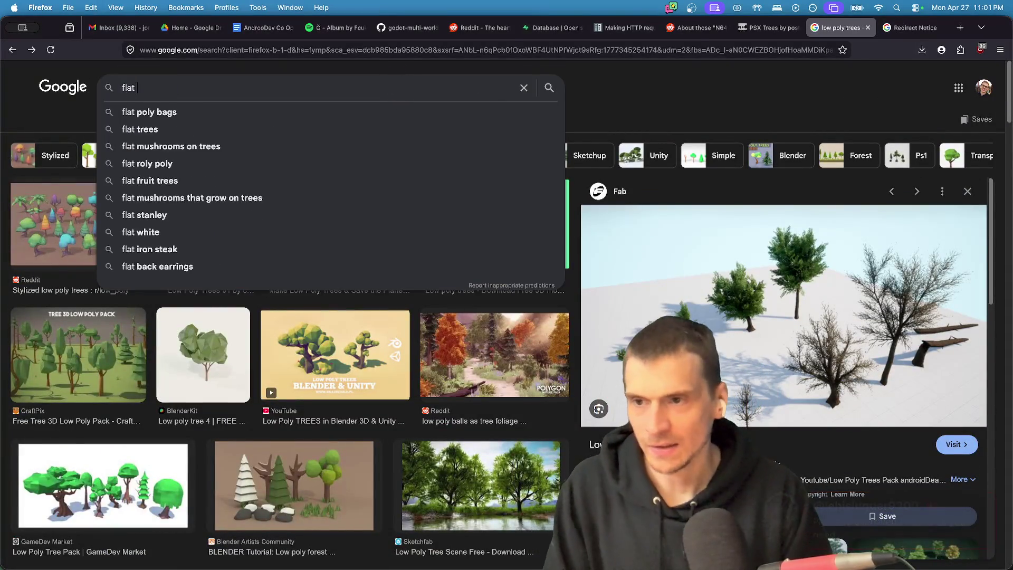
pyautogui.write('trees')
pyautogui.press('Return')
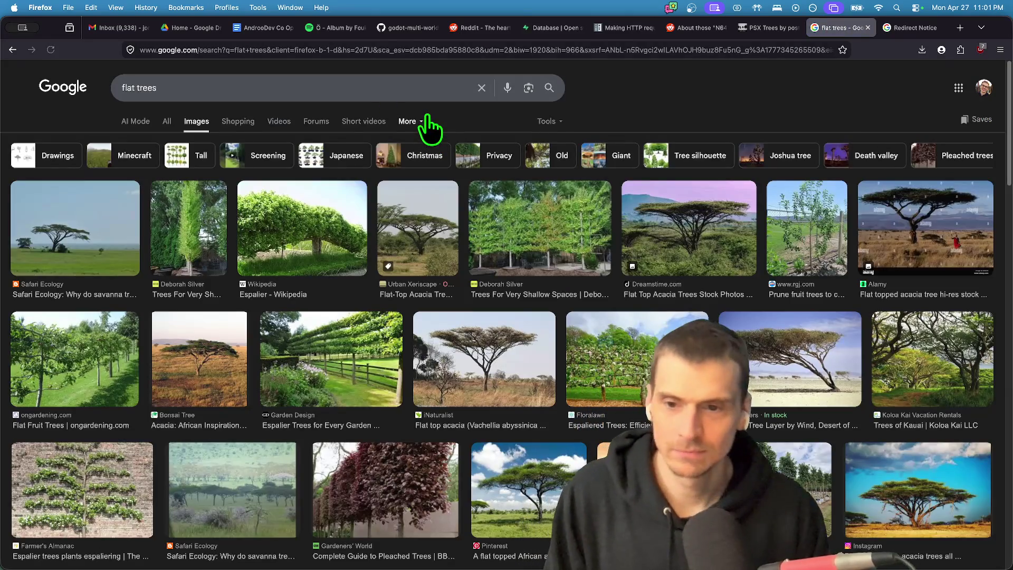
pyautogui.press('super+w')
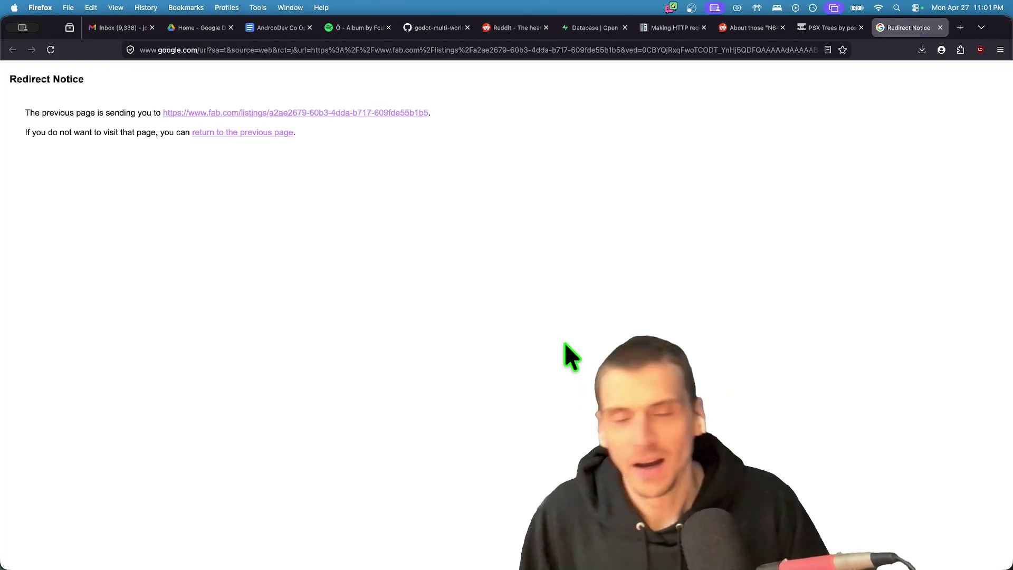
pyautogui.press('super+w')
# Switch between the Reddit thread and PSX Trees page, then open a blank new tab.
pyautogui.scroll(10, 972, 525)
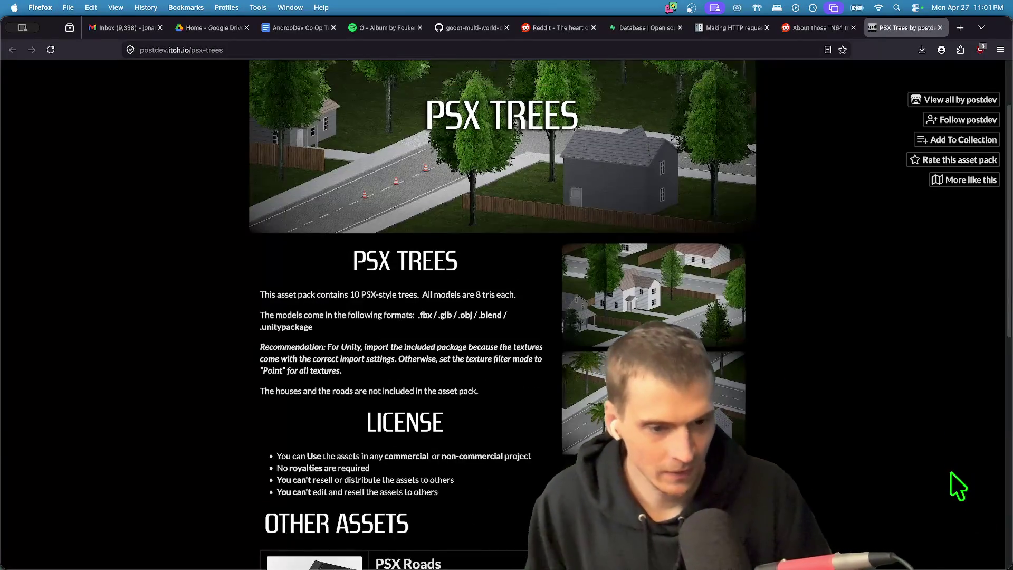
pyautogui.scroll(-9, 951, 471)
pyautogui.scroll(10, 896, 566)
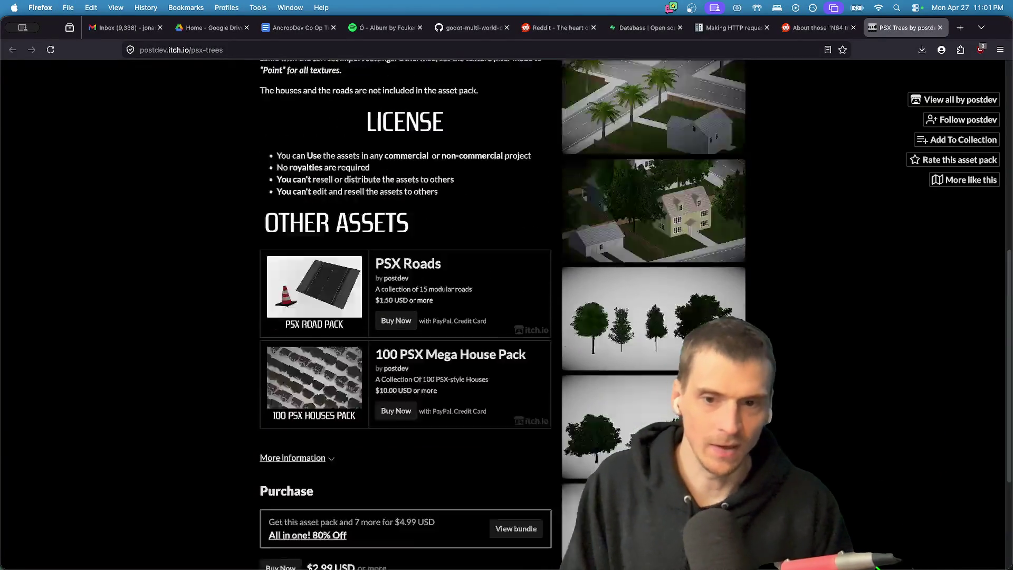
pyautogui.hotkey('ctrl', 'shift', 'Tab')
pyautogui.hotkey('ctrl', 'Tab')
pyautogui.hotkey('ctrl', 'shift', 'Tab')
pyautogui.press('super+t')
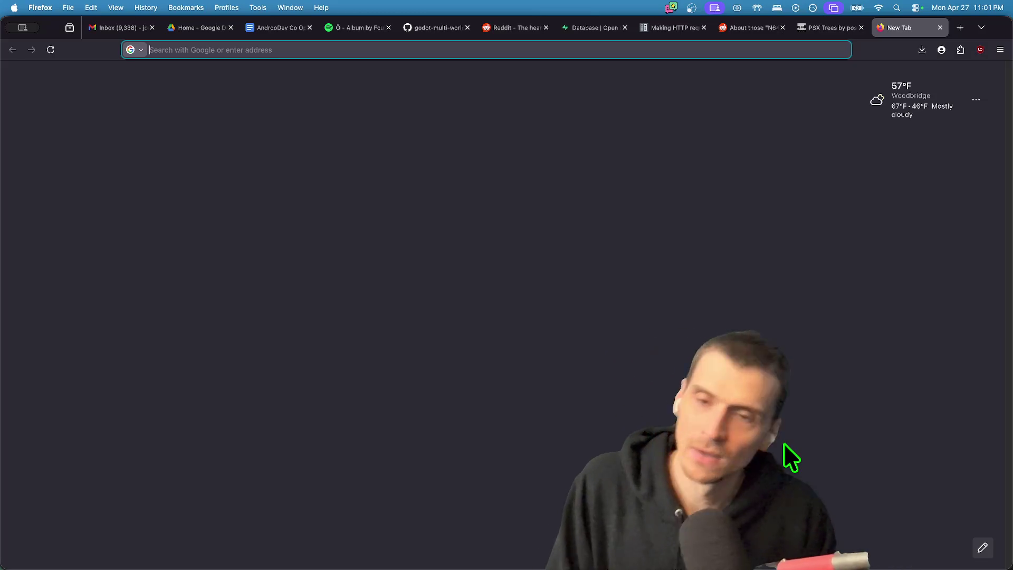
# Search Google for 'playstation style trees'.
pyautogui.write('g')
pyautogui.press('BackSpace')
pyautogui.write('playstati')
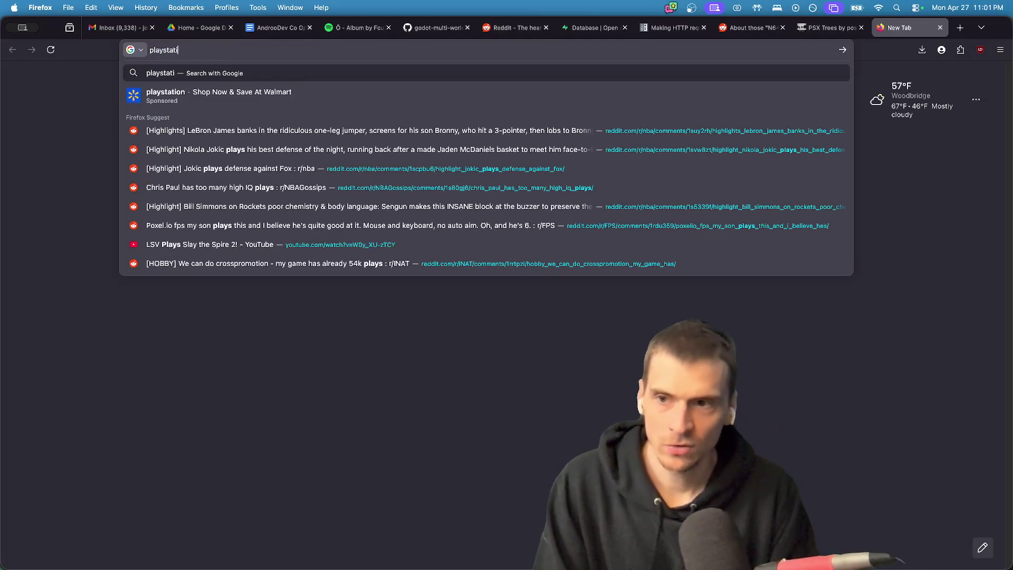
pyautogui.write('on style trees')
pyautogui.press('Return')
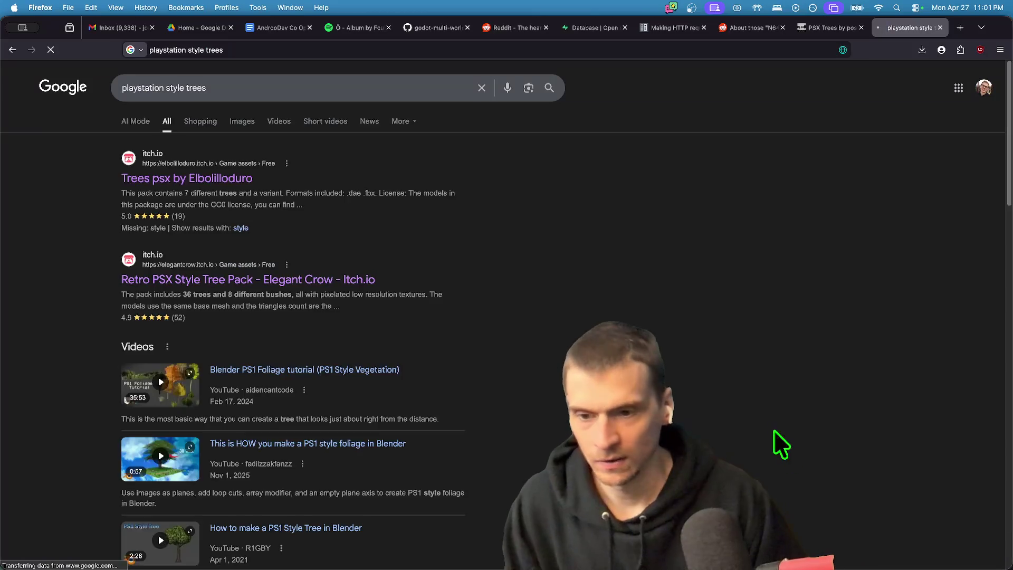
# Save the Blender PS1 Foliage video to the GODOT playlist, then return to the search results.
pyautogui.keyDown('super'); pyautogui.click(344, 371); pyautogui.keyUp('super')
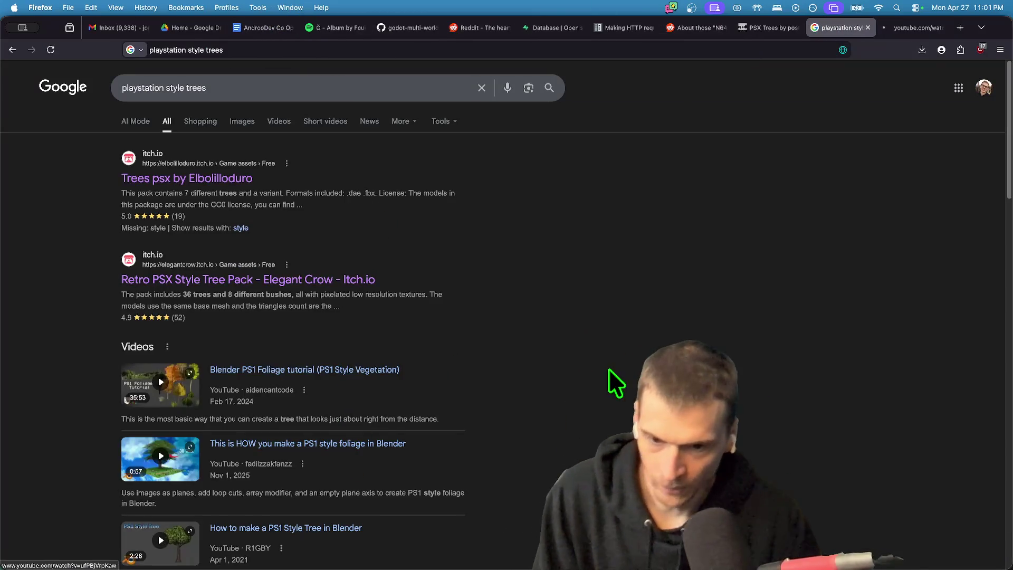
pyautogui.hotkey('ctrl', 'Tab')
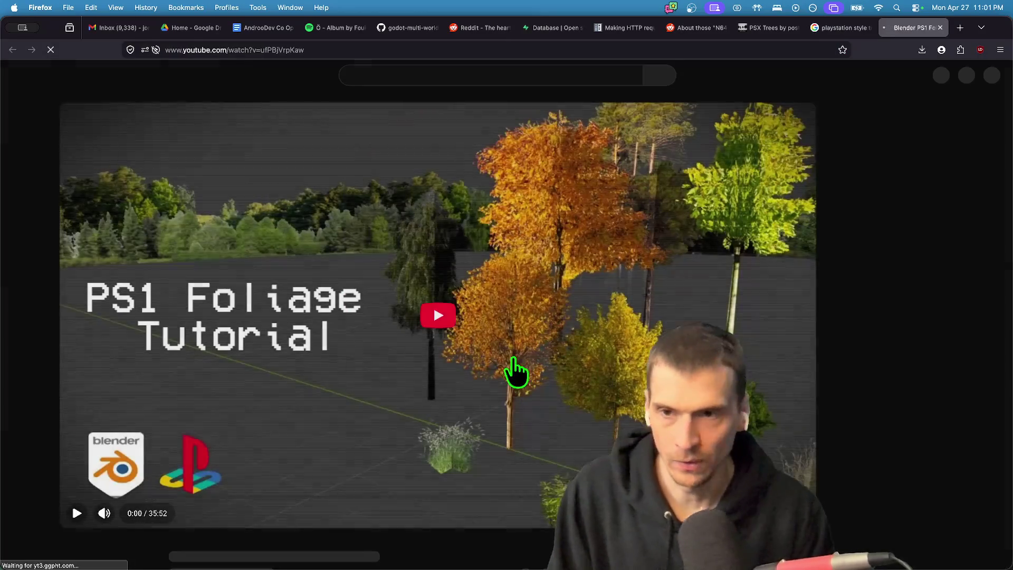
pyautogui.scroll(-5, 317, 509)
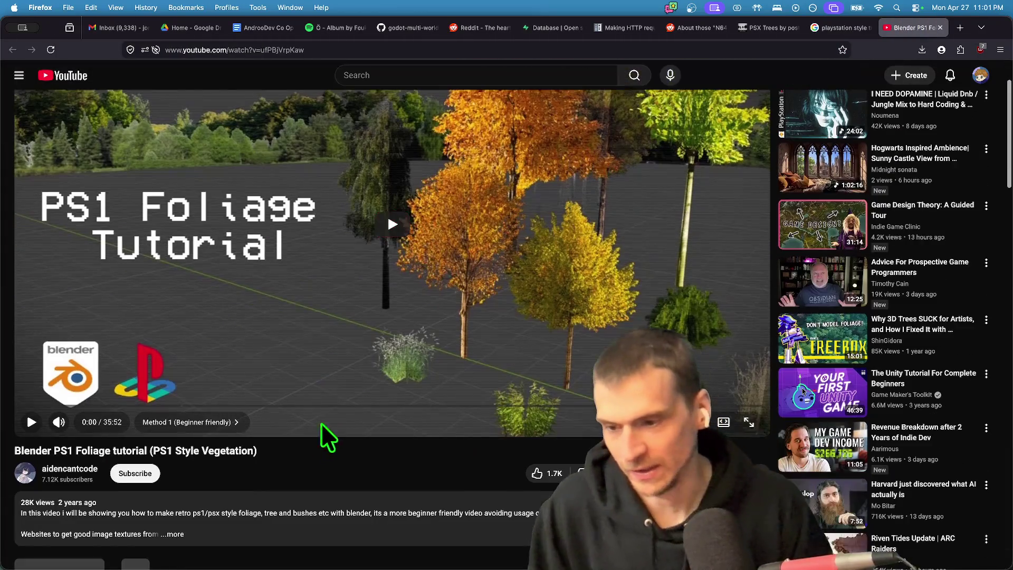
pyautogui.scroll(2, 316, 475)
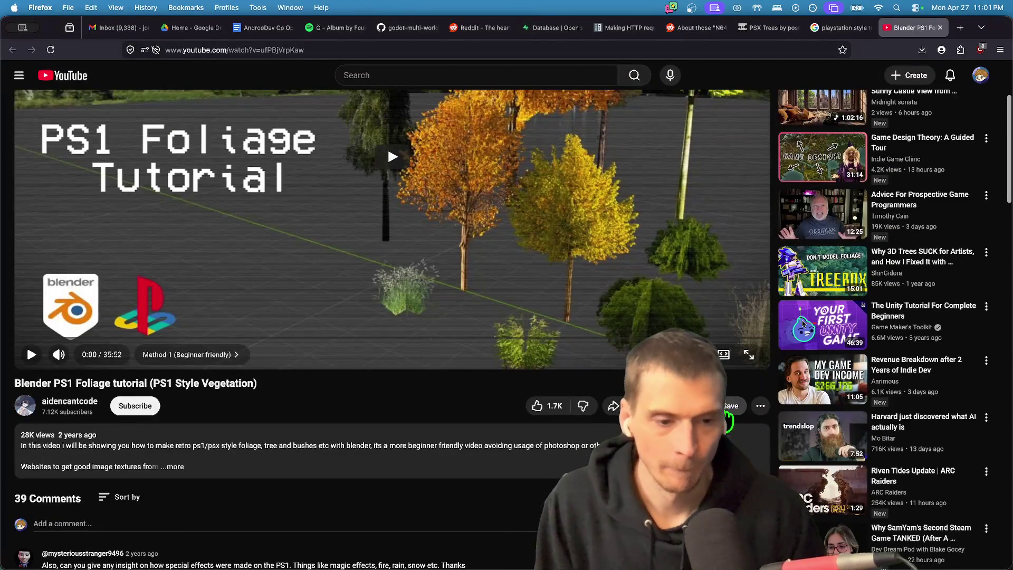
pyautogui.click(728, 406)
pyautogui.click(840, 318)
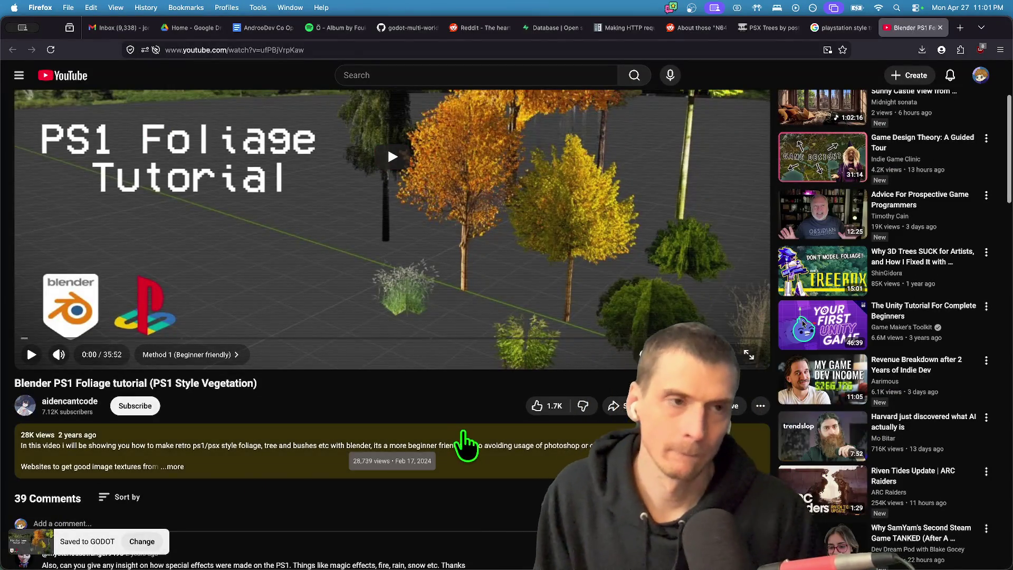
pyautogui.hotkey('ctrl', 'shift', 'Tab')
pyautogui.scroll(-5, 464, 423)
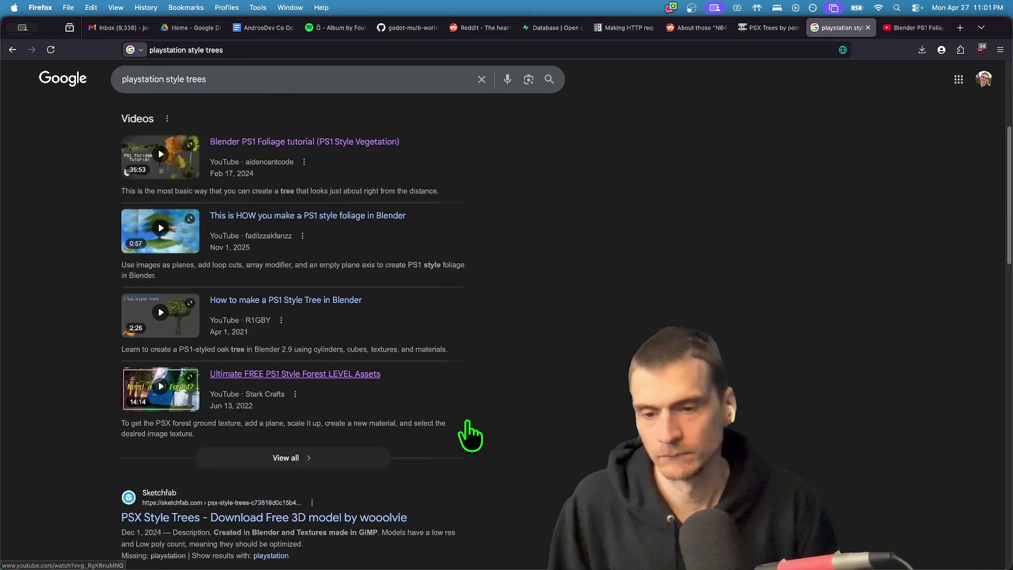
pyautogui.scroll(-2, 467, 425)
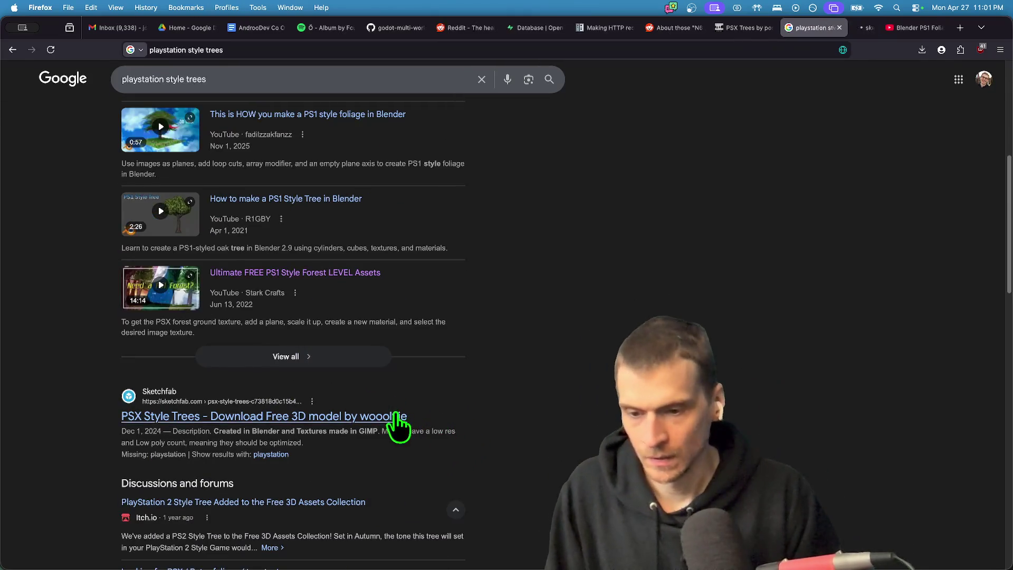
# Look over the PSX Style Trees model page, a 308-triangle two-tree model.
pyautogui.hotkey('ctrl', 'Tab')
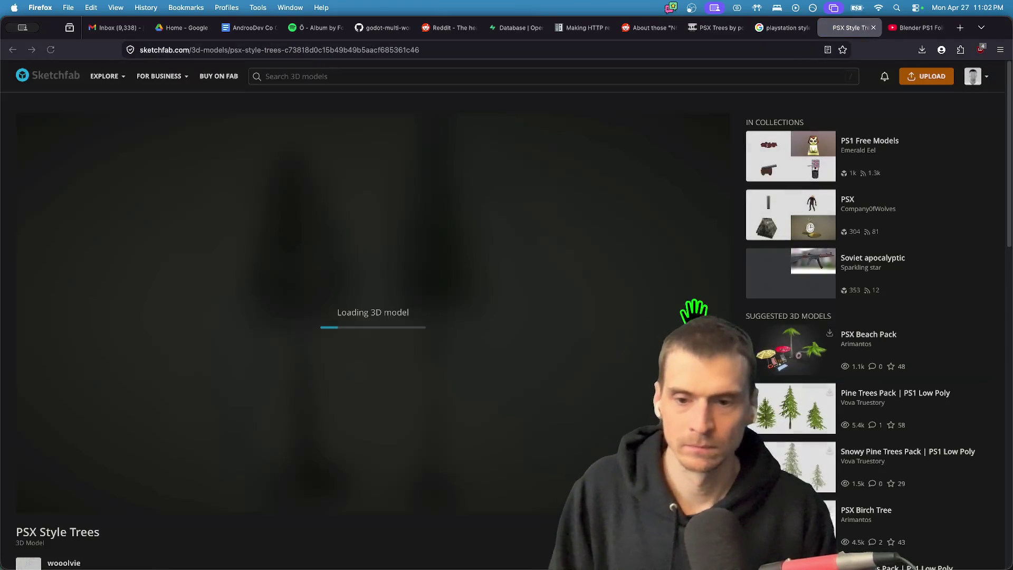
pyautogui.scroll(-3, 486, 524)
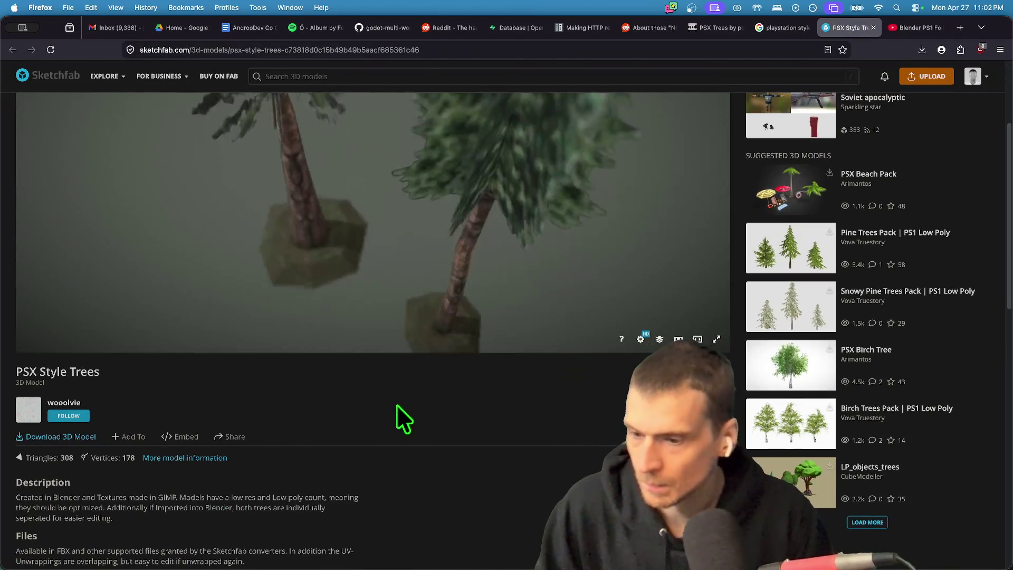
pyautogui.scroll(3, 414, 393)
pyautogui.scroll(-2, 396, 441)
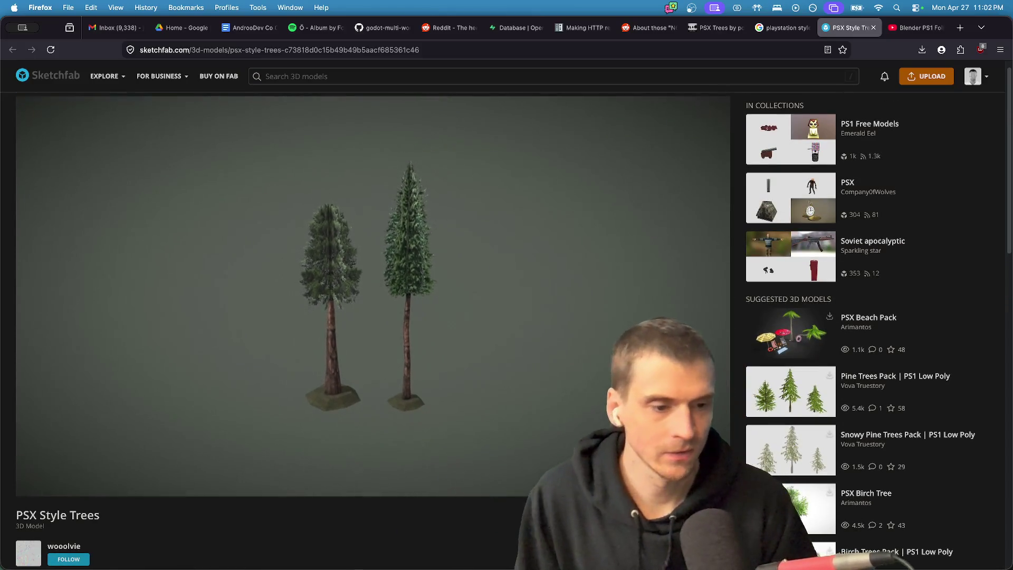
pyautogui.scroll(-2, 876, 417)
pyautogui.scroll(-4, 897, 443)
pyautogui.scroll(1, 845, 306)
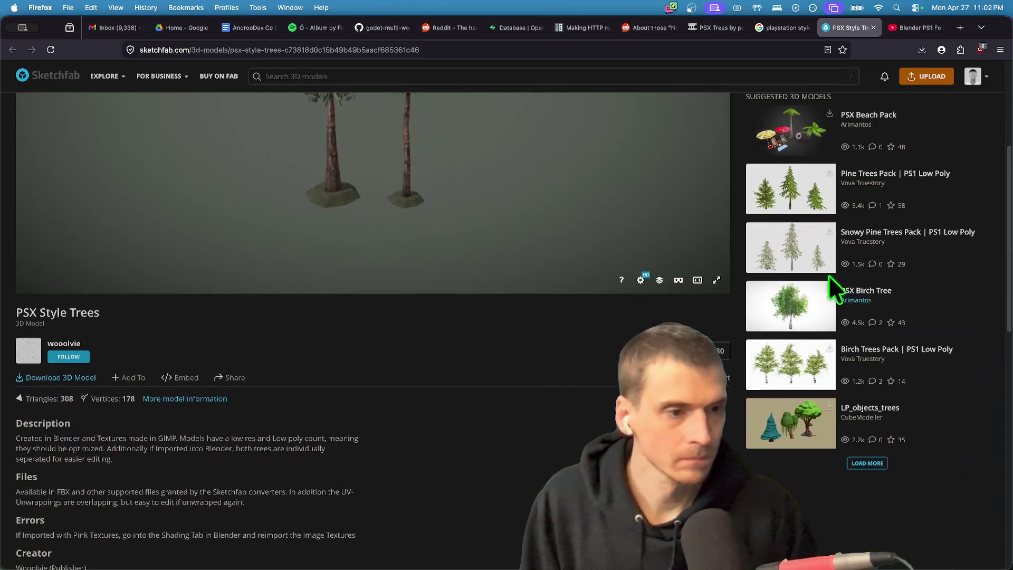
pyautogui.scroll(5, 960, 322)
# Go back to the 'playstation style trees' Google results and scroll down toward Images.
pyautogui.hotkey('ctrl', 'shift', 'Tab')
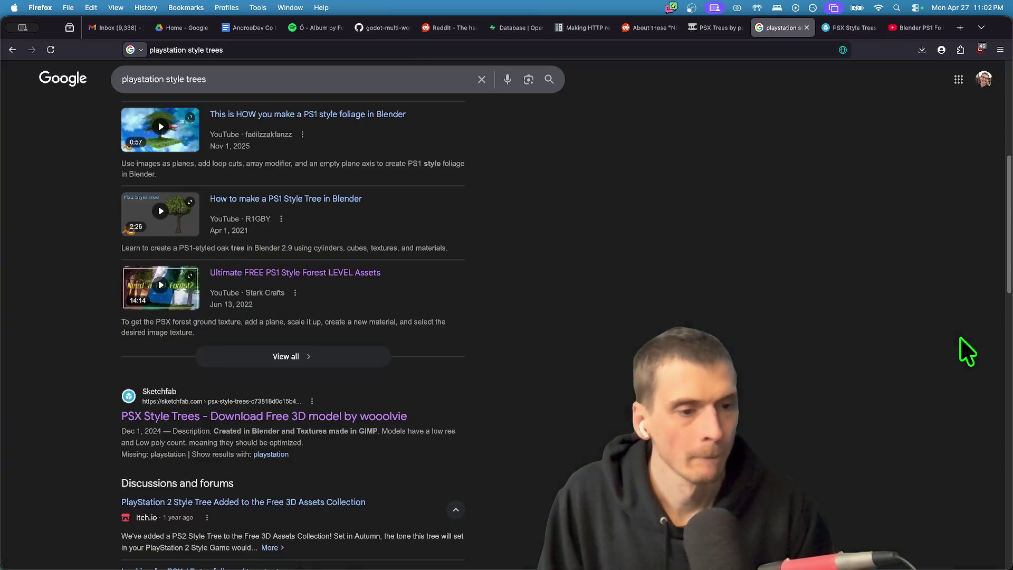
pyautogui.scroll(-5, 430, 475)
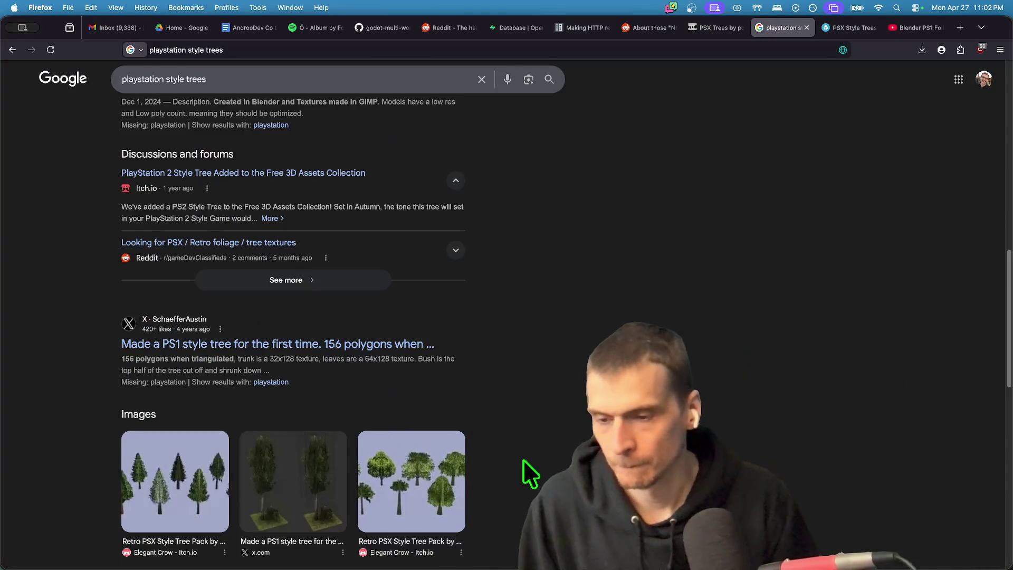
pyautogui.scroll(-2, 522, 457)
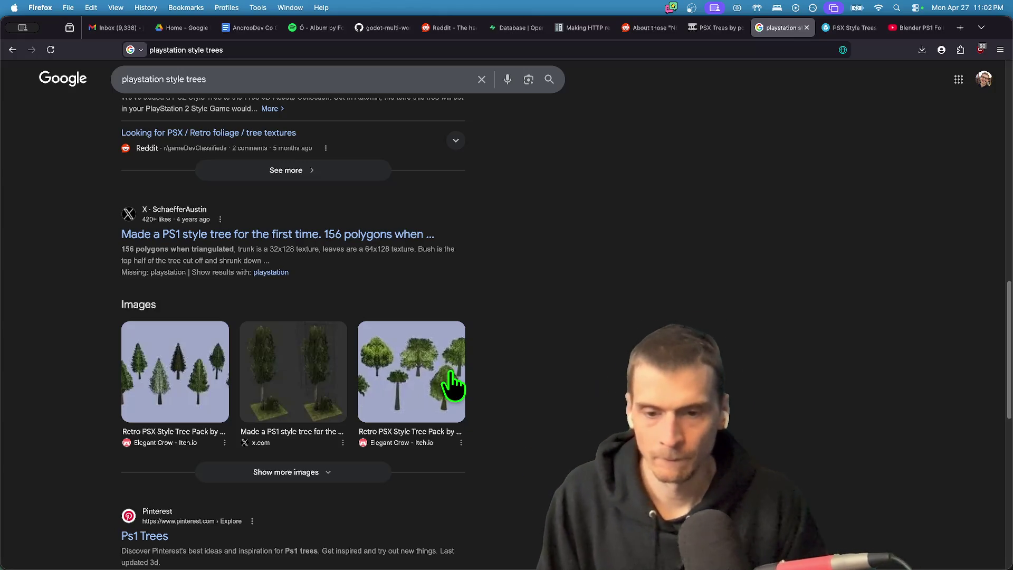
pyautogui.scroll(-4, 464, 388)
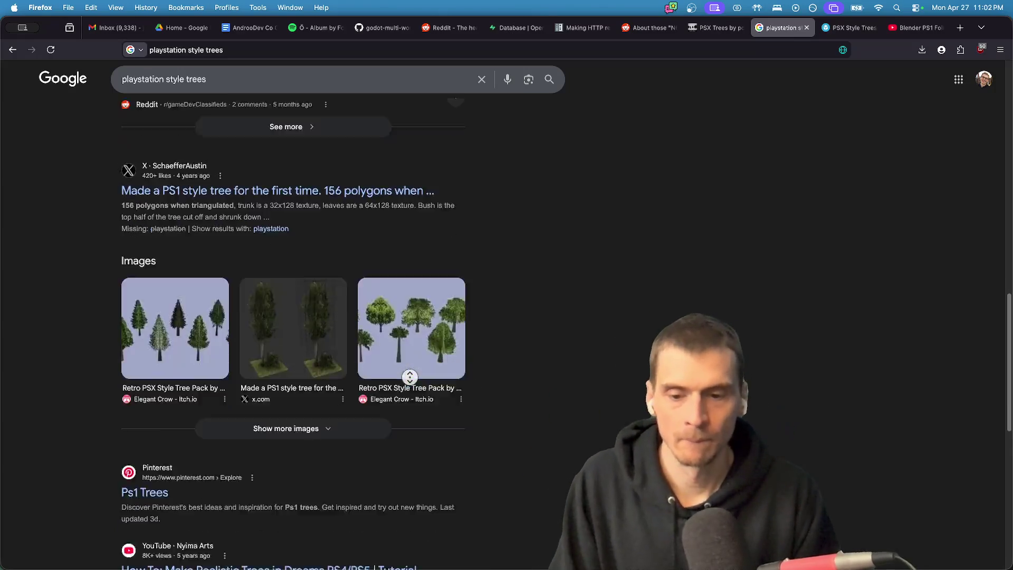
# Glance over the Retro PSX Style Tree Pack page, then return to the Google results.
pyautogui.keyDown('super'); pyautogui.click(432, 224); pyautogui.keyUp('super')
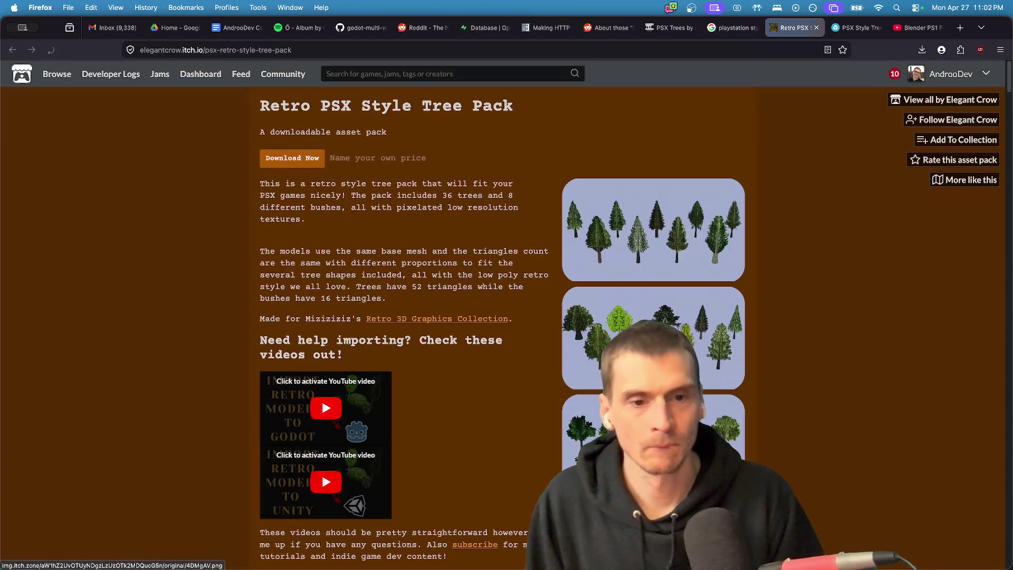
pyautogui.scroll(-3, 789, 491)
pyautogui.scroll(-5, 981, 438)
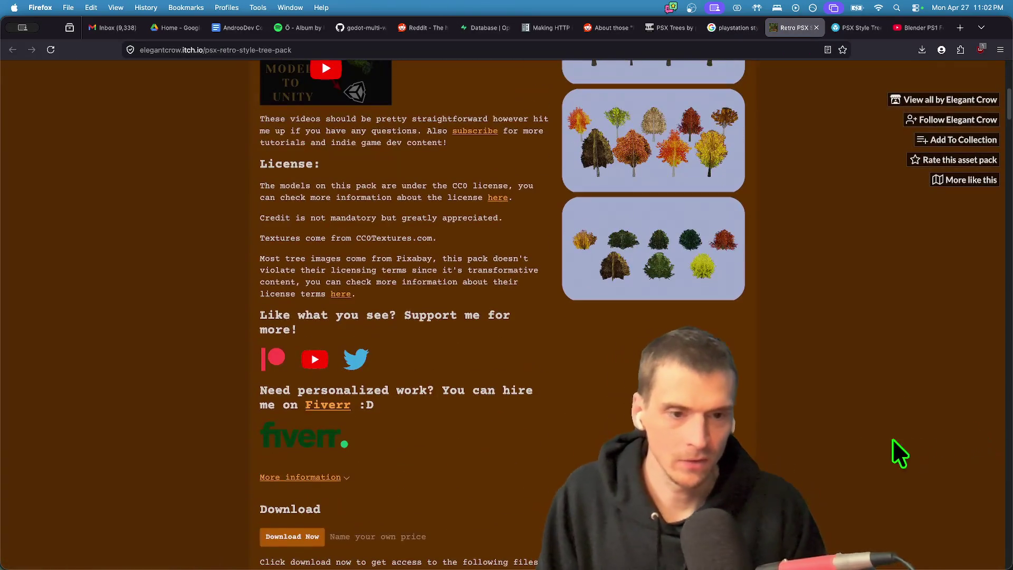
pyautogui.scroll(8, 855, 452)
pyautogui.hotkey('ctrl', 'shift', 'Tab')
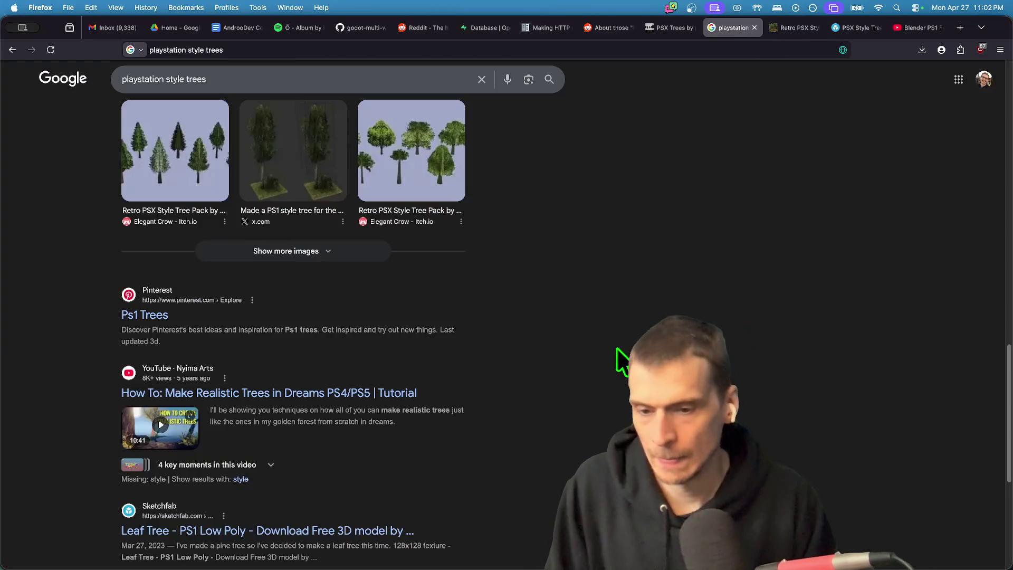
pyautogui.scroll(-3, 620, 364)
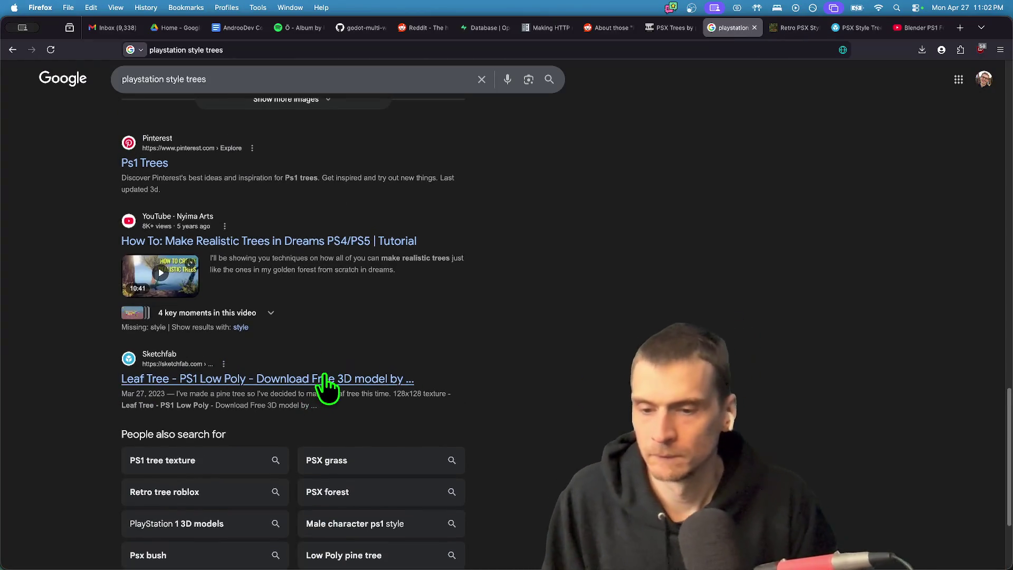
# Open the Leaf Tree - PS1 Low Poly model page in a new tab.
pyautogui.keyDown('super'); pyautogui.click(328, 380); pyautogui.keyUp('super')
pyautogui.hotkey('ctrl', 'Tab')
pyautogui.hotkey('ctrl', 'shift', 'Tab')
pyautogui.scroll(5, 238, 148)
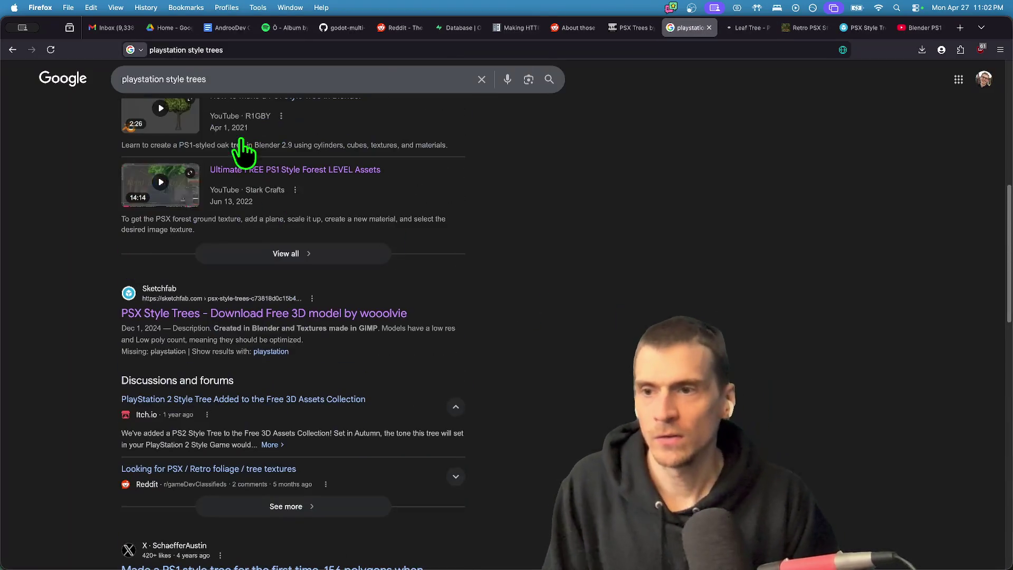
pyautogui.click(233, 80)
pyautogui.hotkey('ctrl', 'Tab')
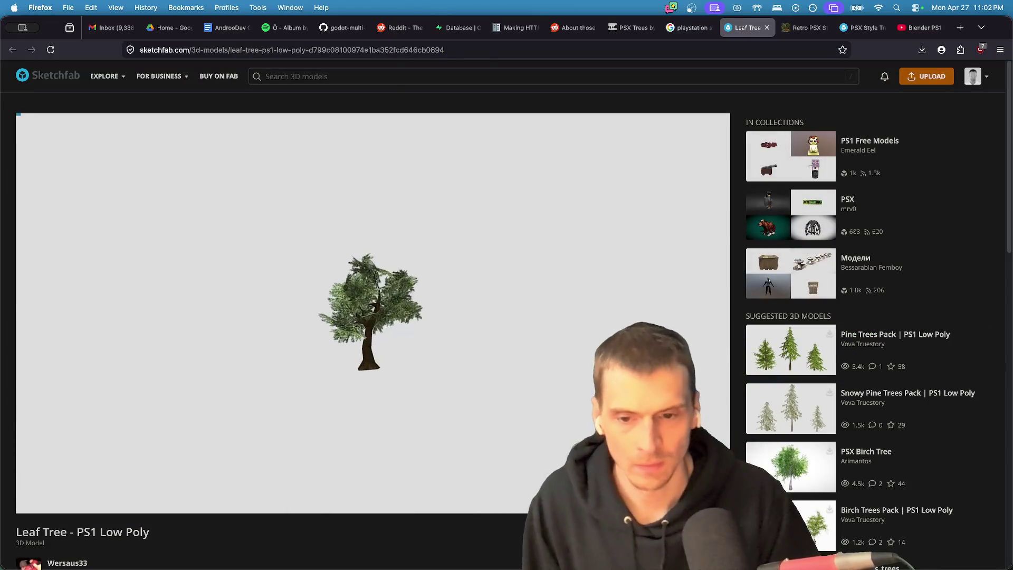
# Zoom and orbit the Leaf Tree model from a top-down to an upright side view.
pyautogui.scroll(5, 475, 416)
pyautogui.moveTo(516, 414)
pyautogui.mouseDown()
pyautogui.moveTo(353, 409)
pyautogui.moveTo(338, 427)
pyautogui.moveTo(317, 362)
pyautogui.moveTo(271, 362)
pyautogui.moveTo(480, 421)
pyautogui.moveTo(470, 431)
pyautogui.moveTo(392, 400)
pyautogui.moveTo(380, 515)
pyautogui.mouseUp()
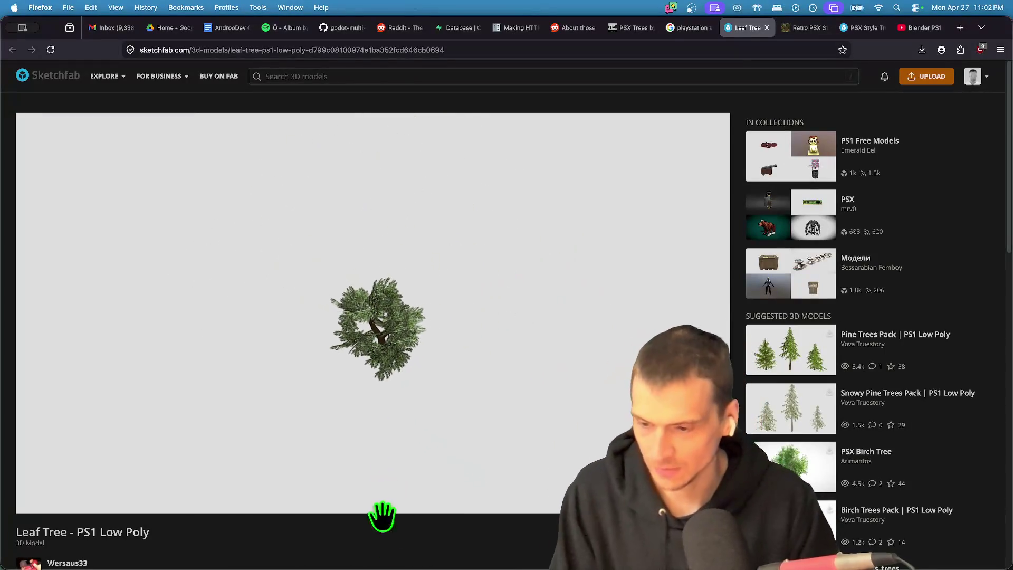
pyautogui.scroll(-3, 380, 528)
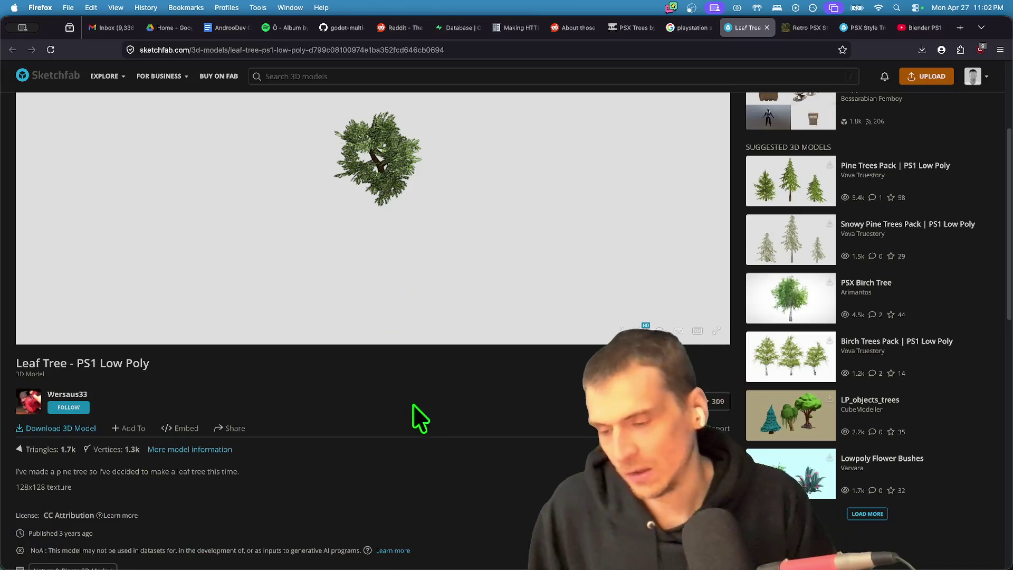
pyautogui.scroll(3, 413, 404)
pyautogui.scroll(5, 363, 349)
pyautogui.scroll(5, 363, 349)
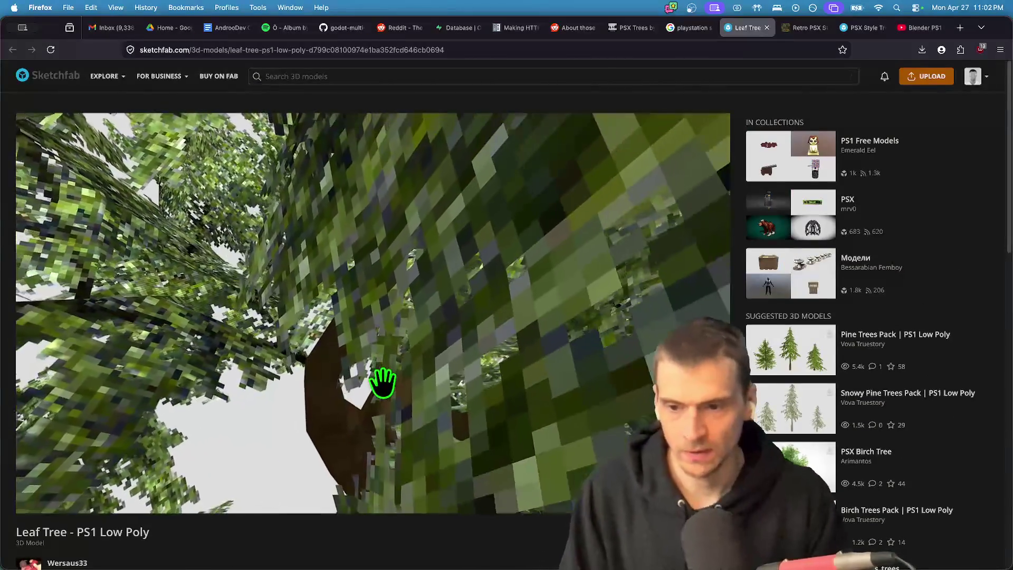
pyautogui.scroll(-5, 385, 380)
pyautogui.moveTo(383, 384)
pyautogui.mouseDown()
pyautogui.moveTo(396, 403)
pyautogui.moveTo(403, 362)
pyautogui.mouseUp()
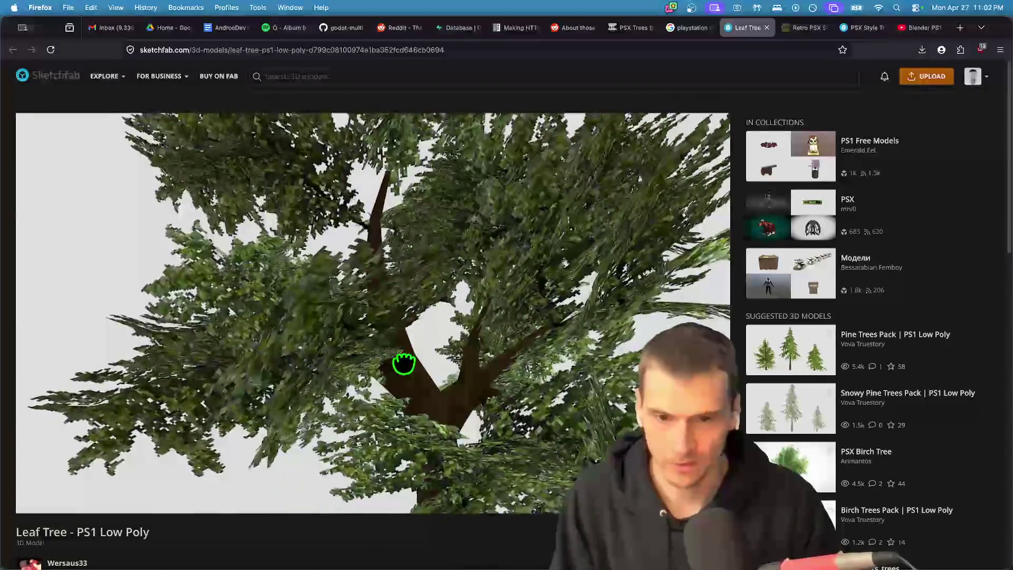
# Scroll down the Leaf Tree page and open its creator's profile.
pyautogui.scroll(-5, 409, 367)
pyautogui.scroll(-3, 410, 373)
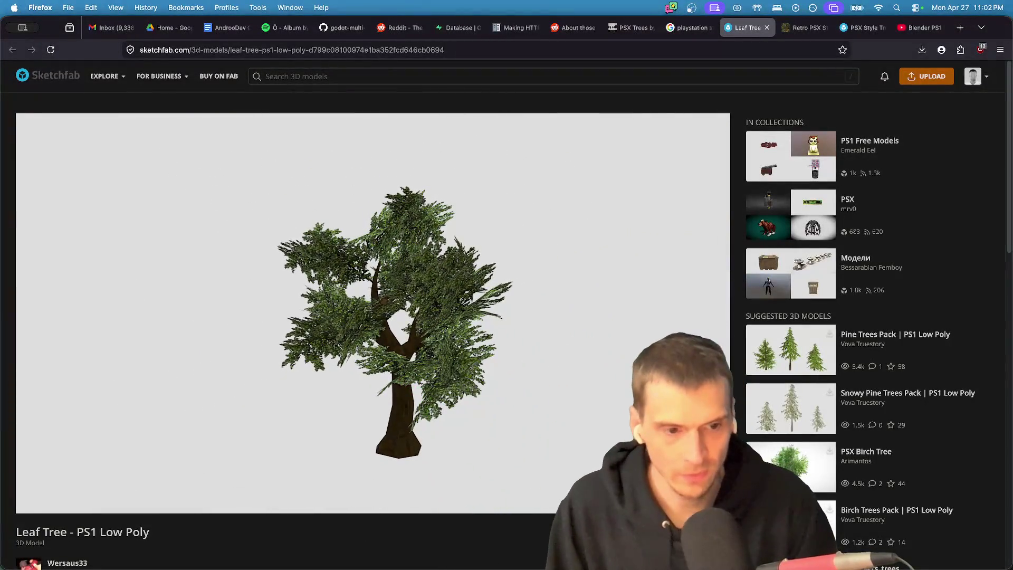
pyautogui.scroll(5, 525, 434)
pyautogui.scroll(-1, 156, 552)
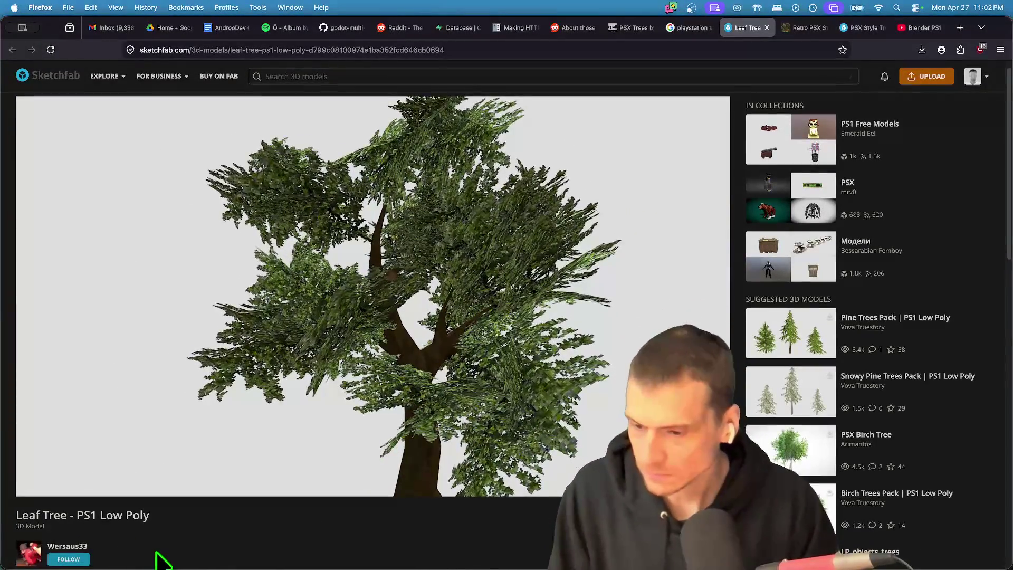
pyautogui.scroll(-3, 158, 554)
pyautogui.click(79, 454)
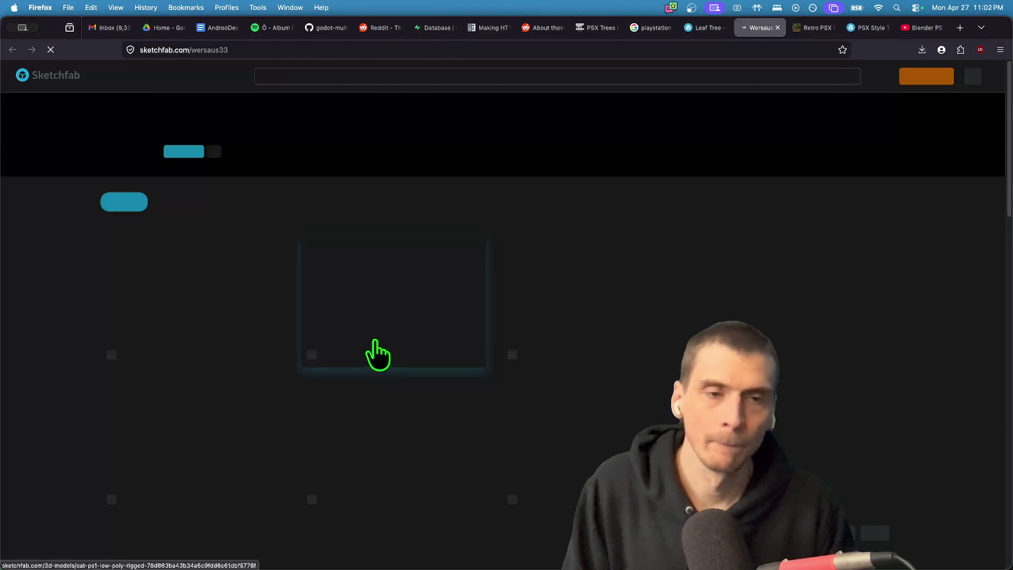
# Browse the creator's profile grid and open Pine Tree - PS1 Low Poly in a background tab.
pyautogui.hotkey('ctrl', 'shift', 'Tab')
pyautogui.hotkey('ctrl', 'Tab')
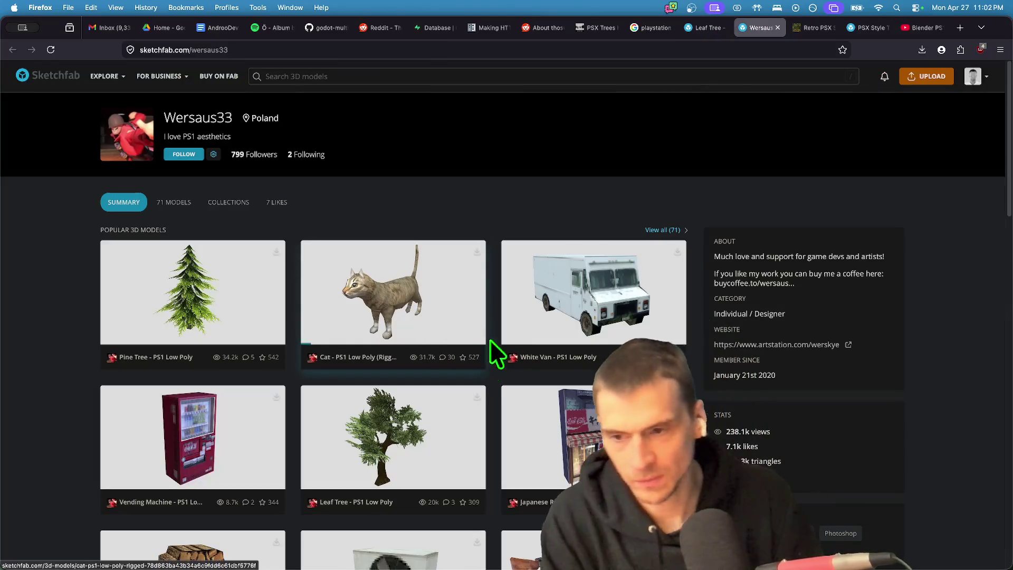
pyautogui.scroll(-3, 489, 349)
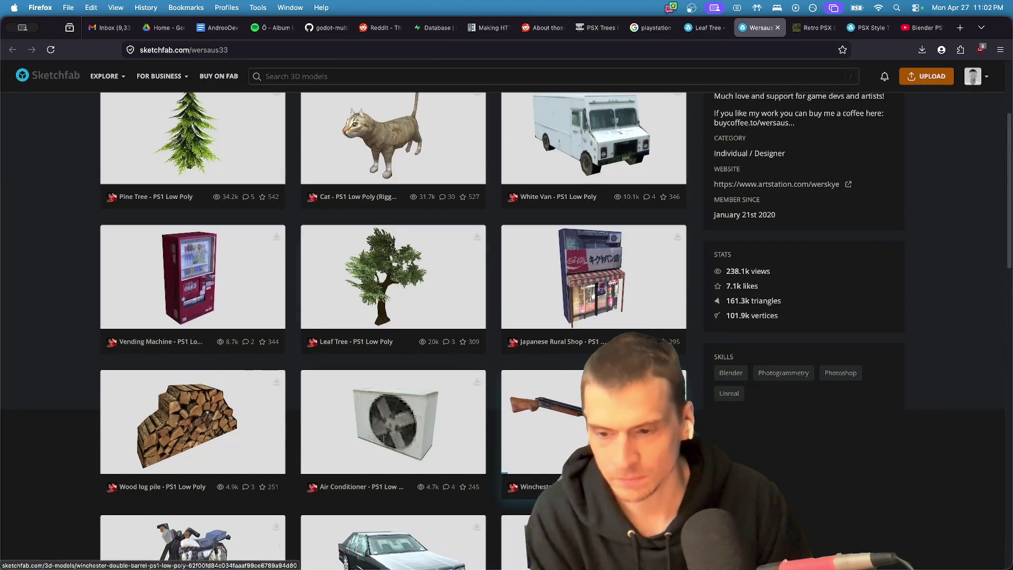
pyautogui.scroll(-17, 657, 421)
pyautogui.scroll(5, 657, 420)
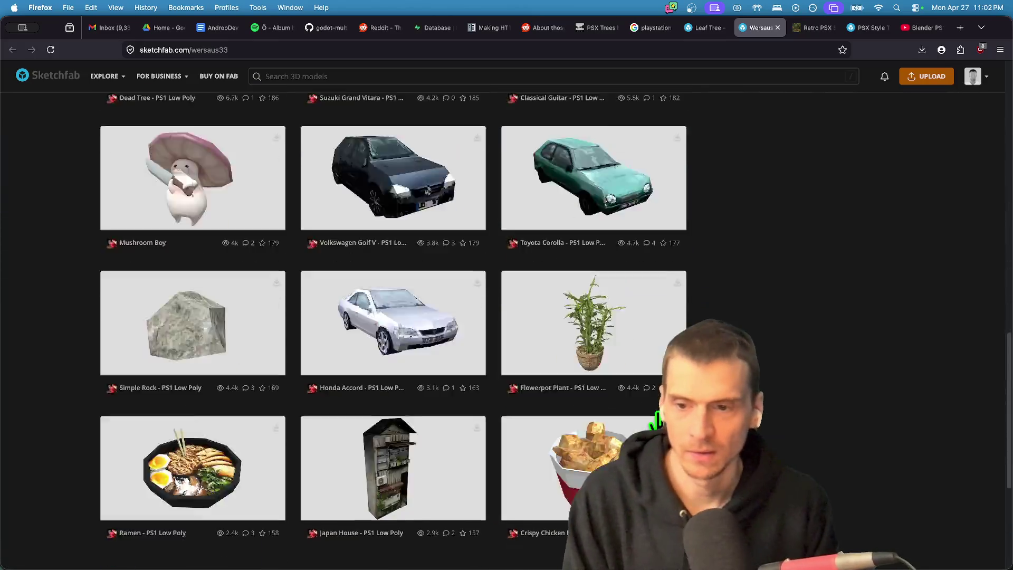
pyautogui.scroll(15, 657, 420)
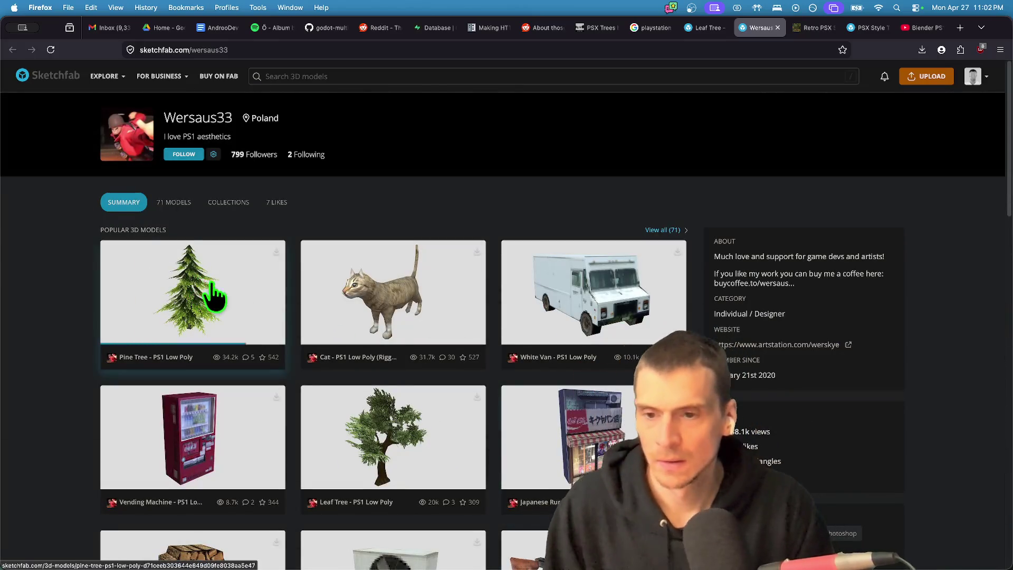
pyautogui.keyDown('super'); pyautogui.click(241, 274); pyautogui.keyUp('super')
pyautogui.scroll(-15, 574, 215)
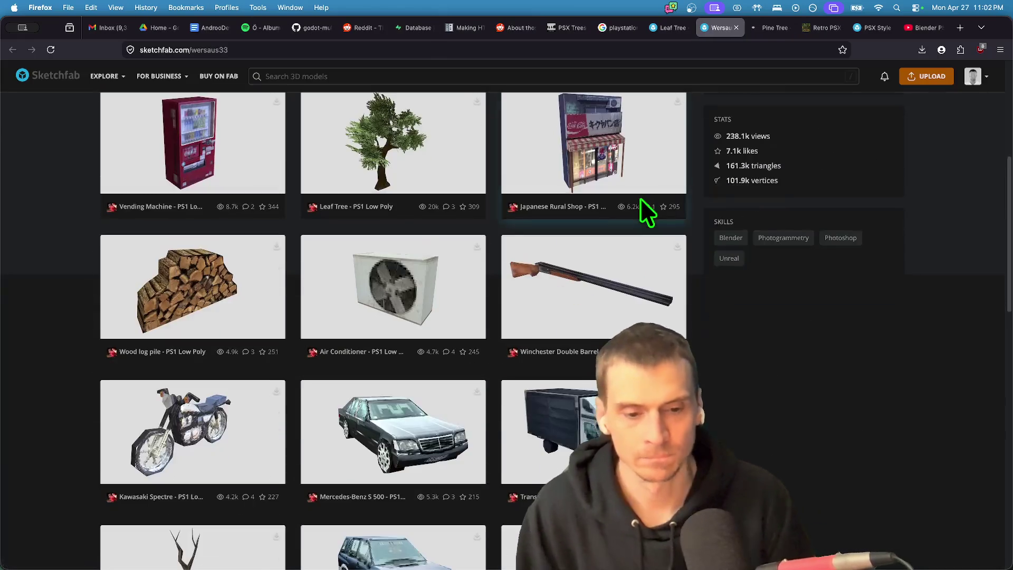
pyautogui.scroll(15, 789, 368)
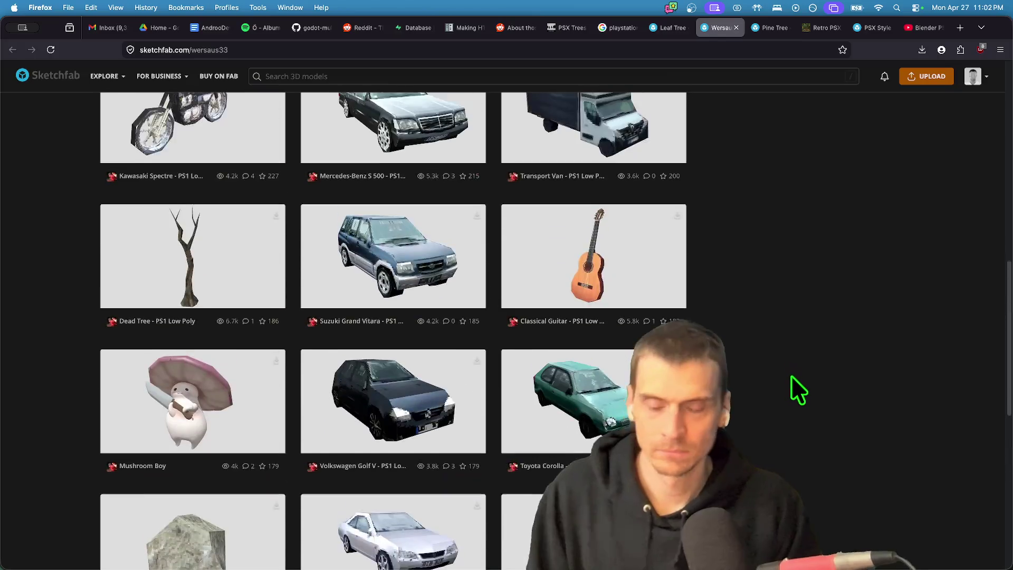
# Open PSX Birch Tree in a new tab, ending on the Pine Tree tab.
pyautogui.hotkey('ctrl', 'shift', 'Tab')
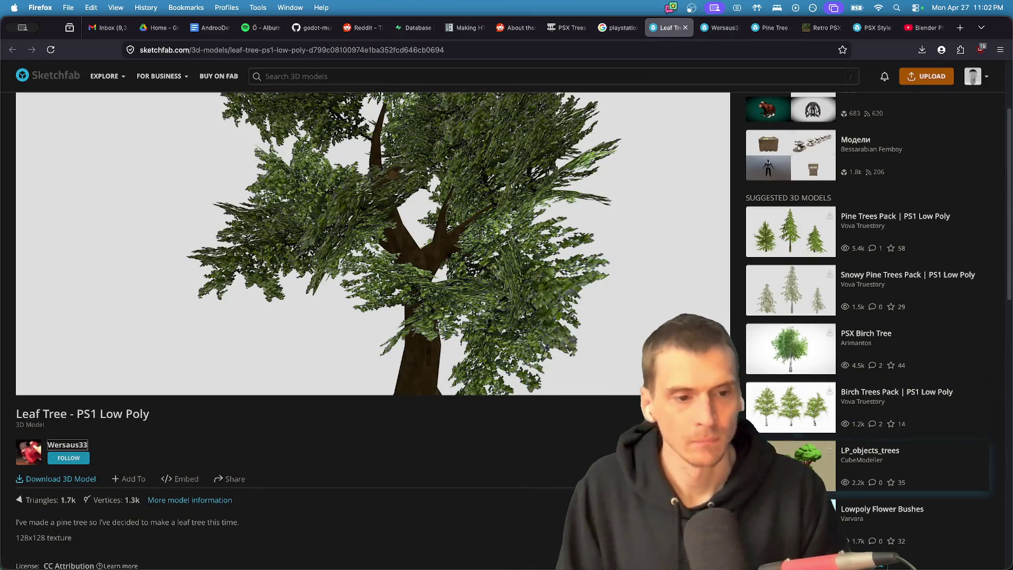
pyautogui.scroll(-1, 870, 365)
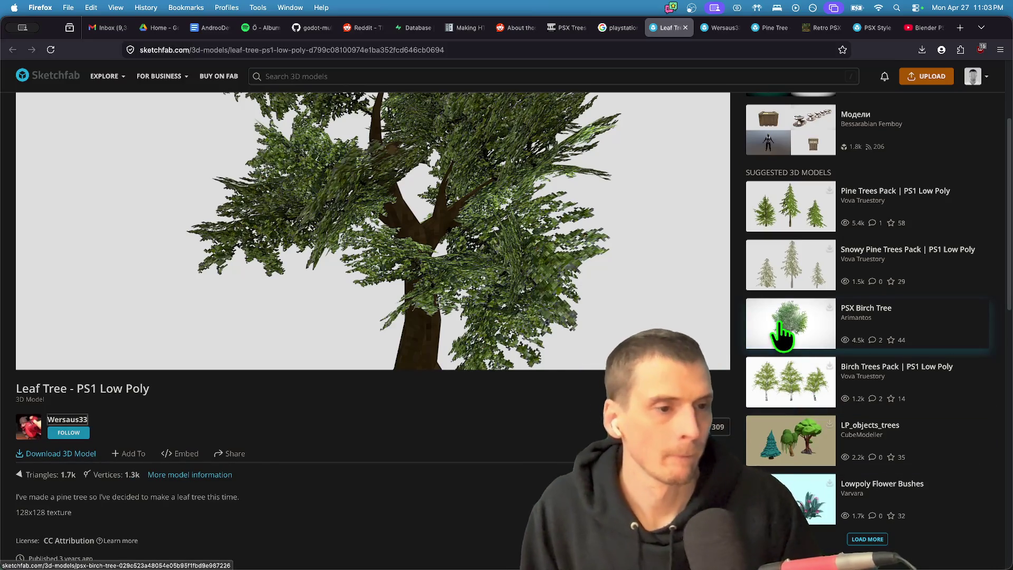
pyautogui.keyDown('super'); pyautogui.click(778, 345); pyautogui.keyUp('super')
pyautogui.hotkey('ctrl', 'Tab')
pyautogui.hotkey('ctrl', 'Tab')
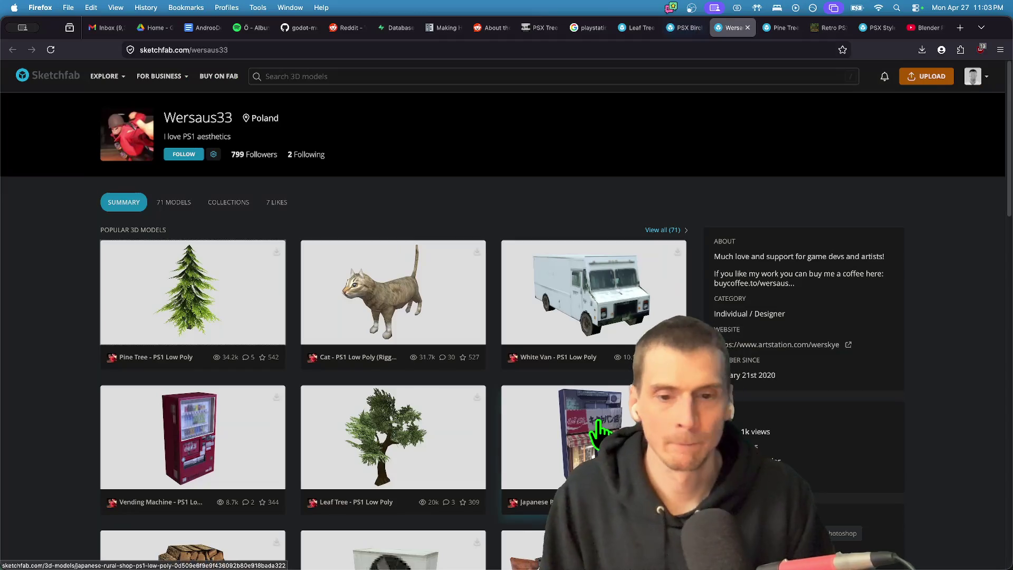
pyautogui.scroll(-5, 599, 430)
pyautogui.hotkey('ctrl', 'Tab')
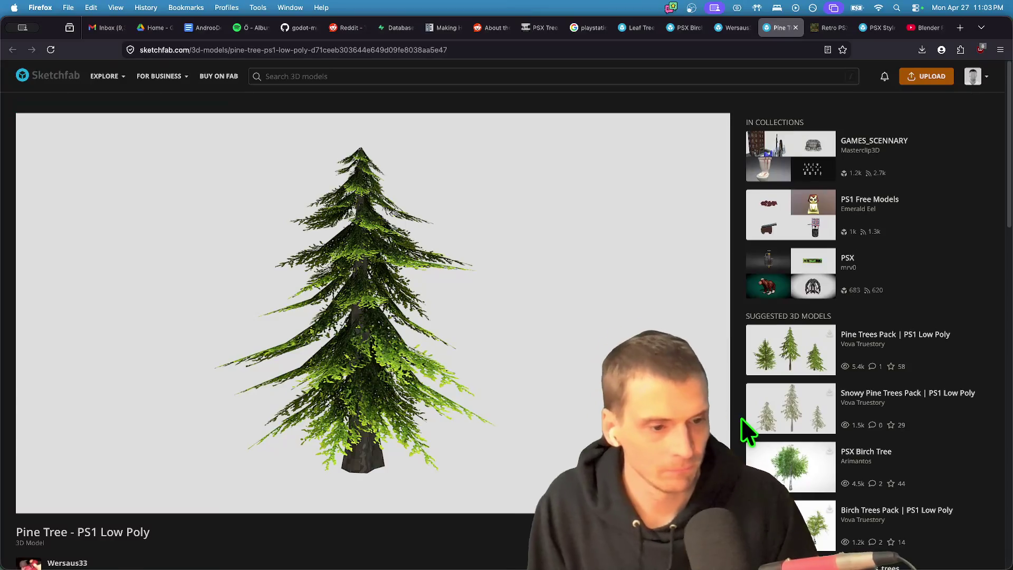
# From the PSX Birch Tree page, open the Birch Trees Pack | PS1 Low Poly model.
pyautogui.scroll(-5, 744, 427)
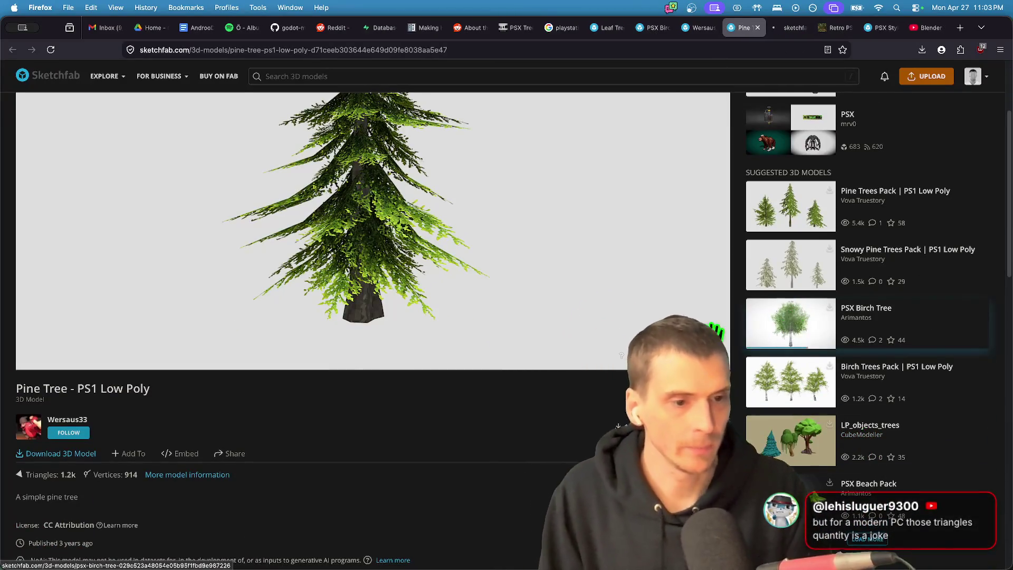
pyautogui.hotkey('ctrl', 'Tab')
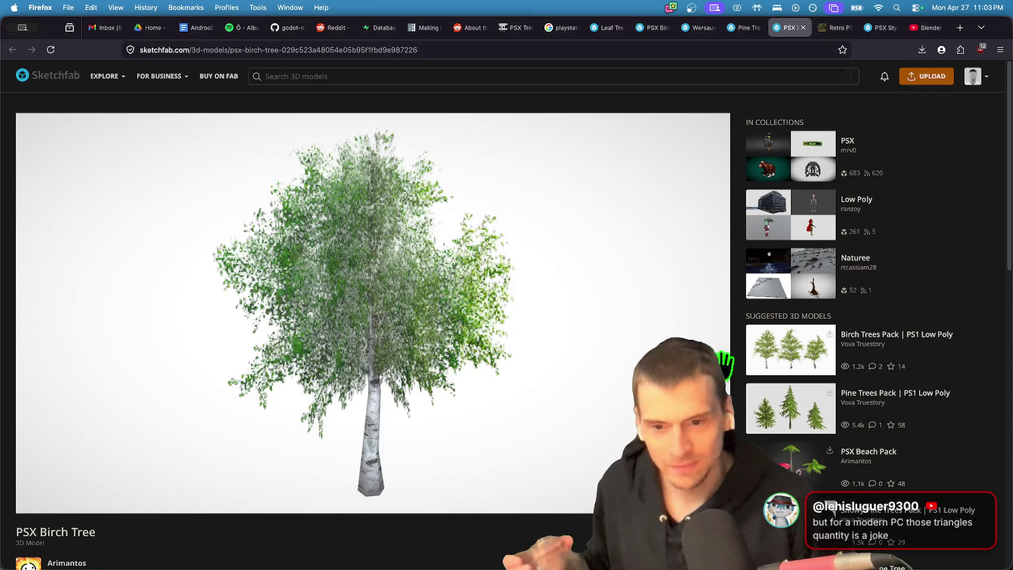
pyautogui.scroll(-5, 459, 330)
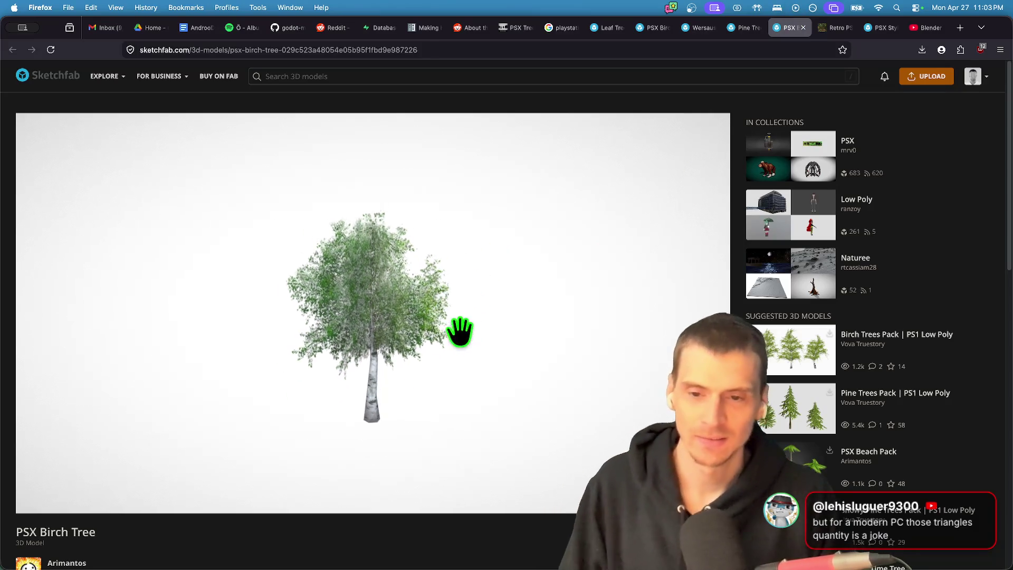
pyautogui.click(790, 369)
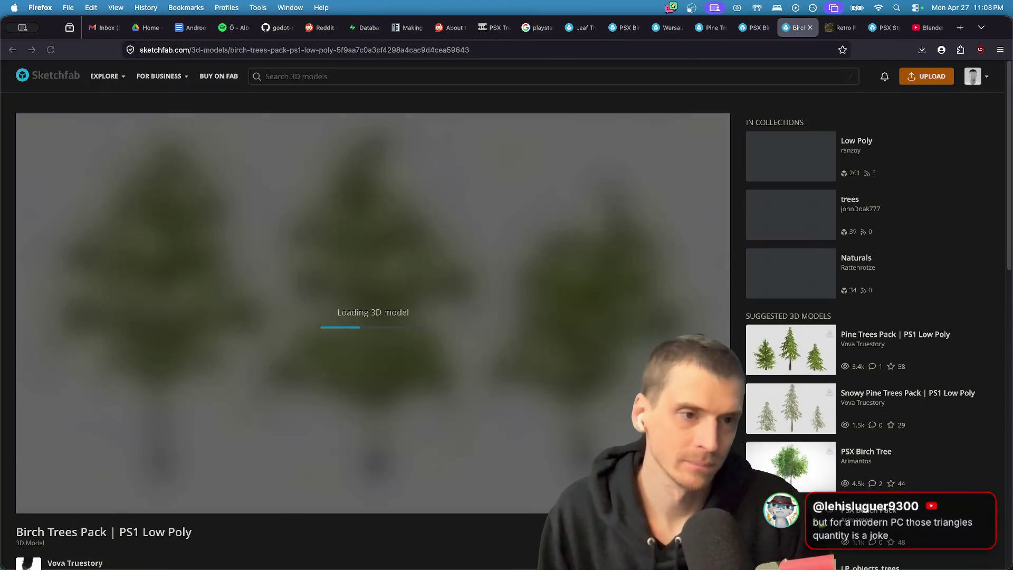
# Zoom and orbit the three birch trees, then bring up the free download options.
pyautogui.scroll(-4, 493, 533)
pyautogui.scroll(5, 441, 256)
pyautogui.scroll(-10, 436, 264)
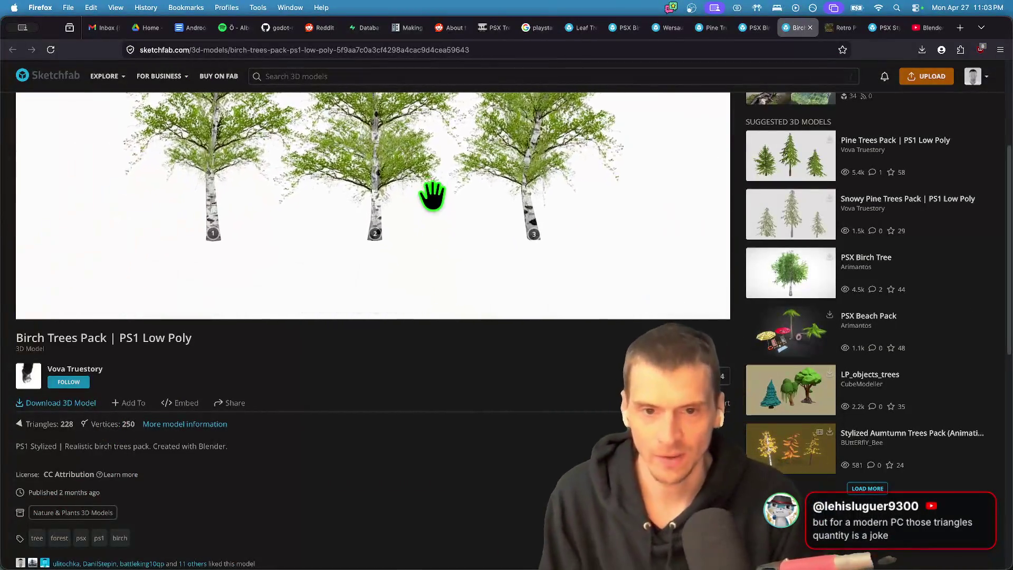
pyautogui.scroll(3, 255, 407)
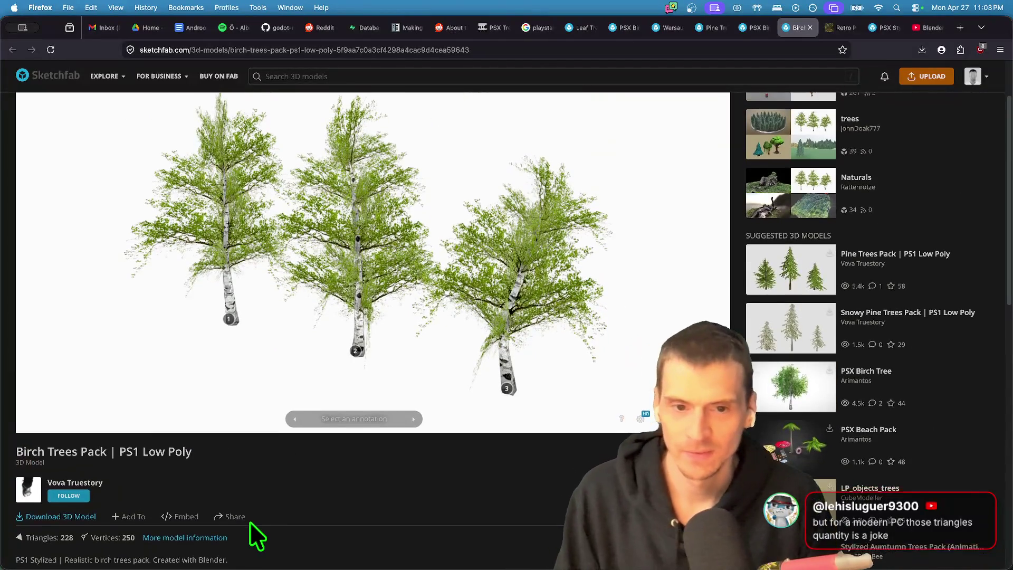
pyautogui.scroll(-1, 249, 522)
pyautogui.moveTo(407, 299)
pyautogui.mouseDown()
pyautogui.moveTo(366, 293)
pyautogui.moveTo(366, 253)
pyautogui.moveTo(366, 280)
pyautogui.mouseUp()
pyautogui.scroll(-1, 333, 515)
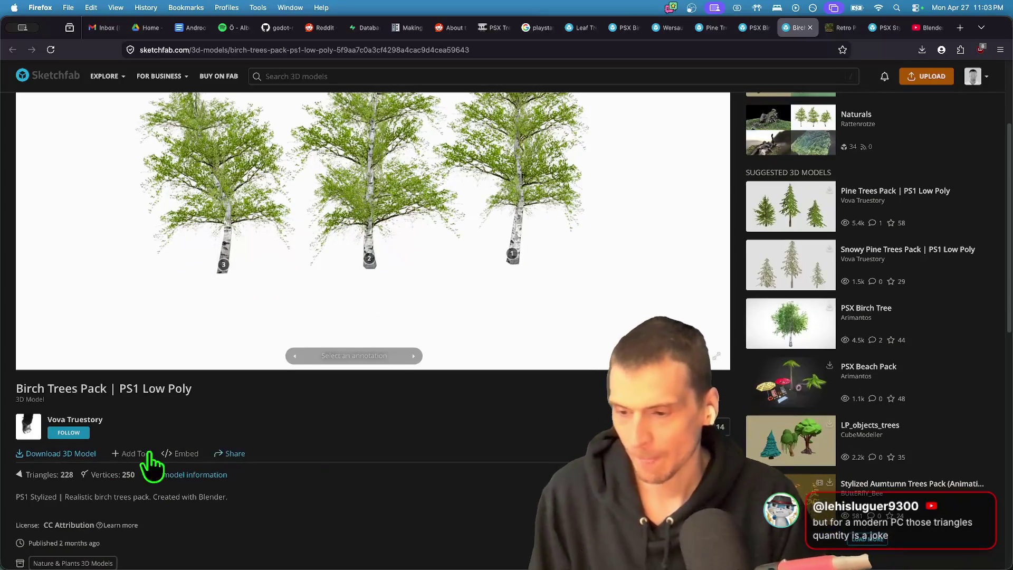
pyautogui.click(76, 455)
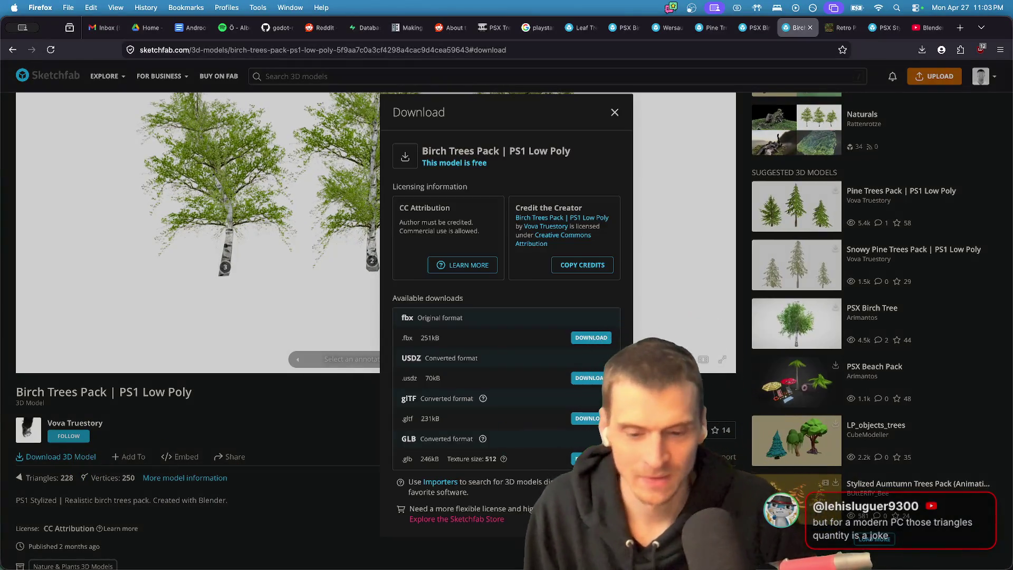
# Download the Birch Trees Pack into the _assets nature folder.
pyautogui.click(578, 420)
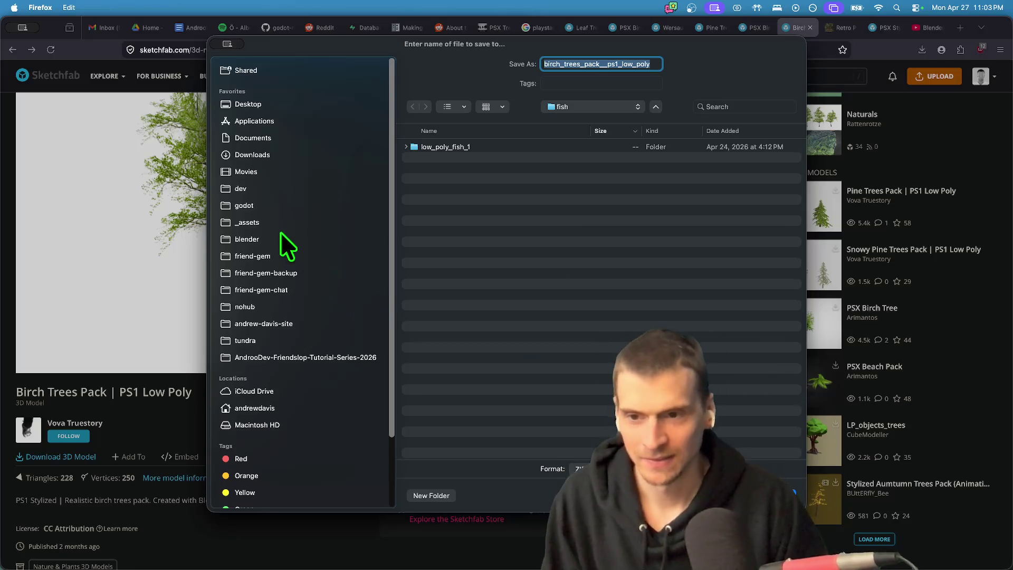
pyautogui.click(316, 223)
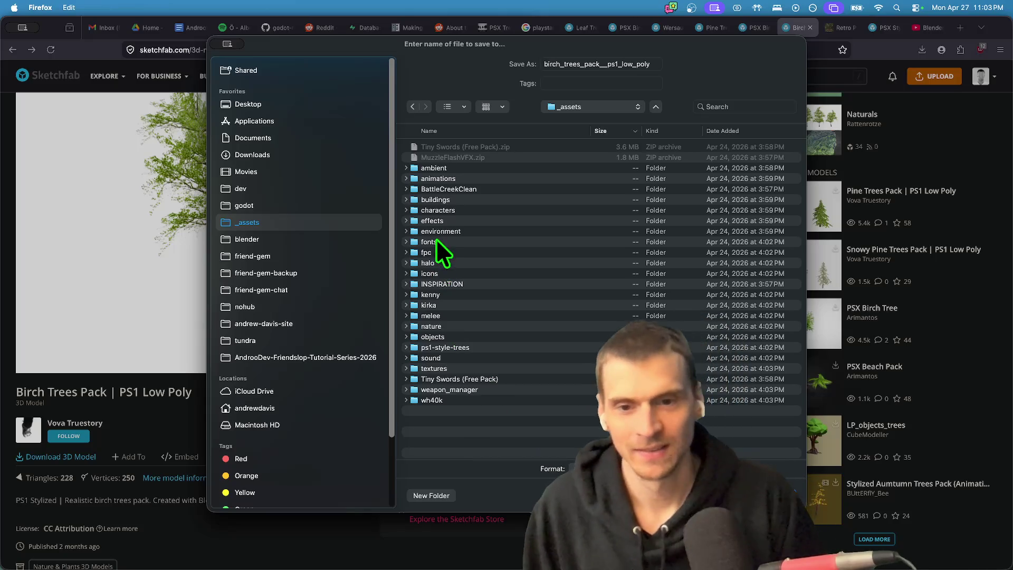
pyautogui.click(455, 327)
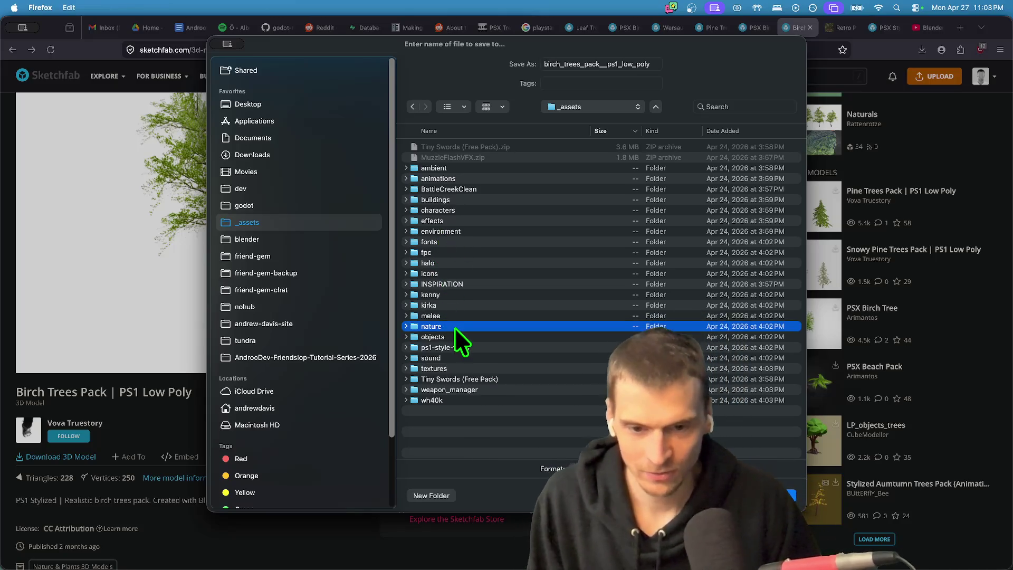
pyautogui.doubleClick(454, 327)
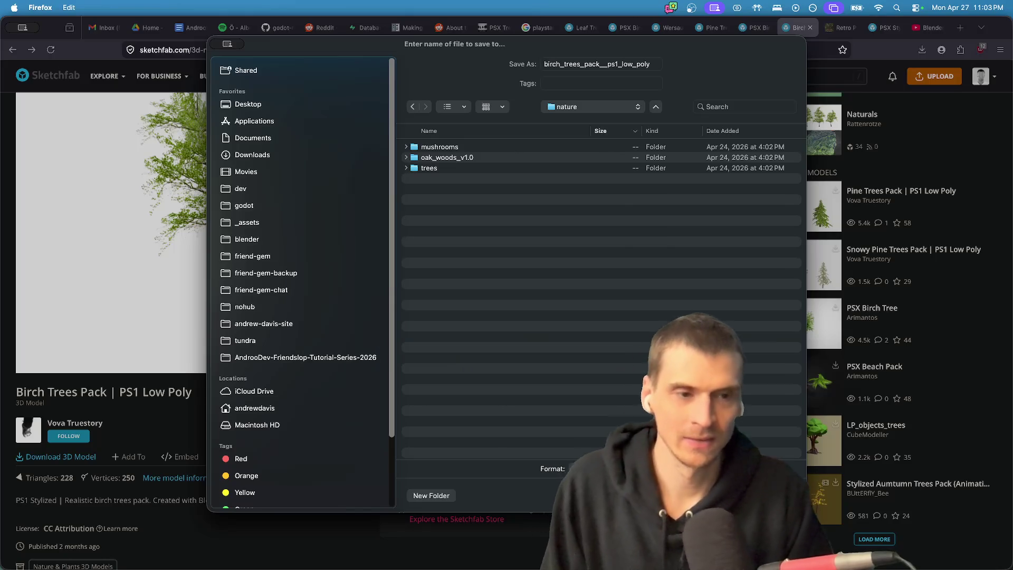
pyautogui.press('Return')
# Download the Leaf Tree - PS1 Low Poly model in glTF format and check recent downloads.
pyautogui.hotkey('ctrl', 'shift', 'Tab')
pyautogui.hotkey('ctrl', 'shift', 'Tab')
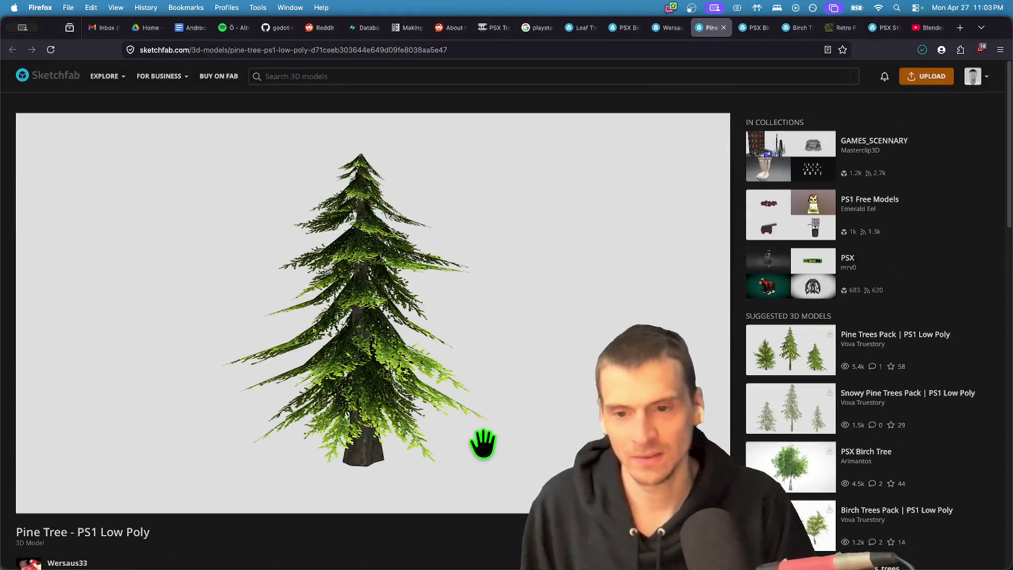
pyautogui.hotkey('ctrl', 'shift', 'Tab')
pyautogui.scroll(10, 483, 441)
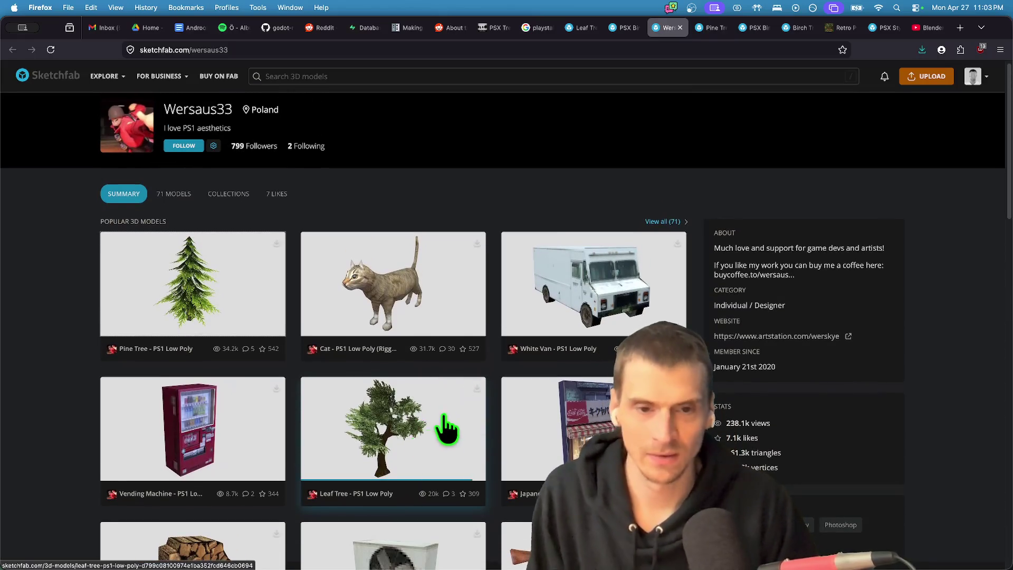
pyautogui.click(477, 390)
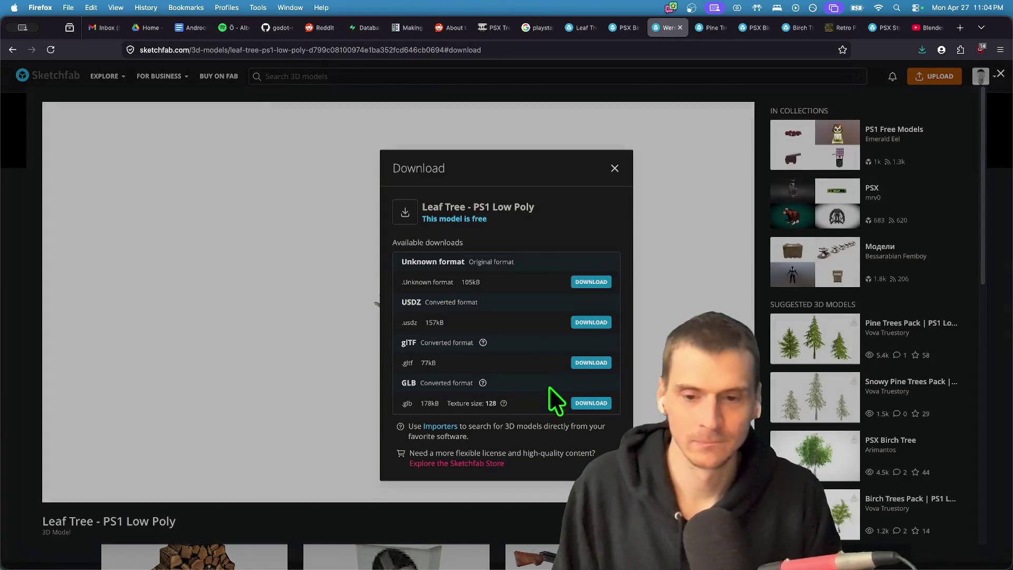
pyautogui.click(590, 363)
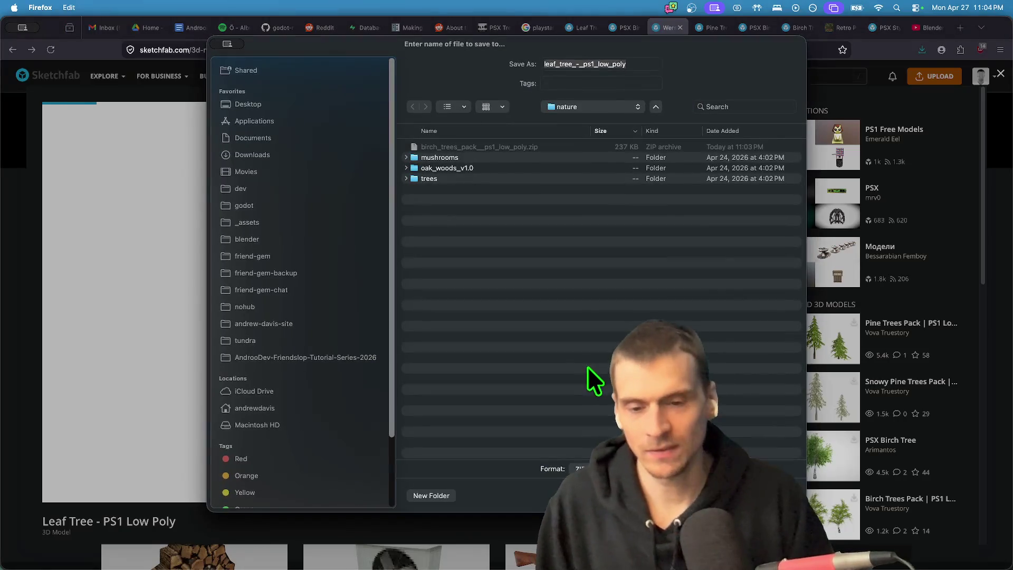
pyautogui.press('Return')
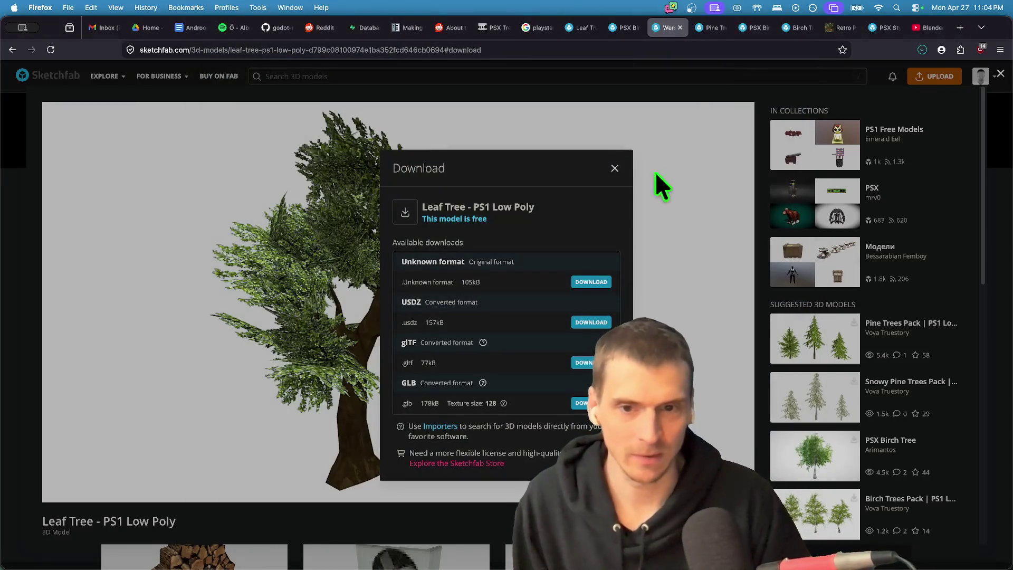
pyautogui.click(921, 51)
pyautogui.click(863, 77)
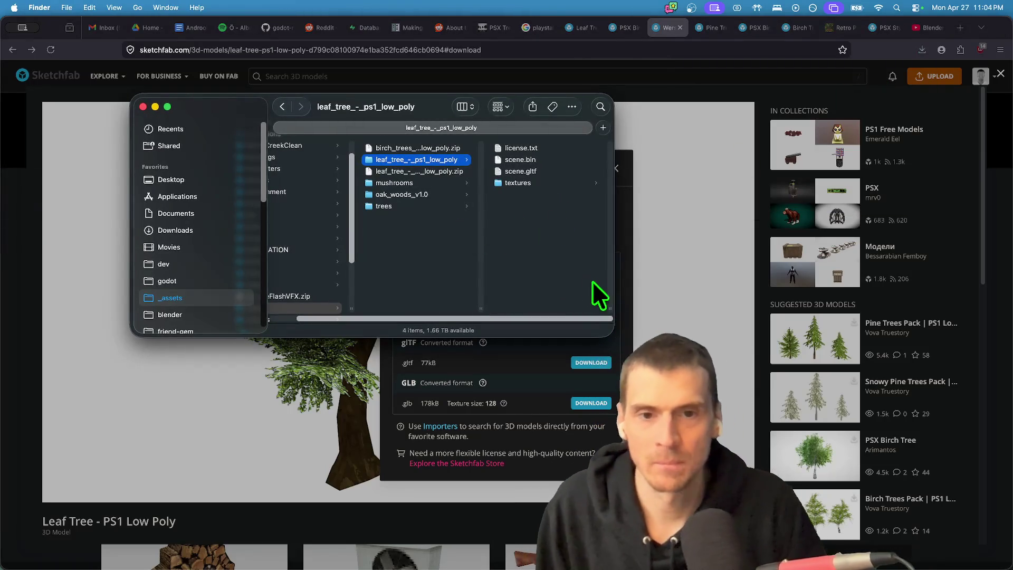
# In Finder, navigate to nohub > friend-gem-chat > assets > mesh.
pyautogui.press('super+Tab')
pyautogui.scroll(-5, 159, 281)
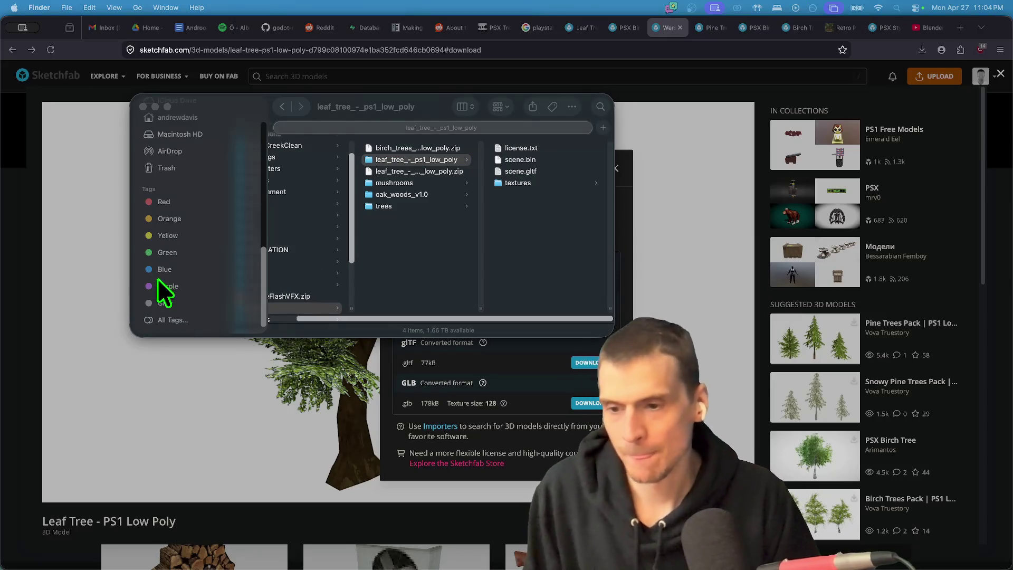
pyautogui.scroll(5, 164, 290)
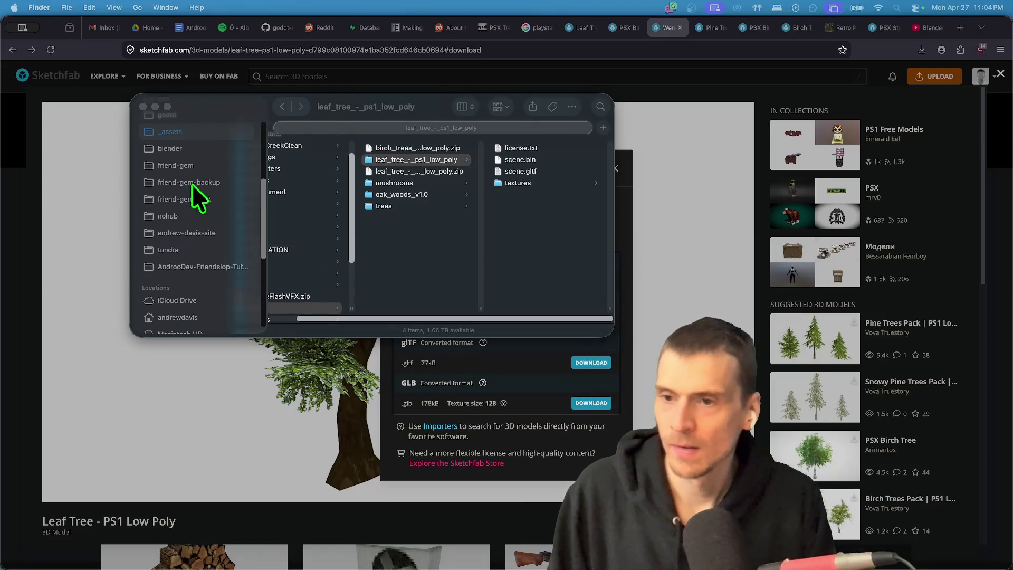
pyautogui.click(198, 201)
pyautogui.click(199, 216)
pyautogui.click(201, 198)
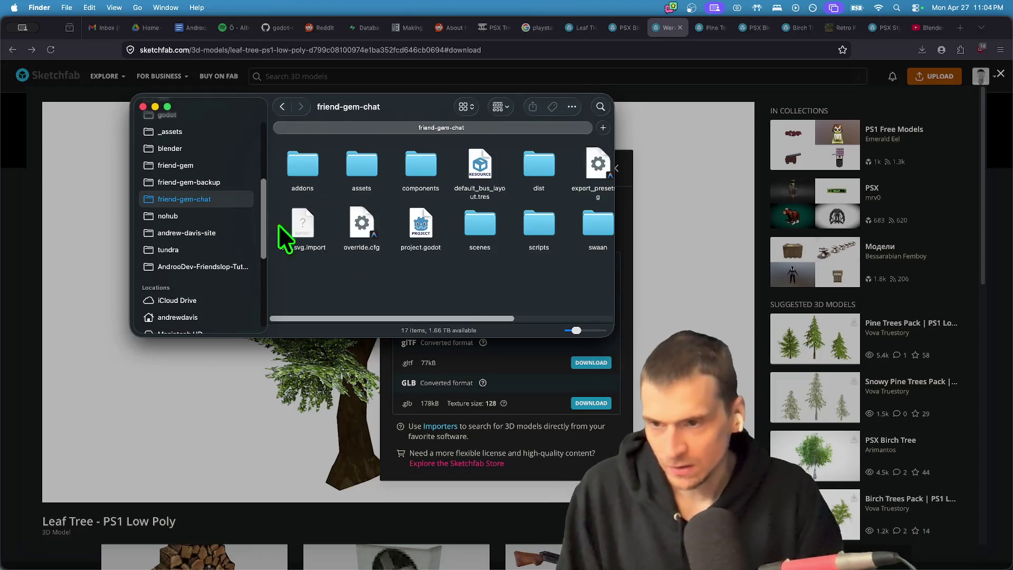
pyautogui.moveTo(602, 330)
pyautogui.mouseDown()
pyautogui.moveTo(733, 433)
pyautogui.moveTo(724, 400)
pyautogui.mouseUp()
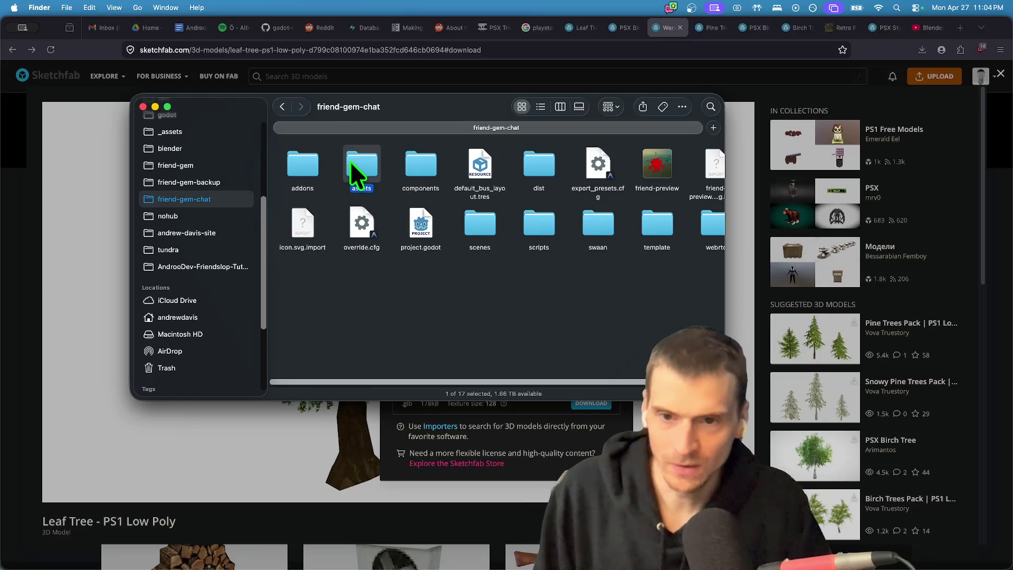
pyautogui.doubleClick(351, 165)
pyautogui.doubleClick(475, 166)
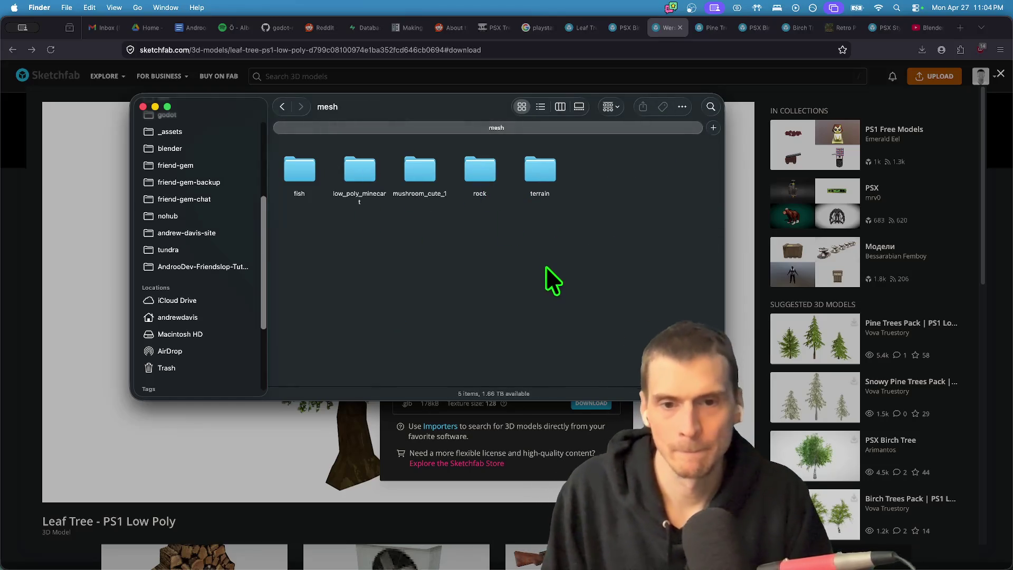
# Create a 'trees' folder in mesh and move the leaf_tree_-_ps1_low_poly folder into it.
pyautogui.press('super+shift+n')
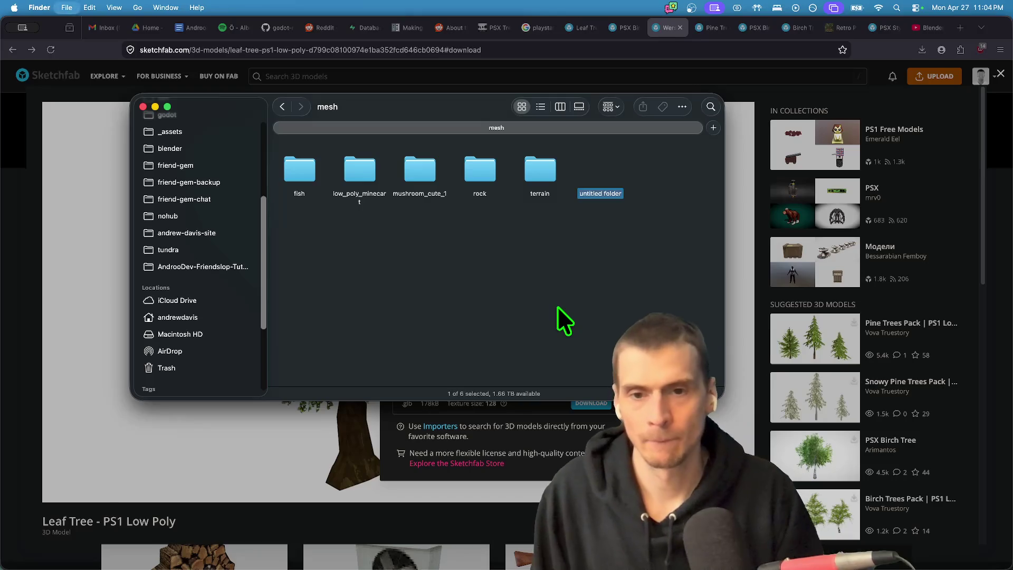
pyautogui.write('trees')
pyautogui.press('Return')
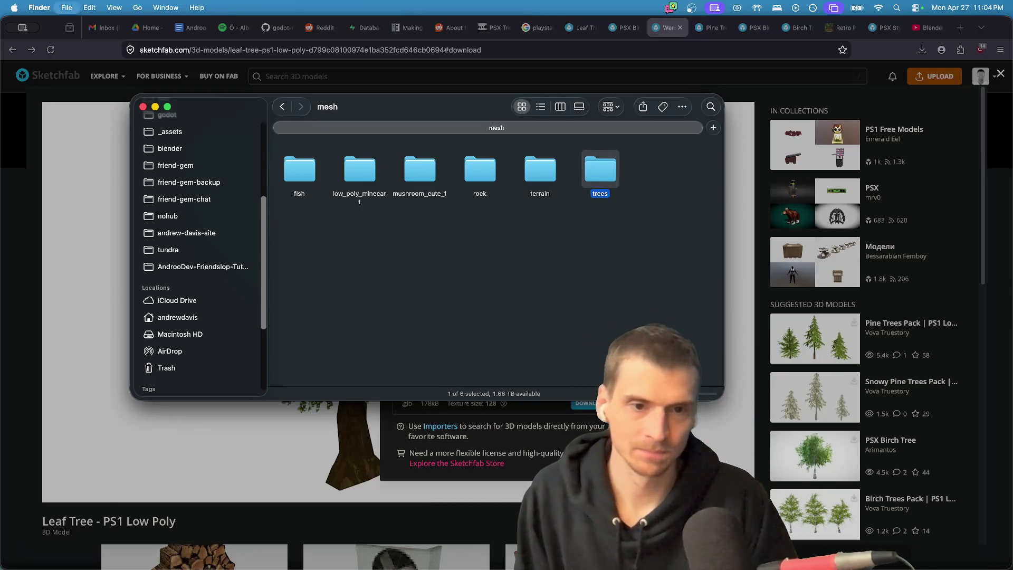
pyautogui.press('super+Down')
pyautogui.press('super+Tab')
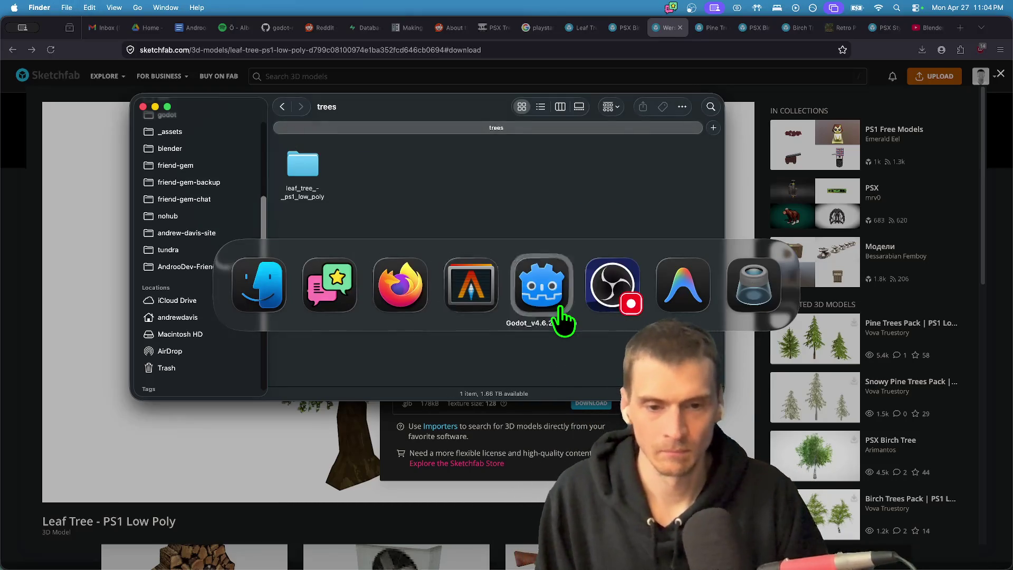
pyautogui.click(561, 309)
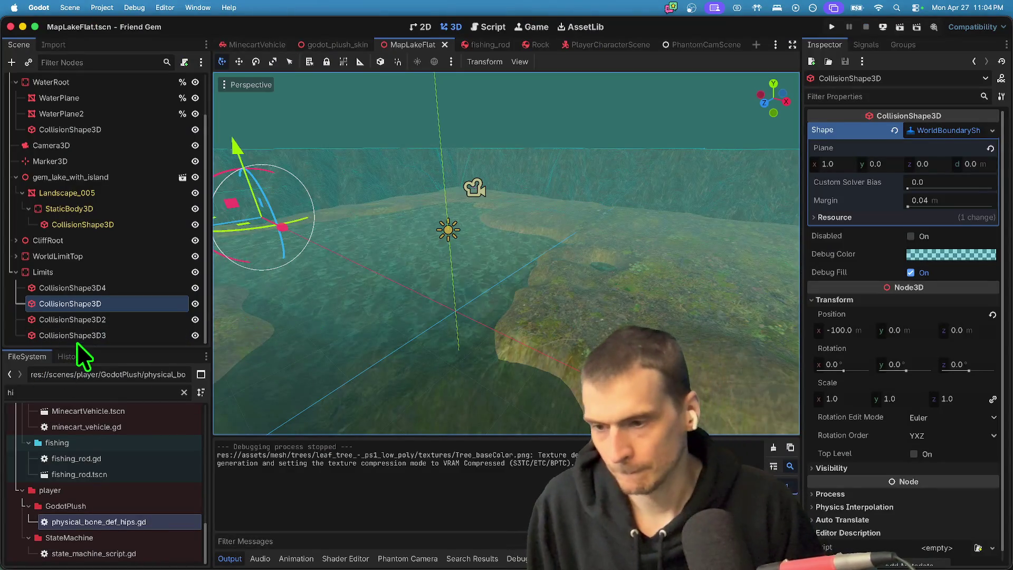
# Clear the 'tree' FileSystem filter, collapse terrain, and expand trees/leaf_tree_-_ps1_low_poly to show scene.gltf.
pyautogui.press('BackSpace')
pyautogui.write('tree')
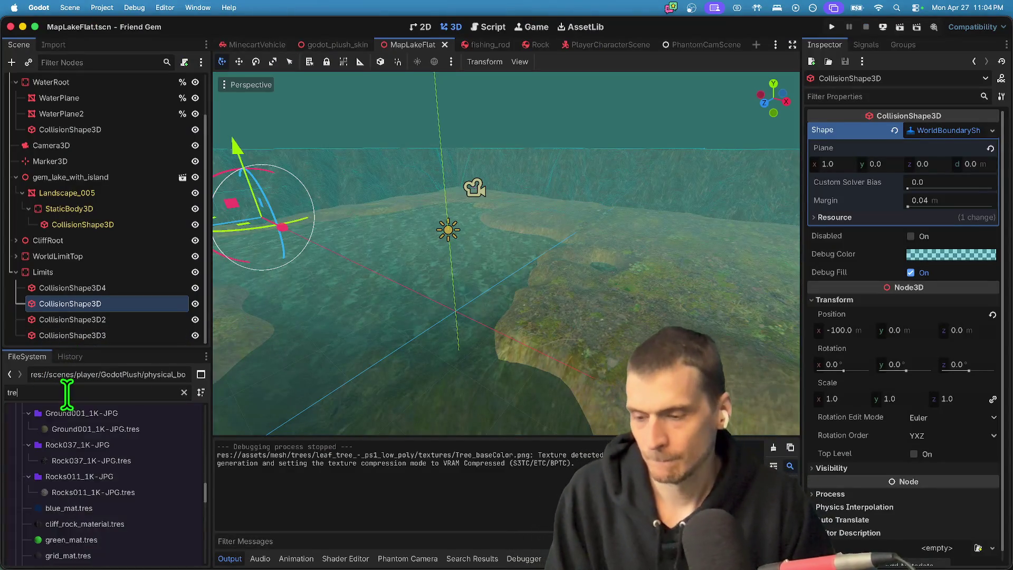
pyautogui.press('BackSpace')
pyautogui.press('BackSpace')
pyautogui.press('BackSpace')
pyautogui.scroll(5, 132, 483)
pyautogui.scroll(-10, 130, 480)
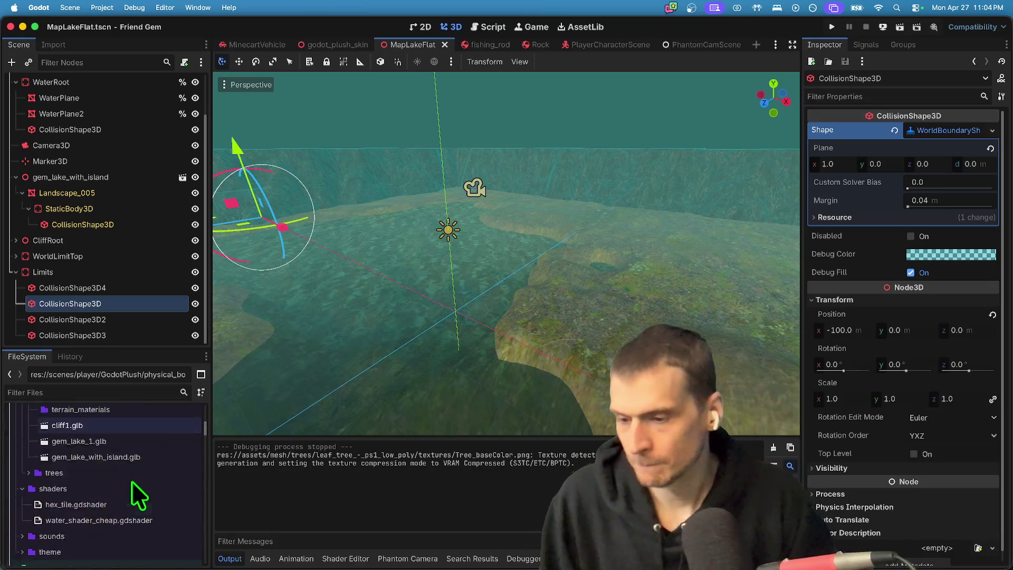
pyautogui.scroll(3, 138, 452)
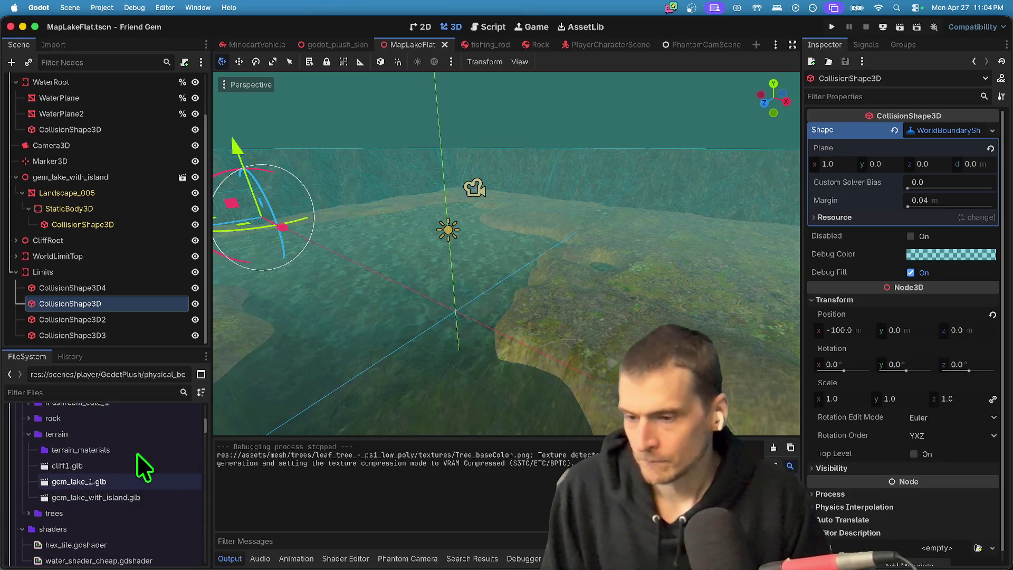
pyautogui.click(144, 439)
pyautogui.doubleClick(143, 439)
pyautogui.scroll(4, 143, 438)
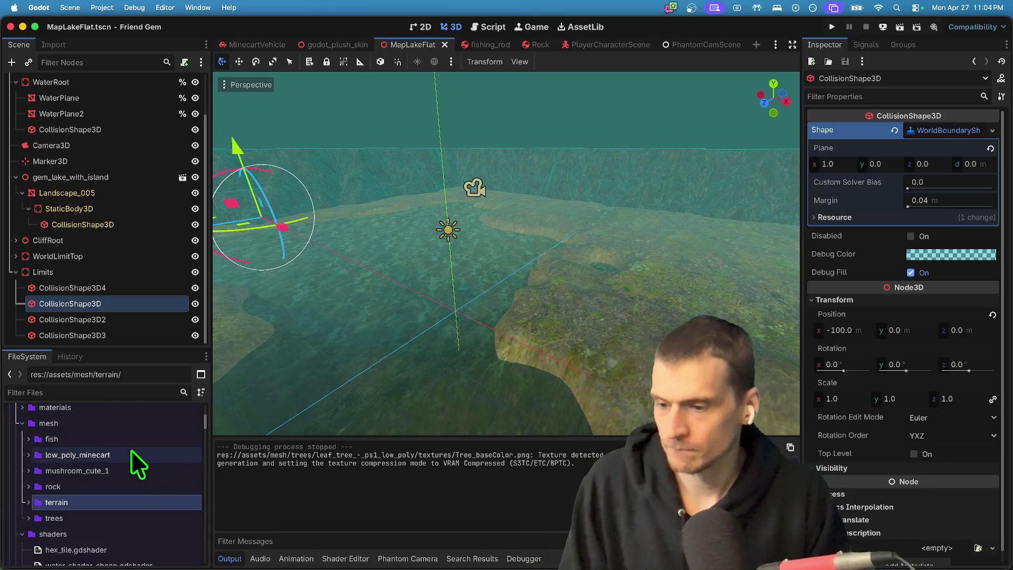
pyautogui.doubleClick(118, 517)
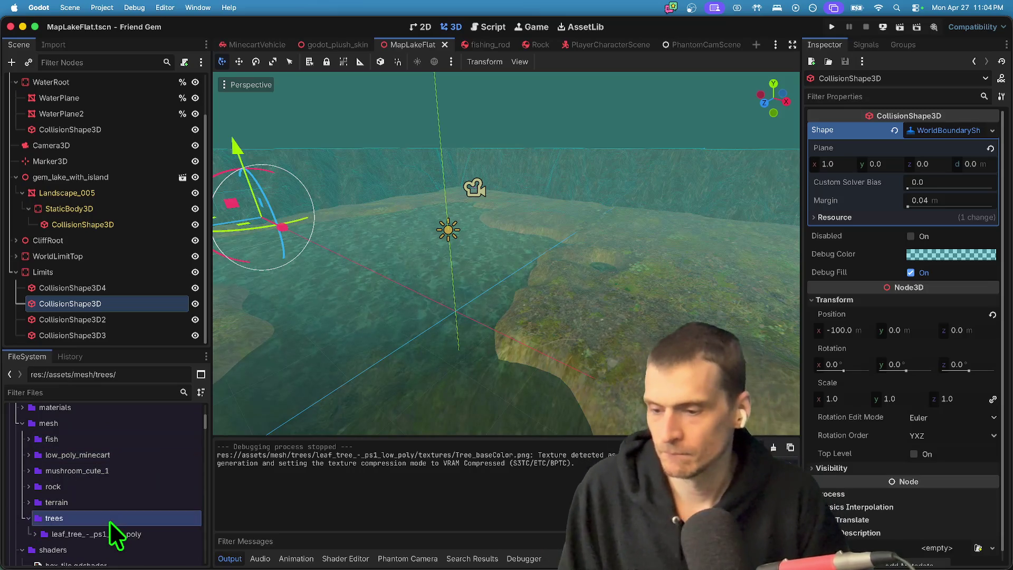
pyautogui.click(113, 533)
pyautogui.scroll(-3, 108, 561)
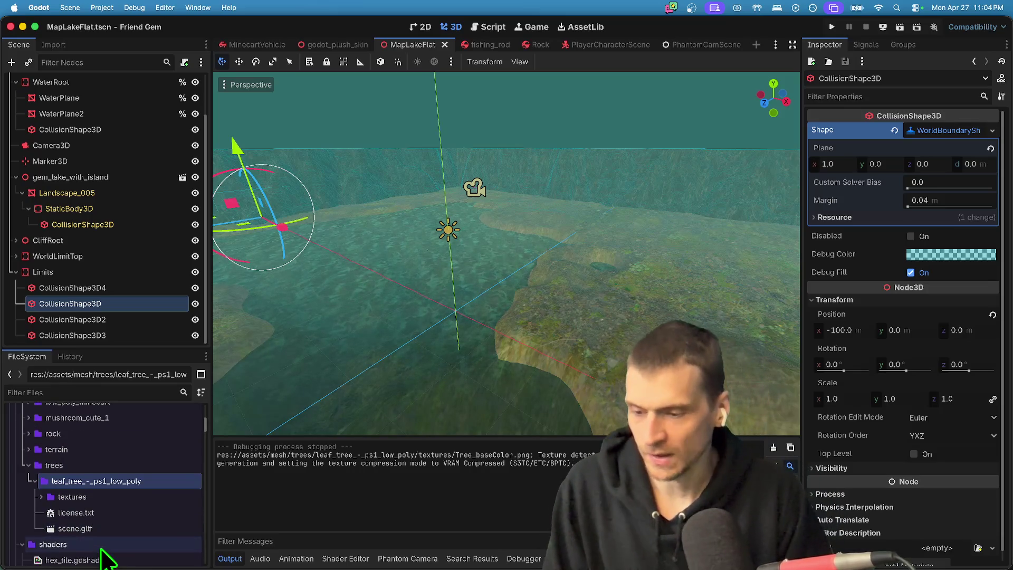
# Preview and rotate the scene.gltf tree in Advanced Import Settings, then close it.
pyautogui.doubleClick(75, 528)
pyautogui.moveTo(522, 280)
pyautogui.mouseDown()
pyautogui.moveTo(496, 351)
pyautogui.moveTo(507, 384)
pyautogui.moveTo(482, 389)
pyautogui.moveTo(495, 381)
pyautogui.mouseUp()
pyautogui.scroll(8, 495, 381)
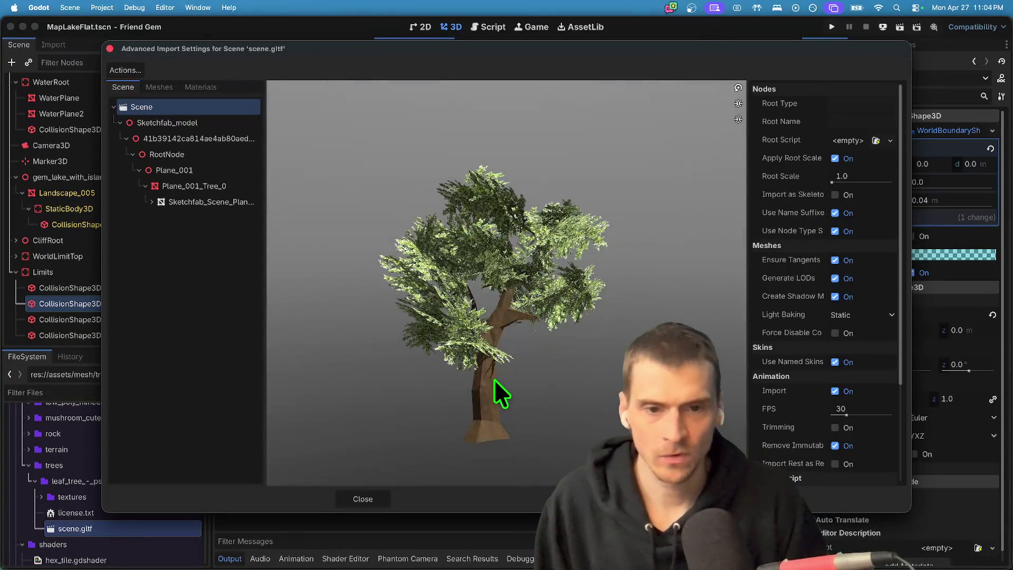
pyautogui.scroll(5, 553, 299)
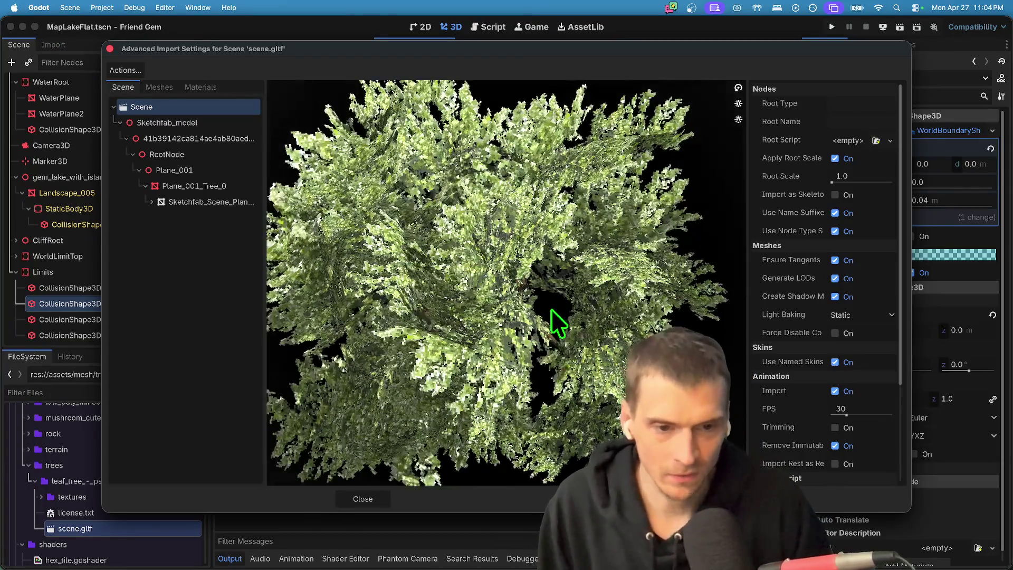
pyautogui.press('Escape')
# Drop scene.gltf into the MapLakeFlat viewport as Sketchfab_Scene and focus on it.
pyautogui.moveTo(89, 535)
pyautogui.mouseDown()
pyautogui.moveTo(538, 301)
pyautogui.moveTo(574, 312)
pyautogui.mouseUp()
pyautogui.press('f')
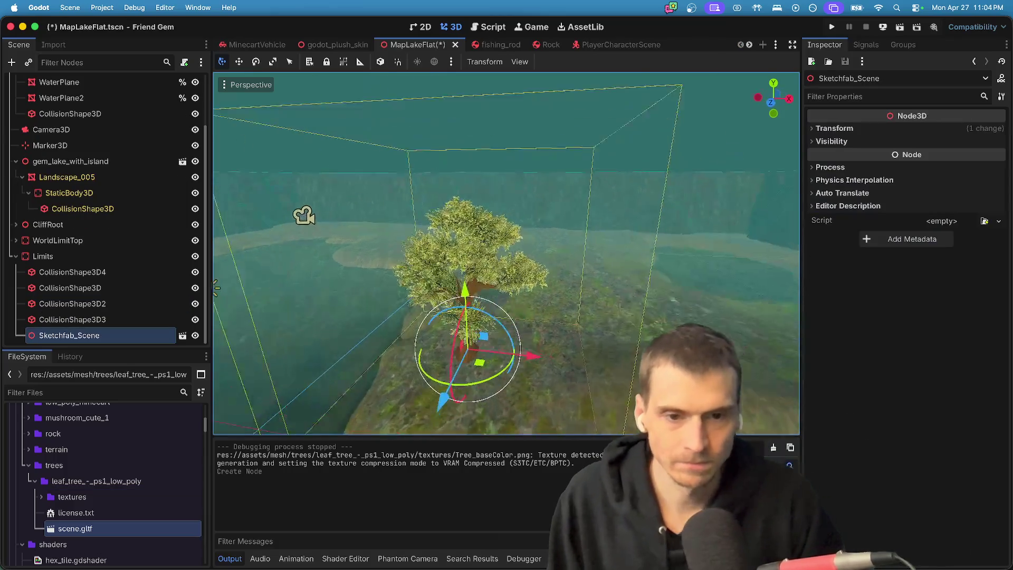
pyautogui.scroll(3, 590, 232)
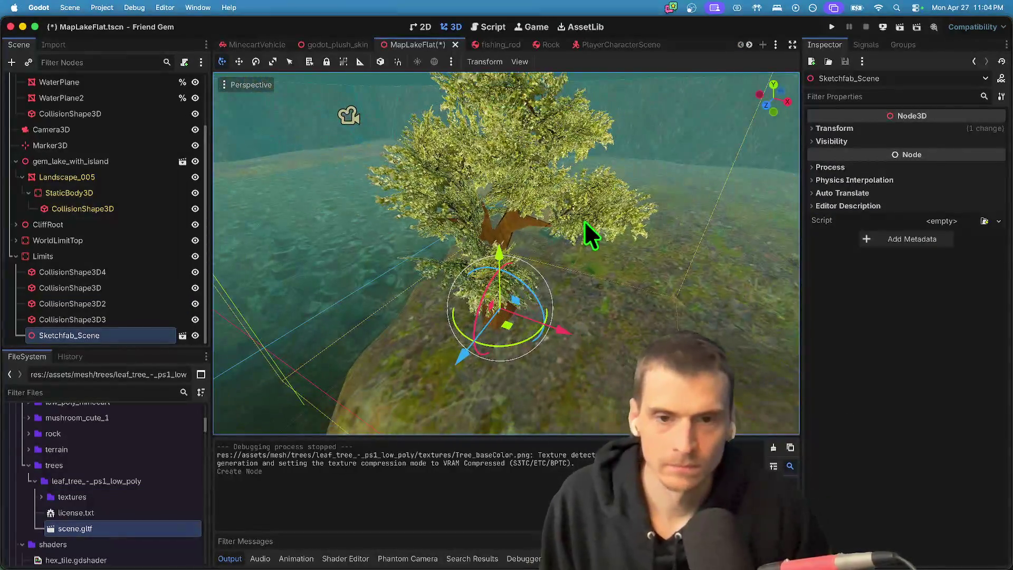
# Check the Sketchfab_Scene node and scene.gltf options, then open the node's source scene.
pyautogui.doubleClick(97, 531)
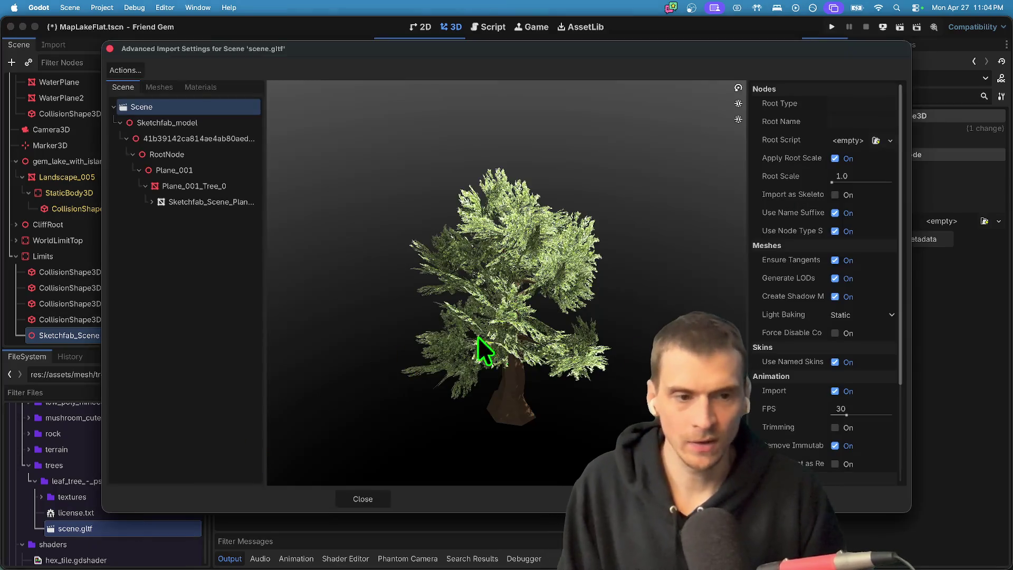
pyautogui.press('Escape')
pyautogui.rightClick(136, 335)
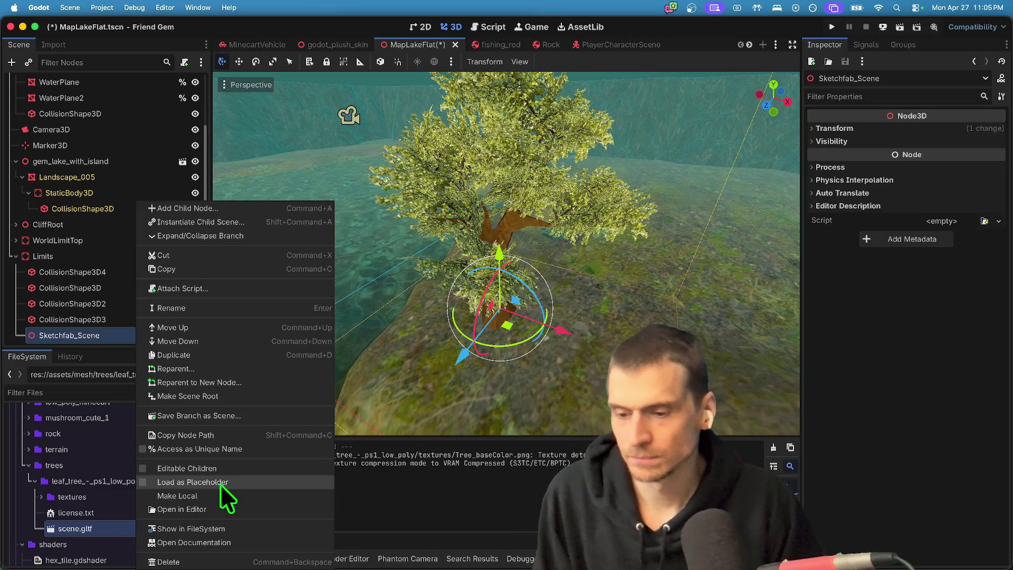
pyautogui.click(104, 529)
pyautogui.rightClick(99, 525)
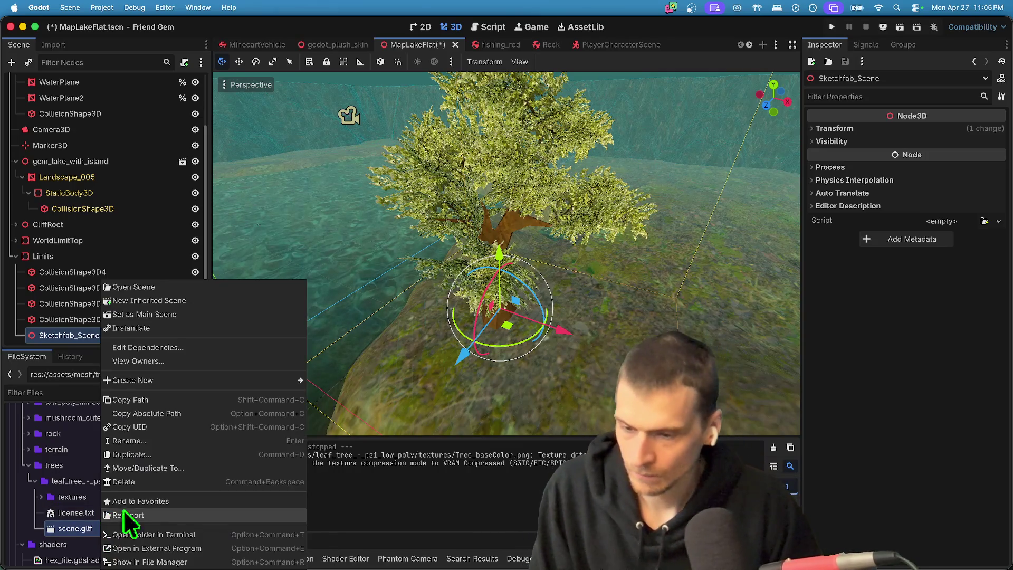
pyautogui.click(145, 425)
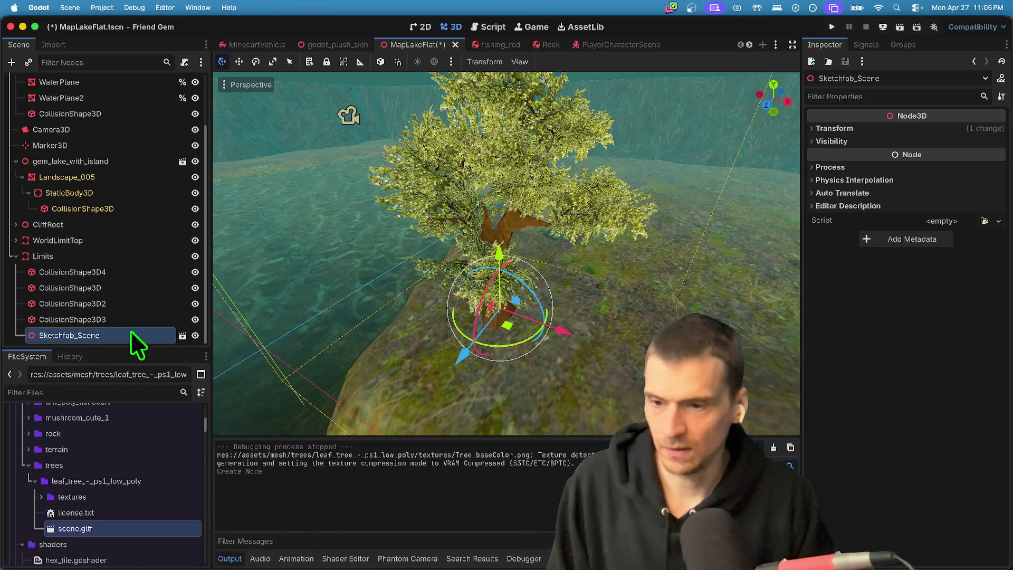
pyautogui.click(182, 334)
# Create a new inherited scene from the tree model and begin saving it into the scenes folder.
pyautogui.click(571, 300)
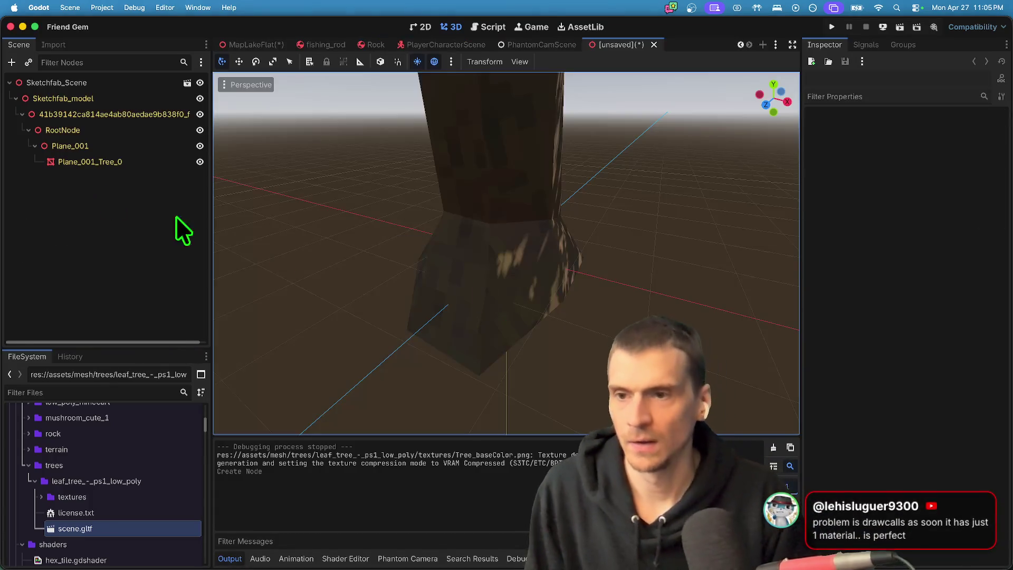
pyautogui.press('super+s')
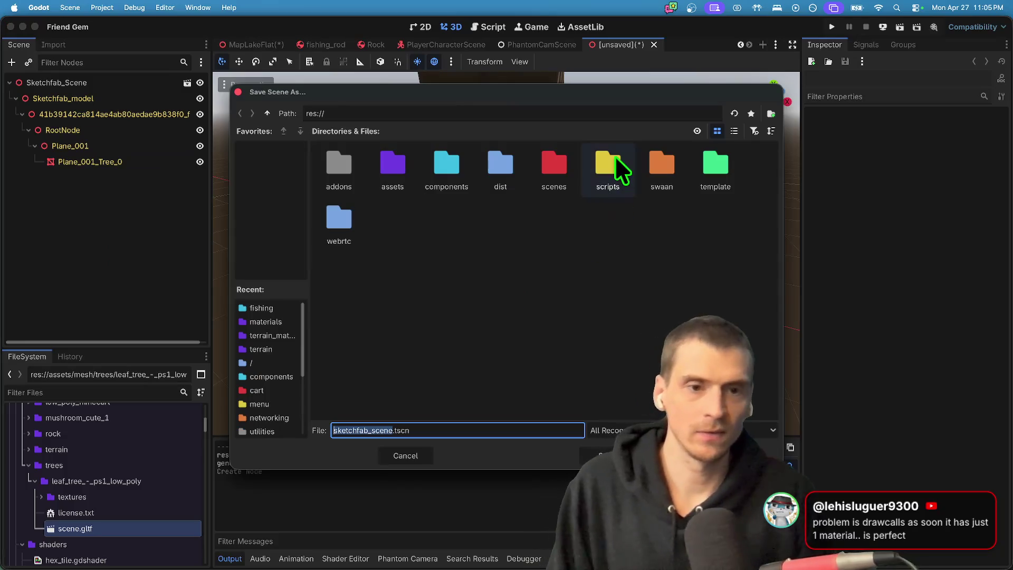
pyautogui.doubleClick(562, 175)
# Create a new folder named 'nature' inside the scenes folder.
pyautogui.rightClick(469, 265)
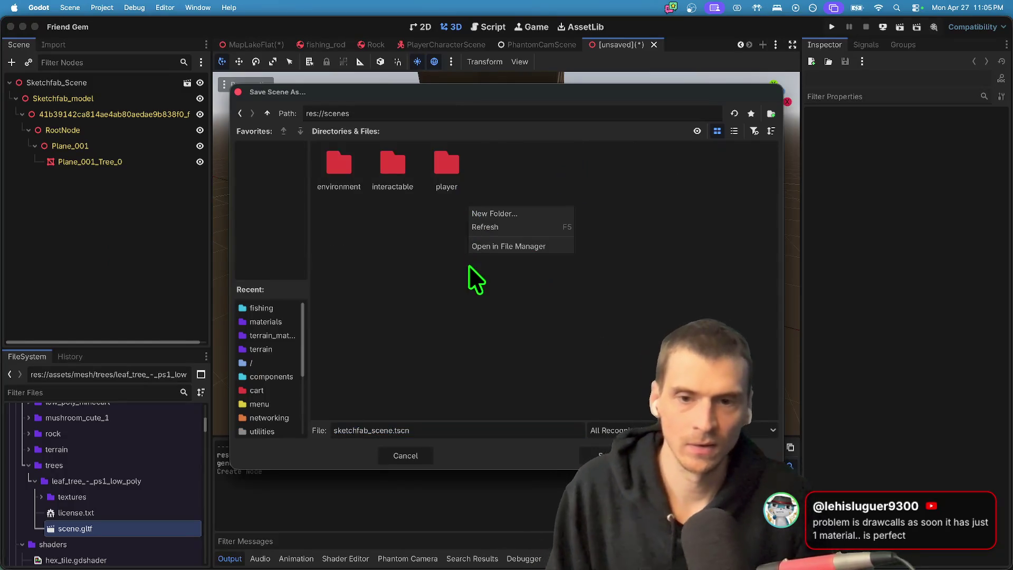
pyautogui.click(501, 214)
pyautogui.press('Escape')
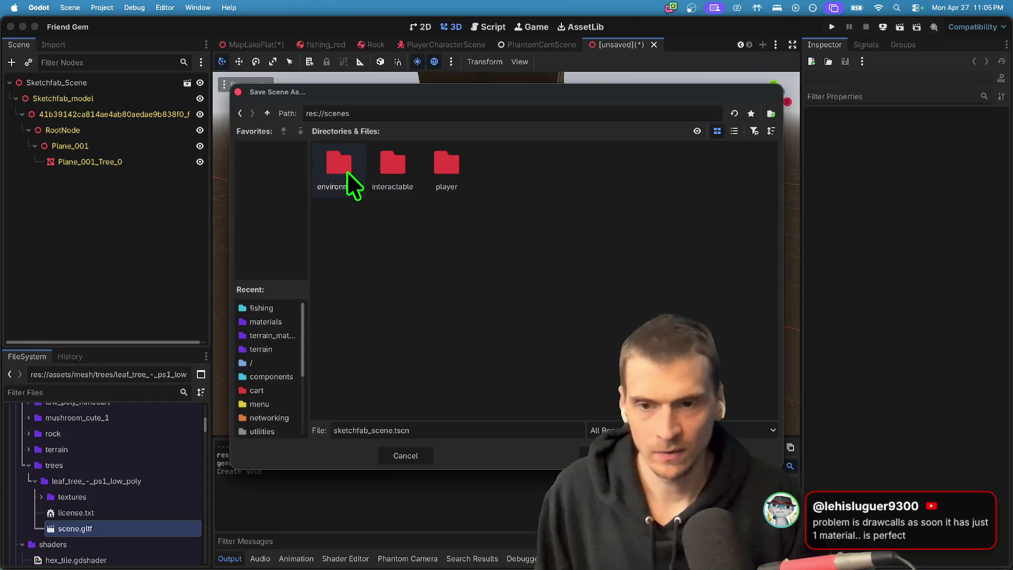
pyautogui.doubleClick(347, 171)
pyautogui.rightClick(381, 244)
pyautogui.press('Escape')
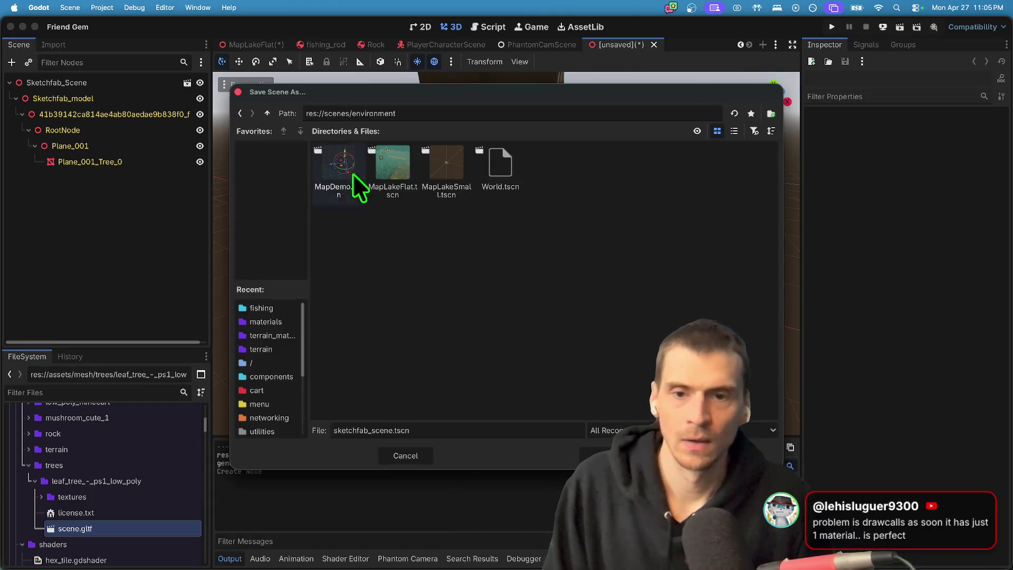
pyautogui.click(267, 114)
pyautogui.rightClick(533, 283)
pyautogui.click(552, 286)
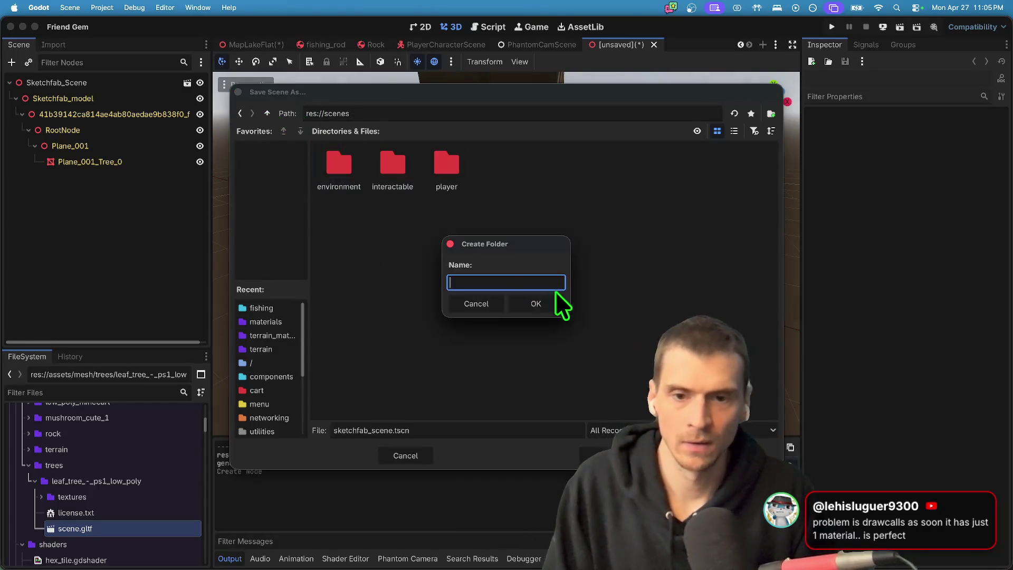
pyautogui.write('nature')
pyautogui.press('Return')
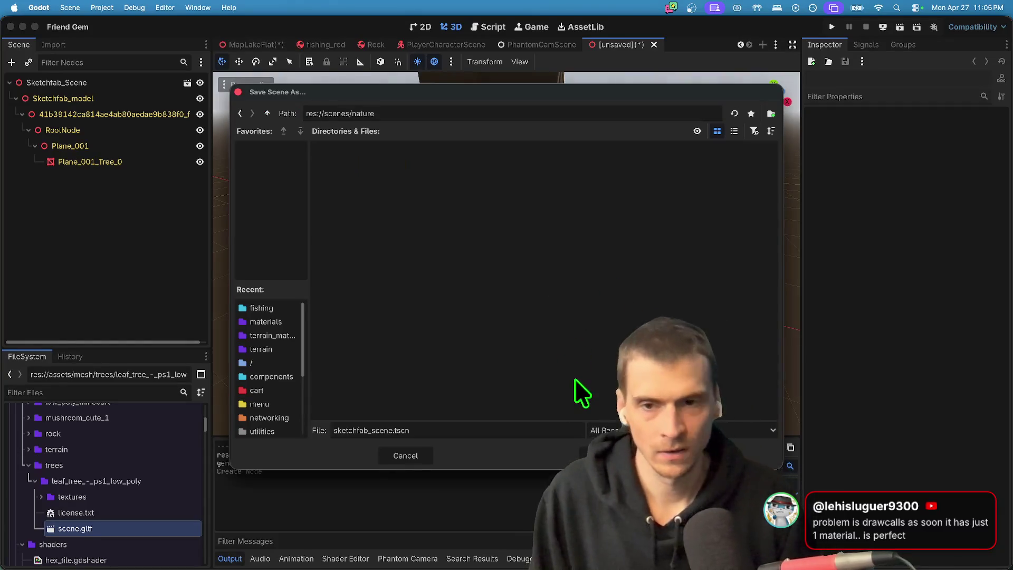
# Save the scene as tree_1.tscn in the nature folder.
pyautogui.doubleClick(357, 431)
pyautogui.write('tree_1')
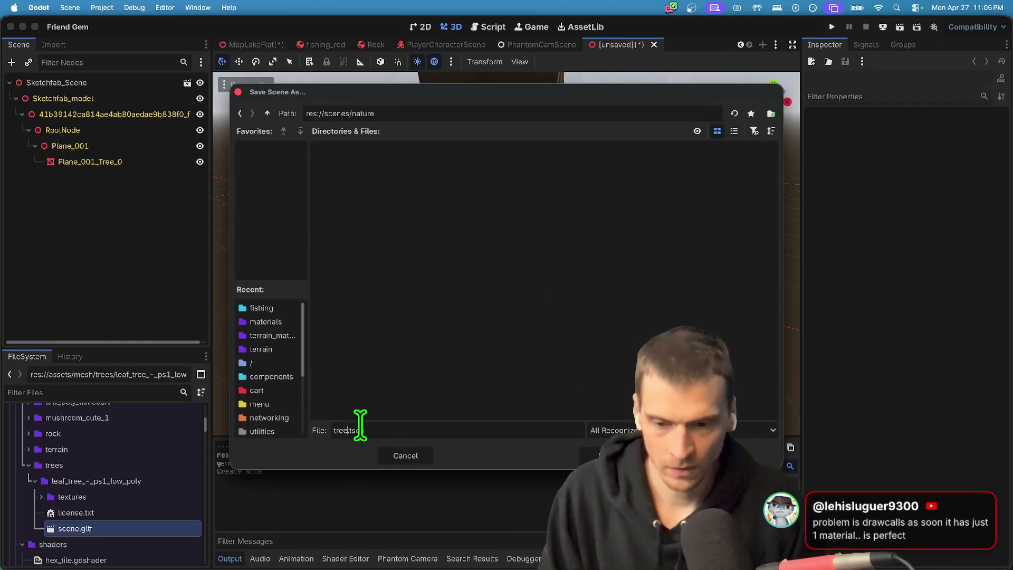
pyautogui.press('Return')
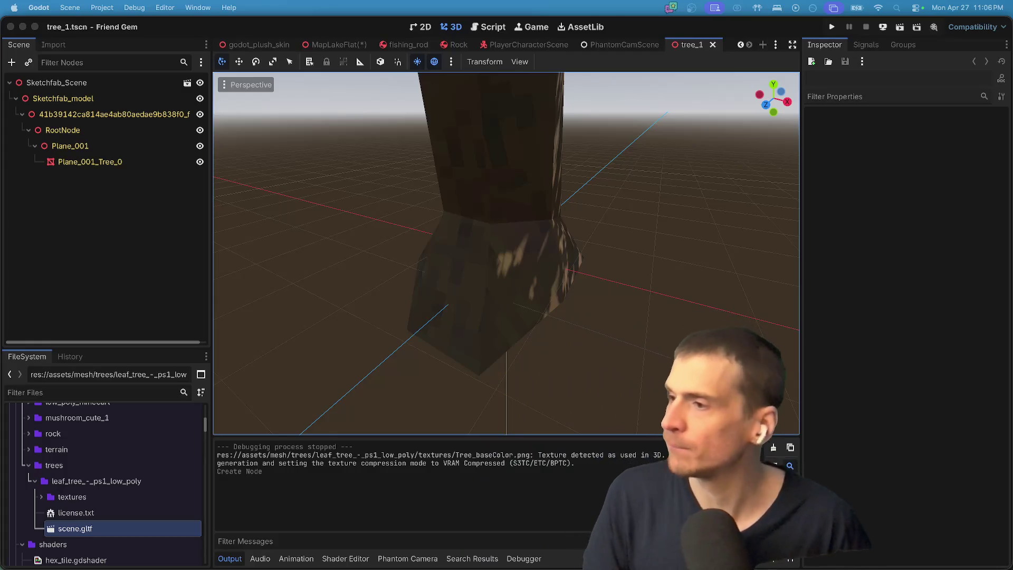
pyautogui.press('super+Tab')
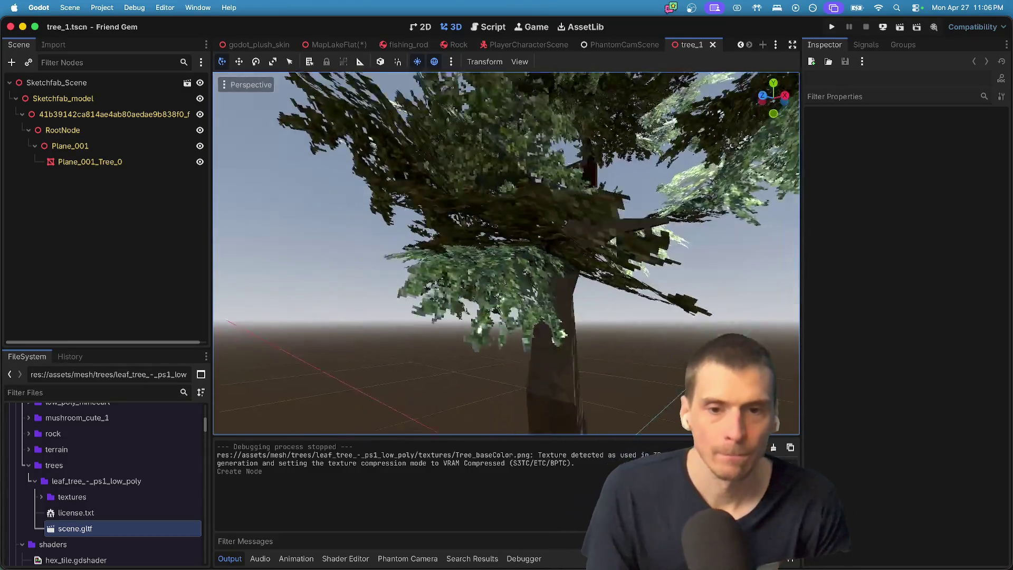
pyautogui.rightClick(441, 169)
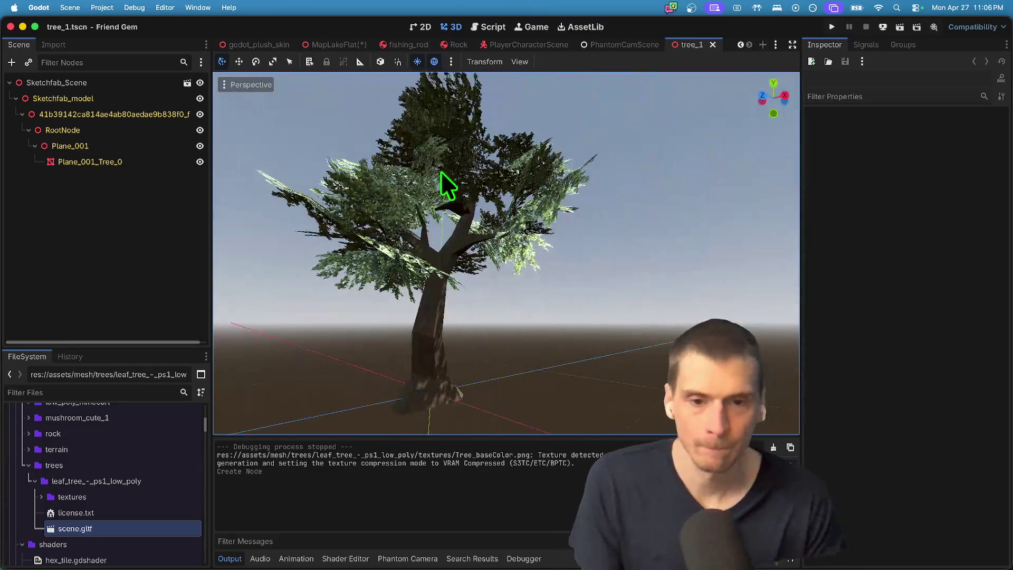
pyautogui.press('super+Tab')
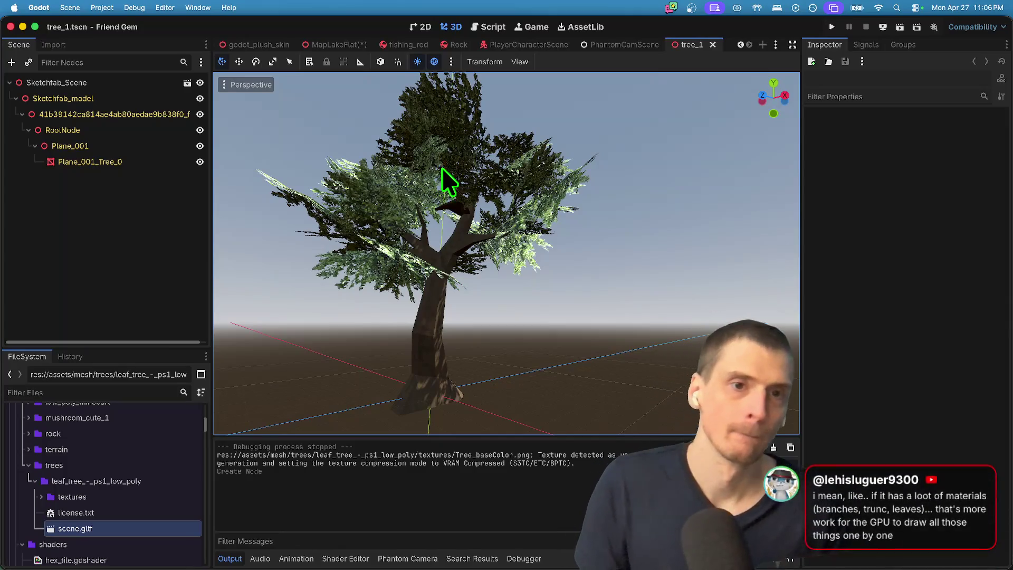
pyautogui.click(334, 45)
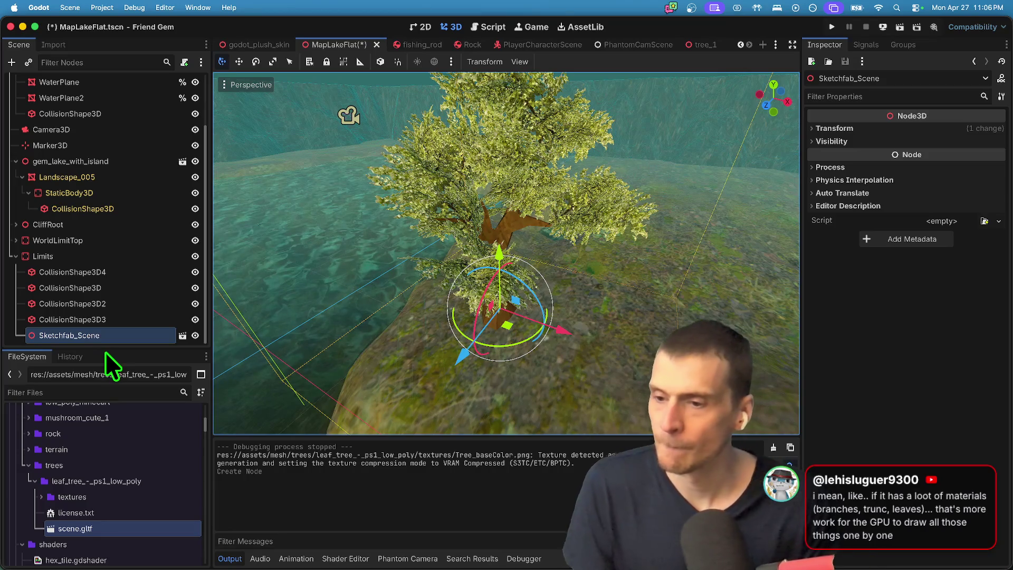
# Delete the old Sketchfab_Scene tree node from the MapLakeFlat level.
pyautogui.moveTo(110, 349)
pyautogui.mouseDown()
pyautogui.moveTo(113, 457)
pyautogui.moveTo(114, 416)
pyautogui.mouseUp()
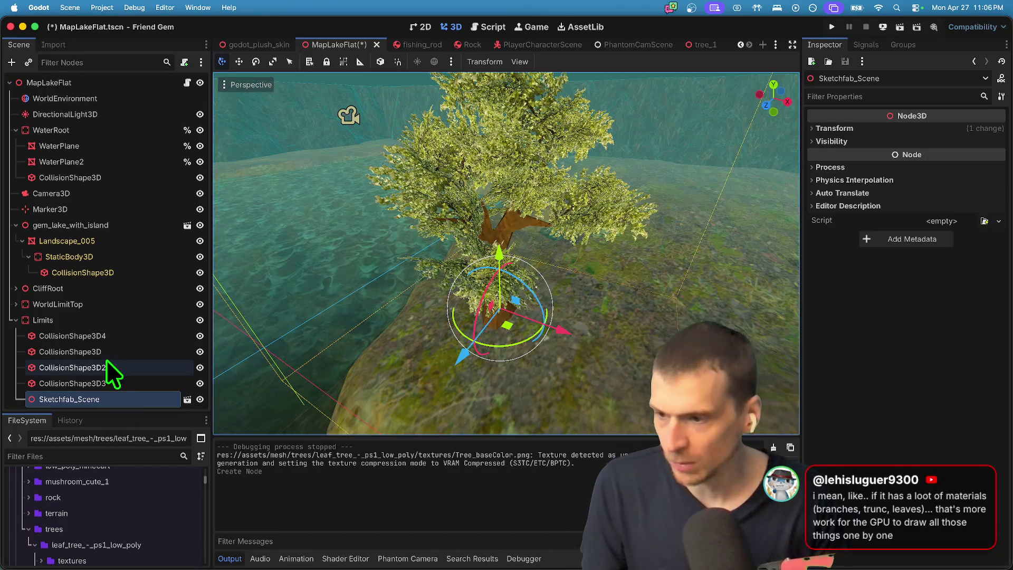
pyautogui.rightClick(97, 404)
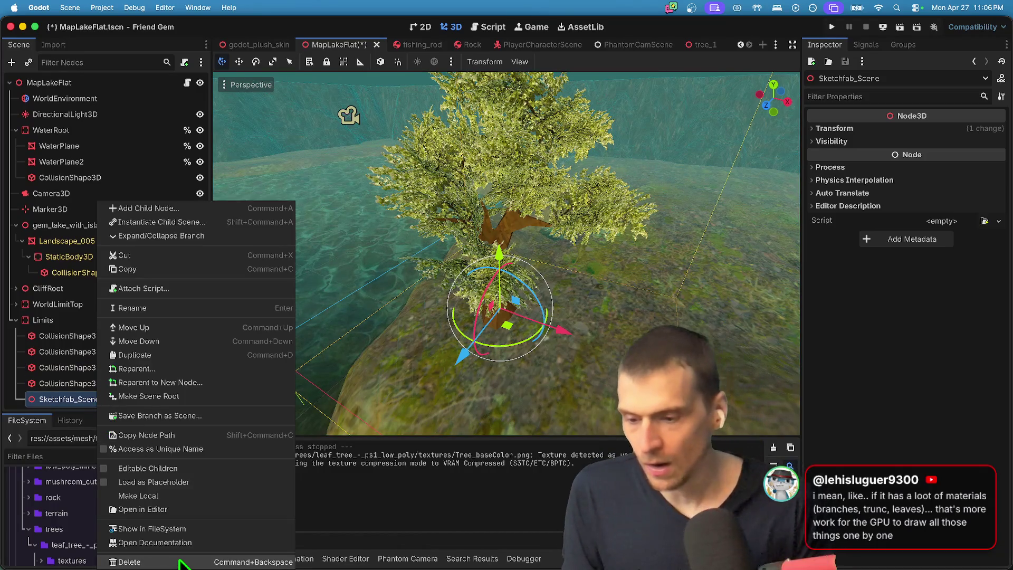
pyautogui.click(182, 562)
pyautogui.click(547, 302)
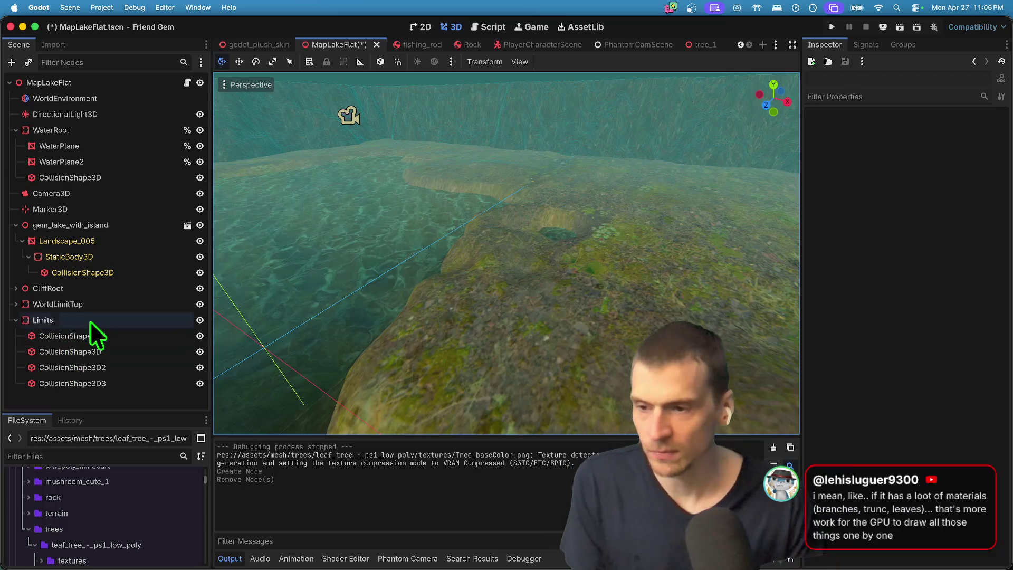
# Instance the tree_1.tscn scene as a child in the level.
pyautogui.doubleClick(90, 321)
pyautogui.click(119, 367)
pyautogui.press('super+shift+o')
pyautogui.press('Escape')
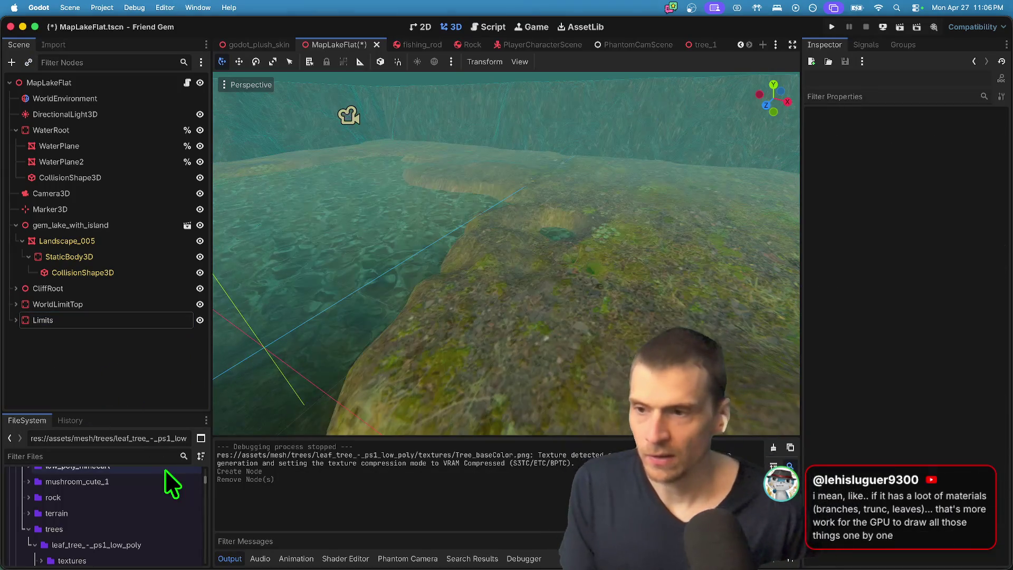
pyautogui.press('super+a')
pyautogui.press('Escape')
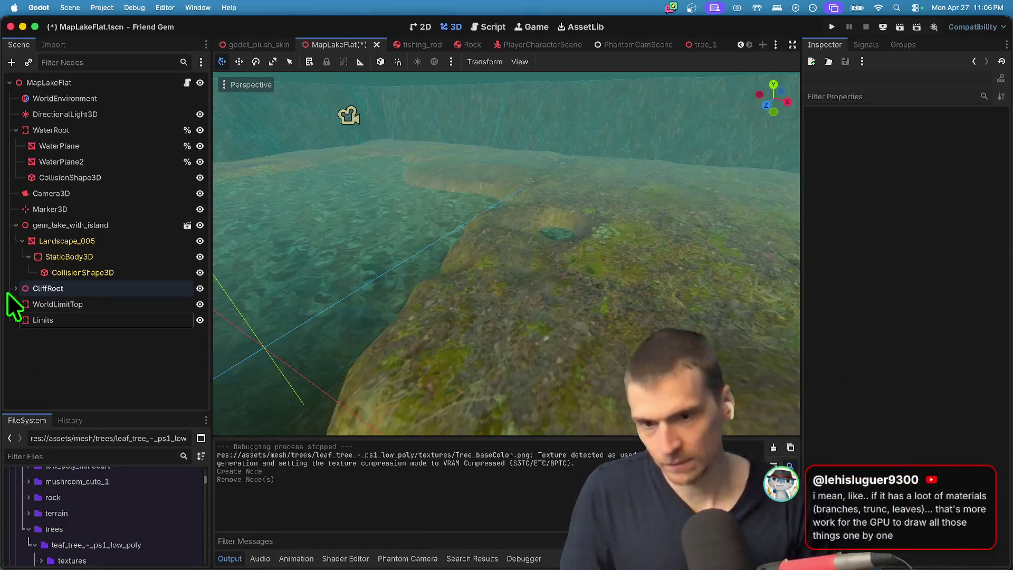
pyautogui.press('super+shift+a')
pyautogui.press('Escape')
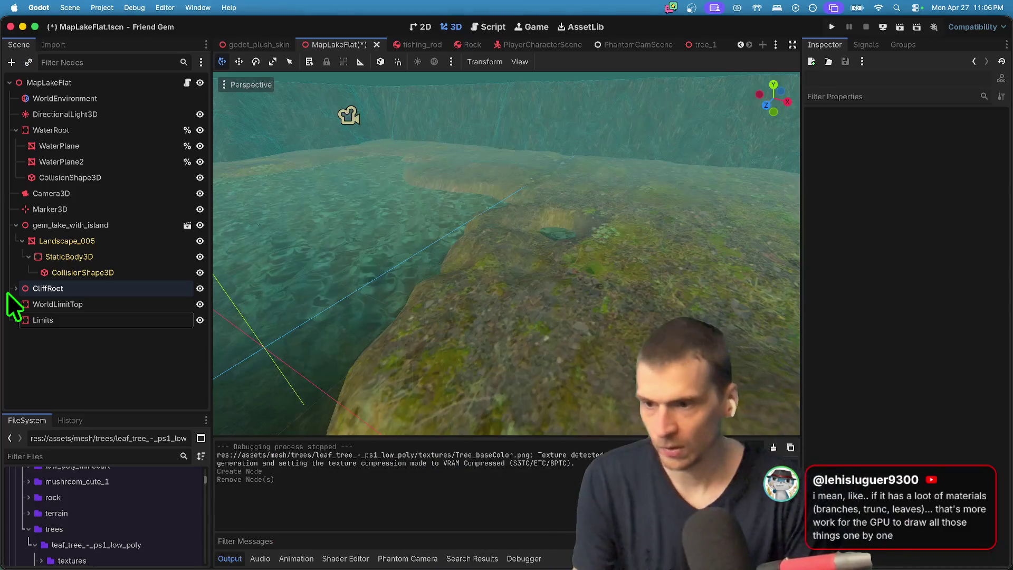
pyautogui.press('super+shift+a')
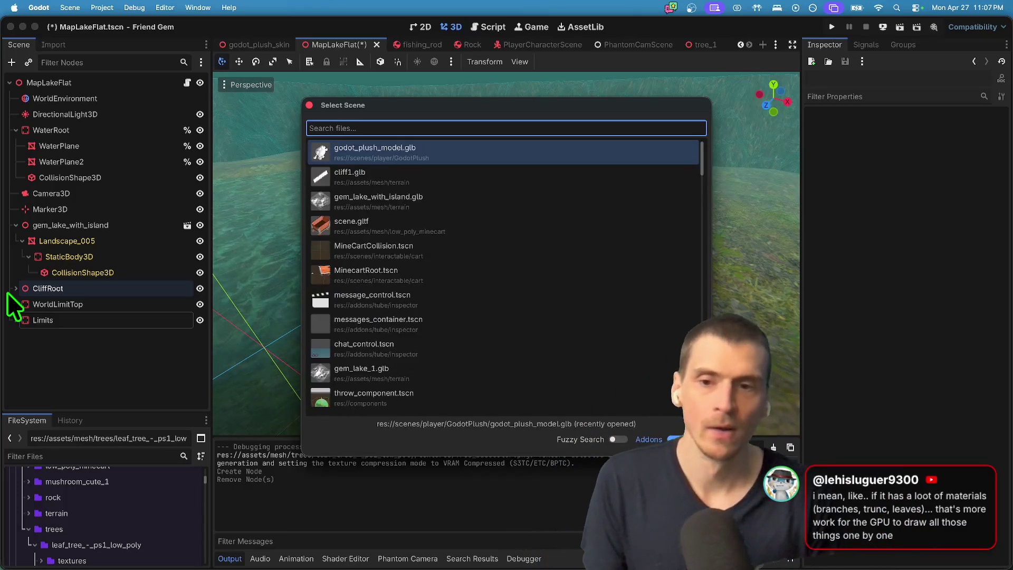
pyautogui.write('tree')
pyautogui.press('Return')
# Frame the new tree instance and move it back along the Z axis.
pyautogui.press('f')
pyautogui.moveTo(427, 342)
pyautogui.mouseDown()
pyautogui.moveTo(736, 204)
pyautogui.moveTo(714, 207)
pyautogui.mouseUp()
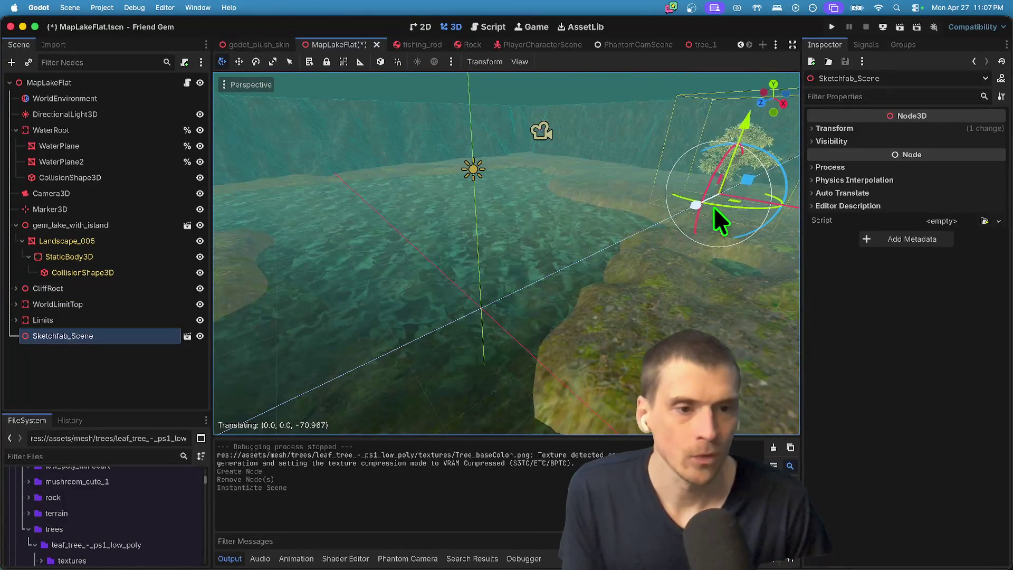
pyautogui.press('f')
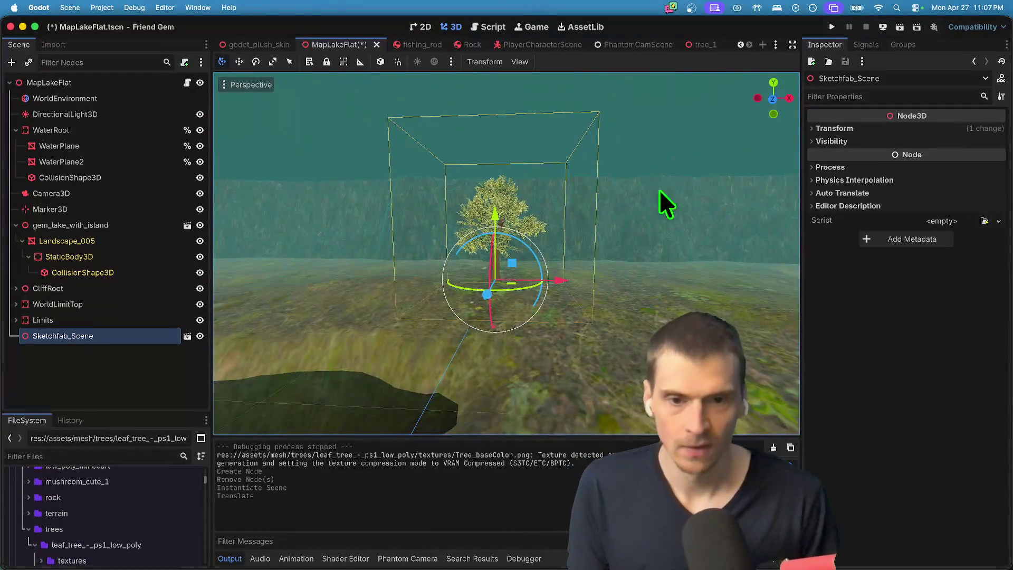
pyautogui.click(699, 44)
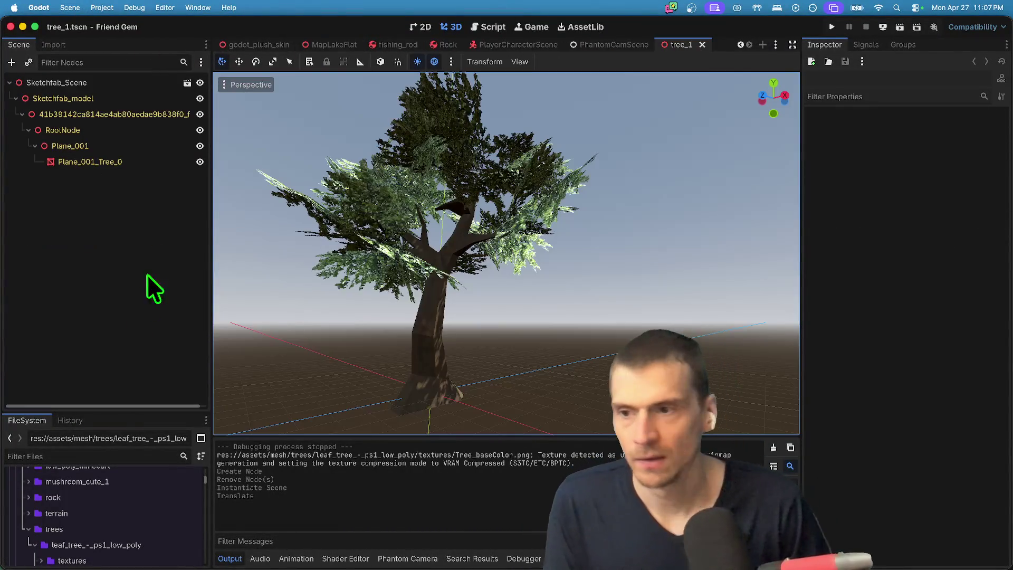
# Make the Plane_001_Tree_0 mesh unique to this scene, leaving its lightmap size hint unchanged.
pyautogui.click(157, 166)
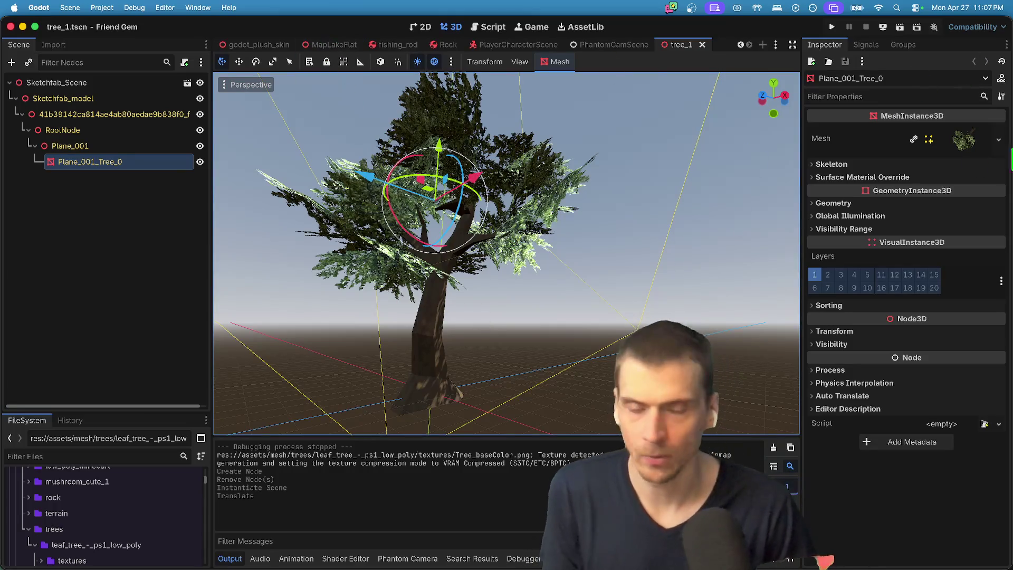
pyautogui.click(975, 148)
pyautogui.rightClick(977, 147)
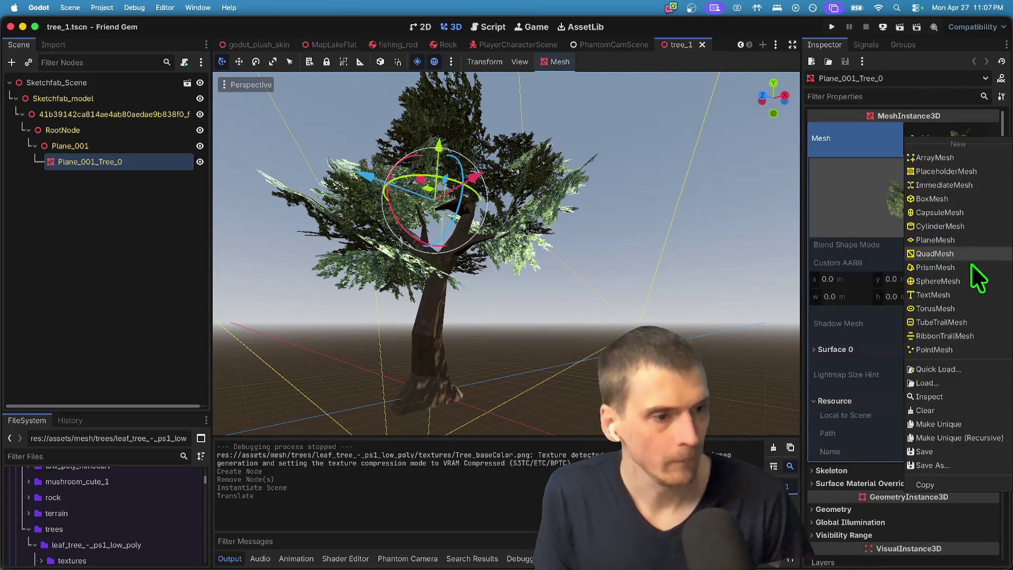
pyautogui.click(968, 422)
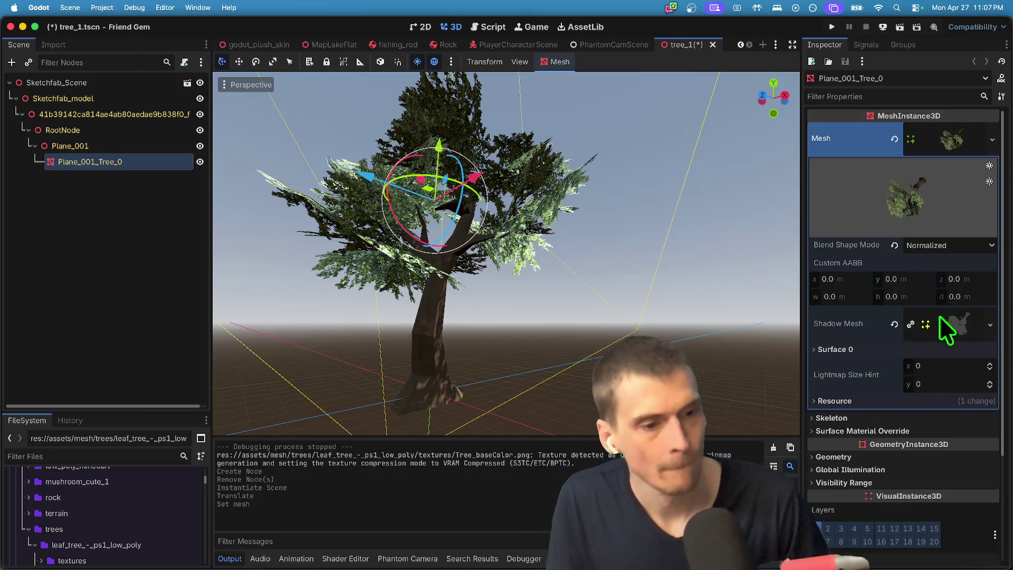
pyautogui.scroll(-2, 945, 338)
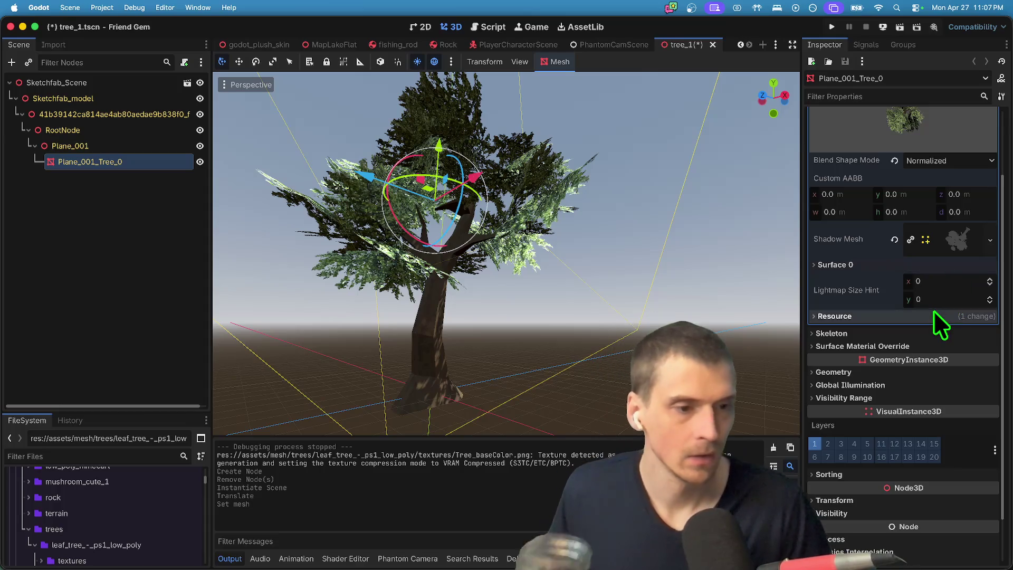
pyautogui.scroll(1, 946, 248)
pyautogui.scroll(3, 946, 249)
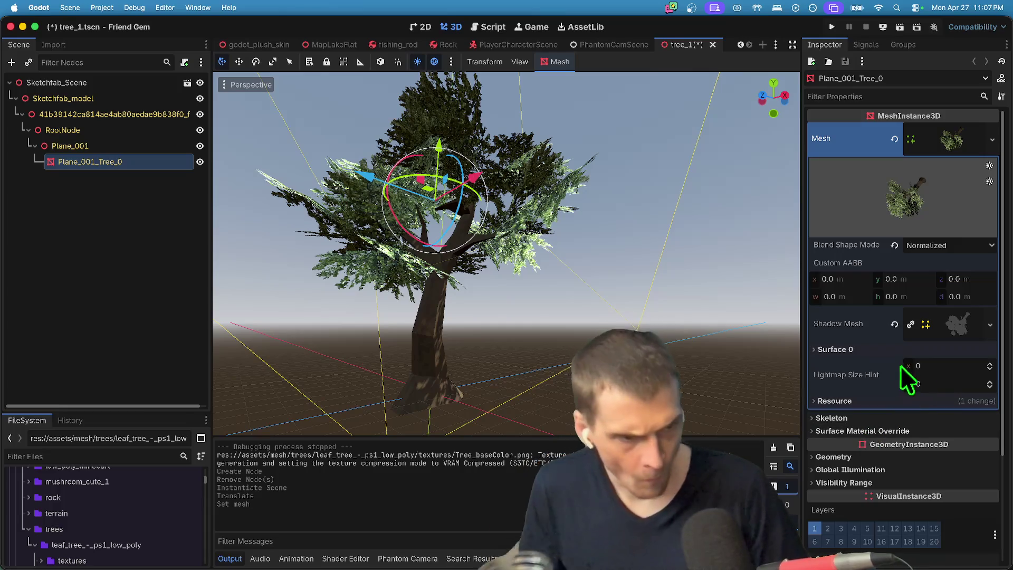
pyautogui.click(944, 381)
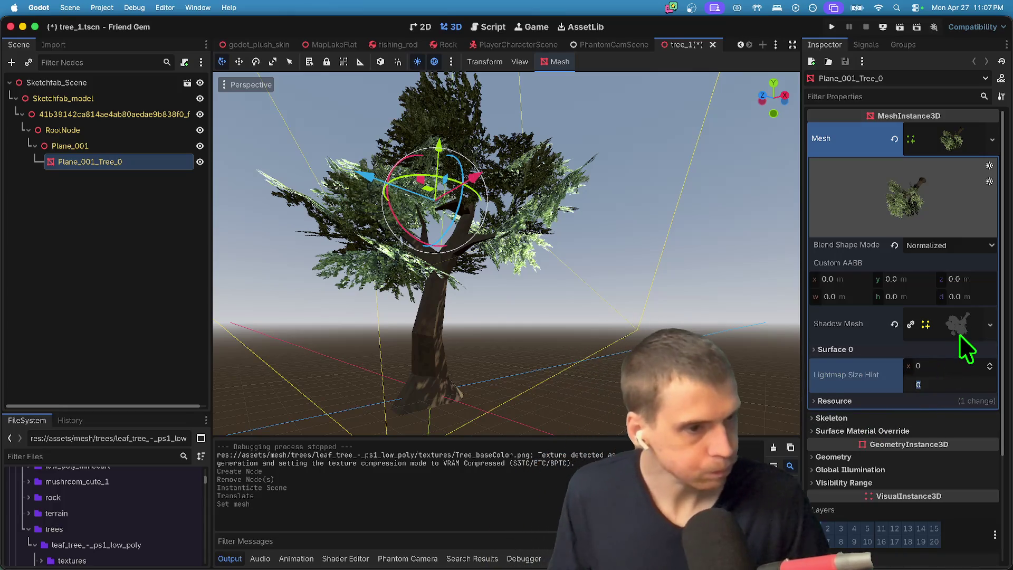
pyautogui.scroll(-4, 924, 372)
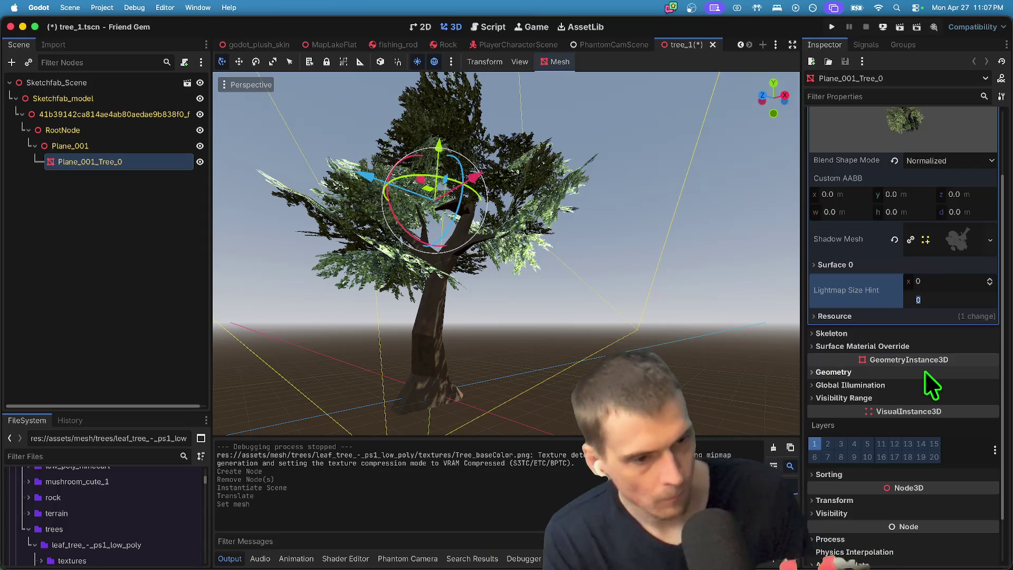
pyautogui.press('Return')
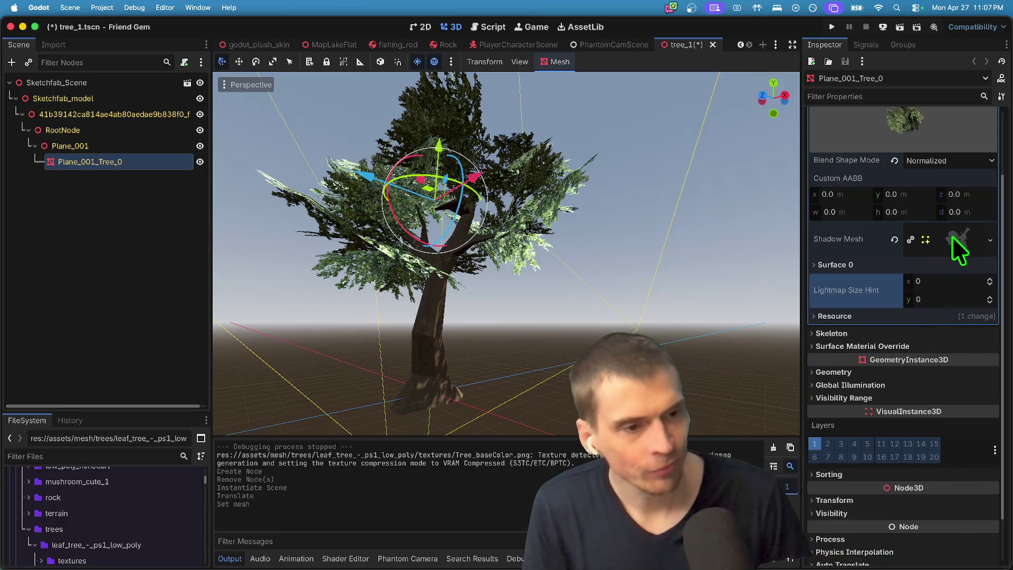
# Make the Surface 0 tree material unique and set its Specular to 0.0.
pyautogui.click(942, 264)
pyautogui.click(961, 296)
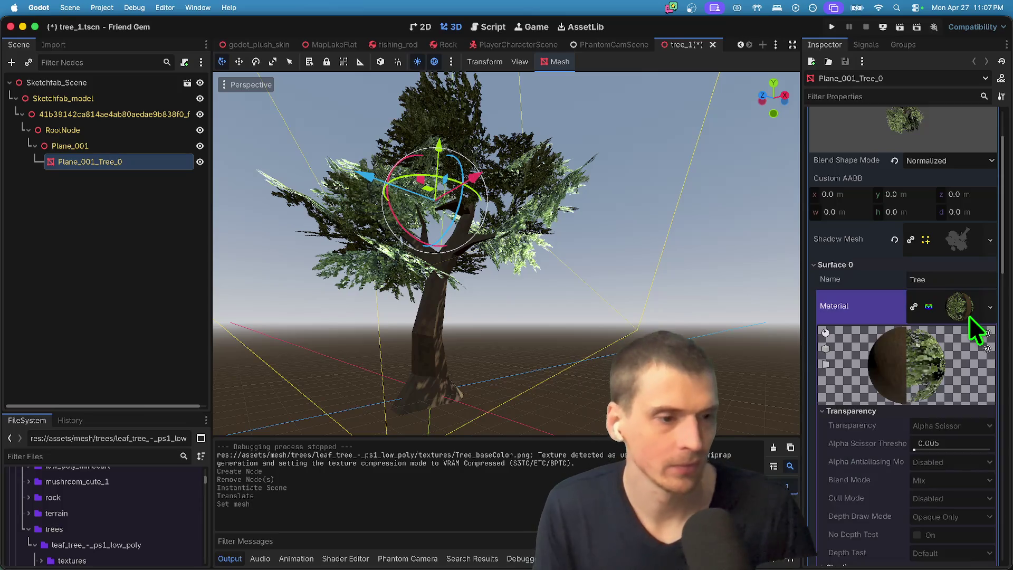
pyautogui.scroll(-1, 967, 318)
pyautogui.rightClick(967, 285)
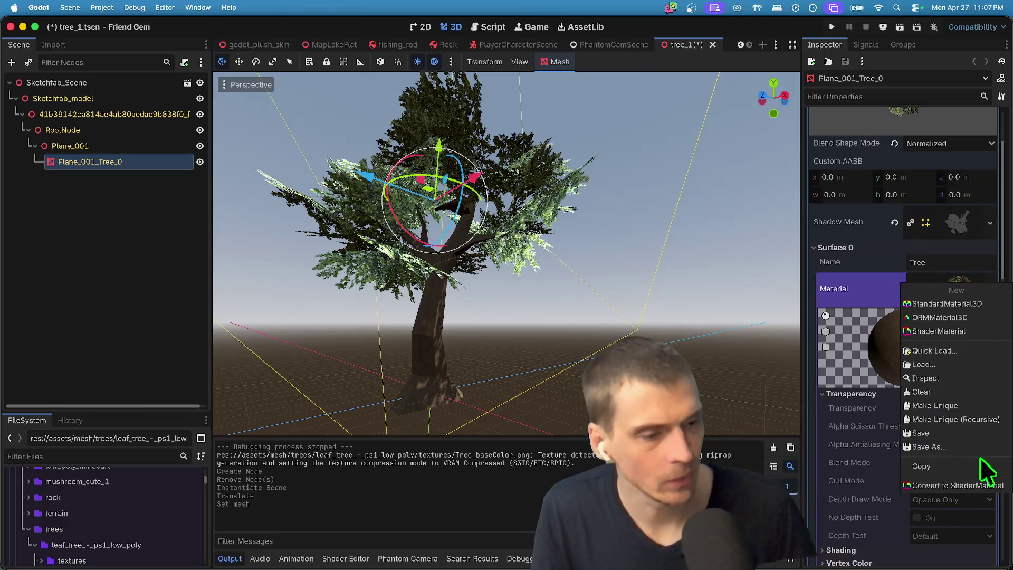
pyautogui.click(972, 406)
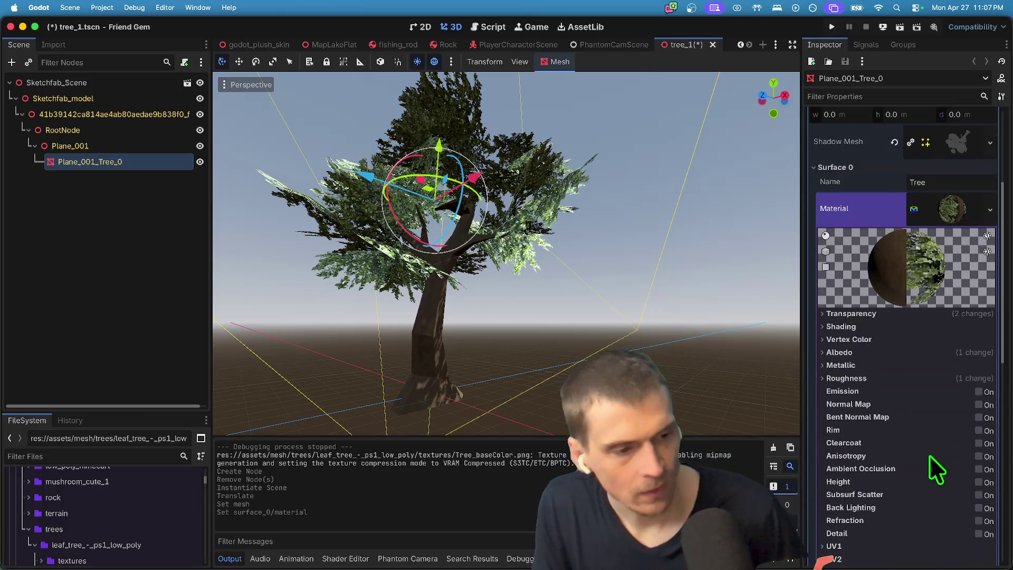
pyautogui.click(919, 366)
pyautogui.click(962, 398)
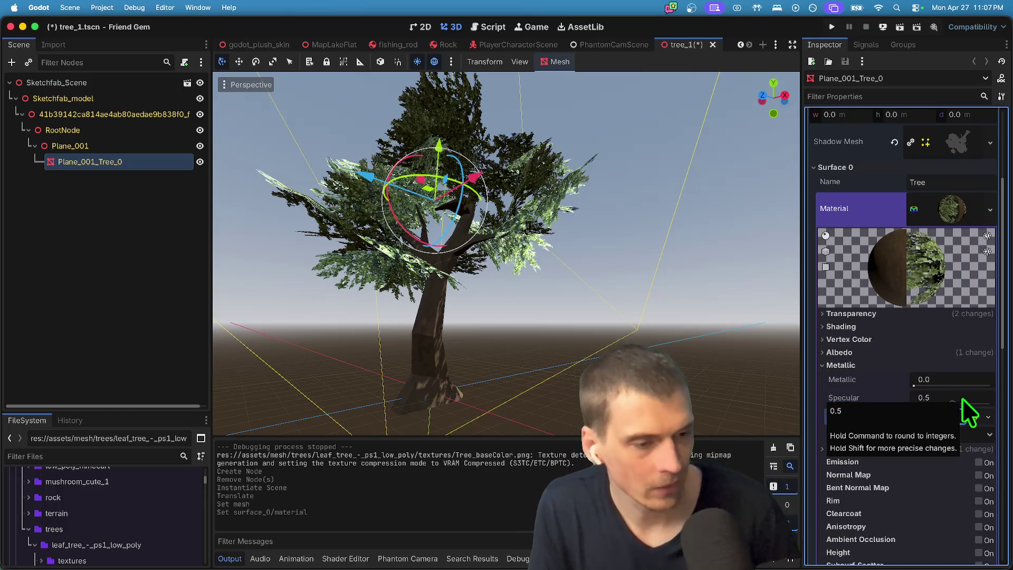
pyautogui.write('0')
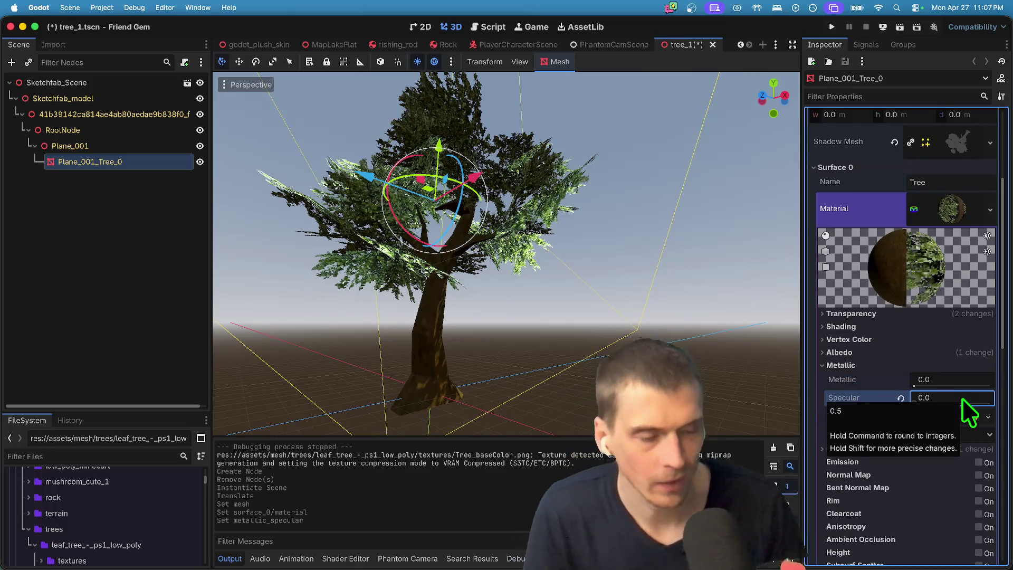
pyautogui.press('Return')
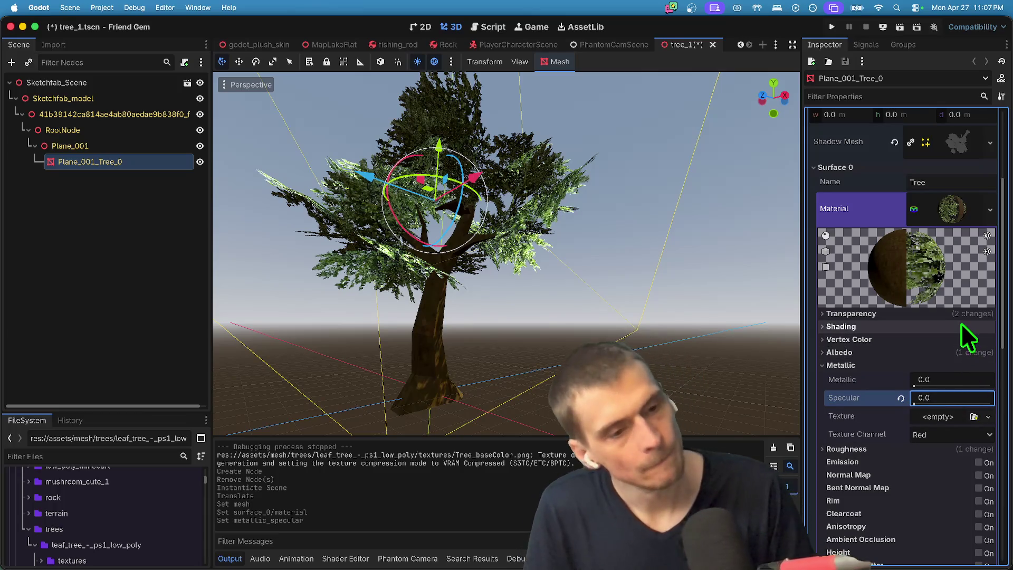
# Trial a transparency reset and Alpha Edge Blend antialiasing, undo both, and keep Mix blending.
pyautogui.click(969, 315)
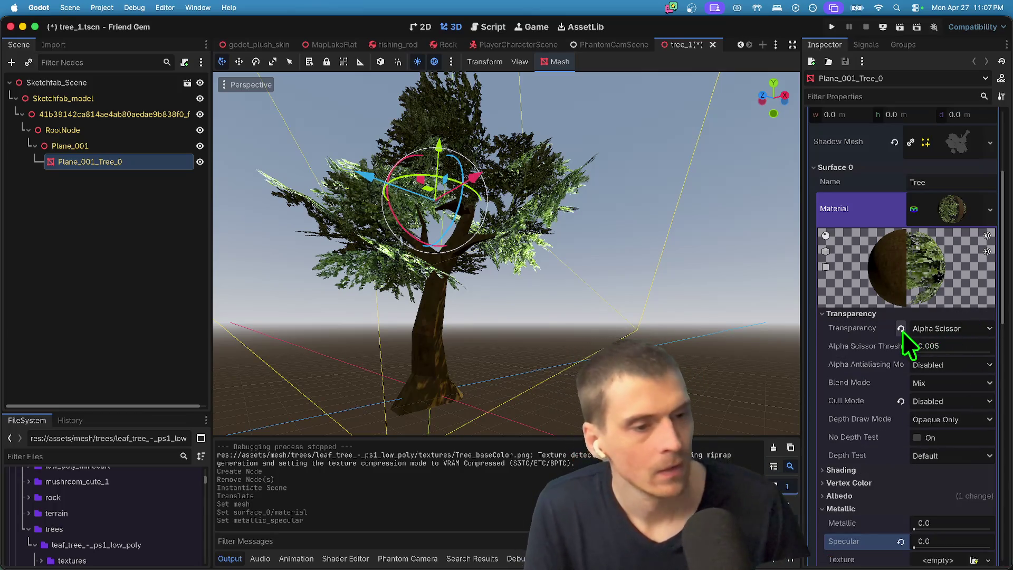
pyautogui.click(901, 328)
pyautogui.press('super+z')
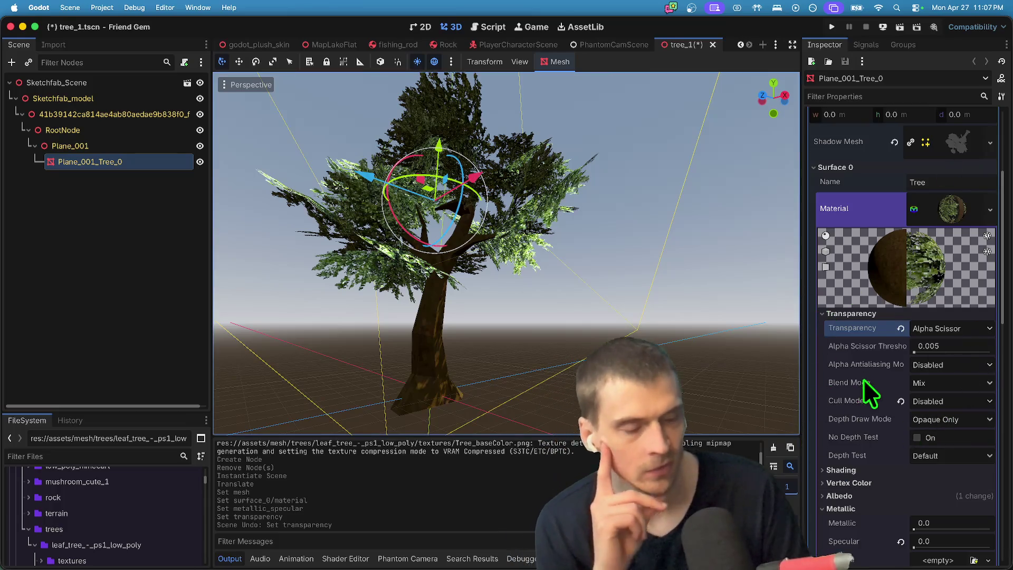
pyautogui.click(937, 365)
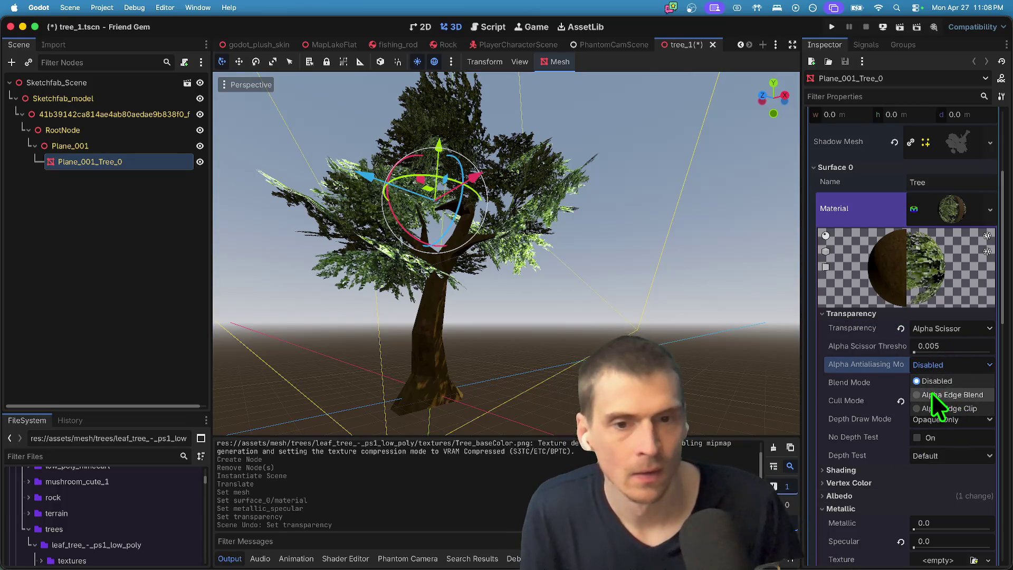
pyautogui.click(932, 394)
pyautogui.press('cmd+z')
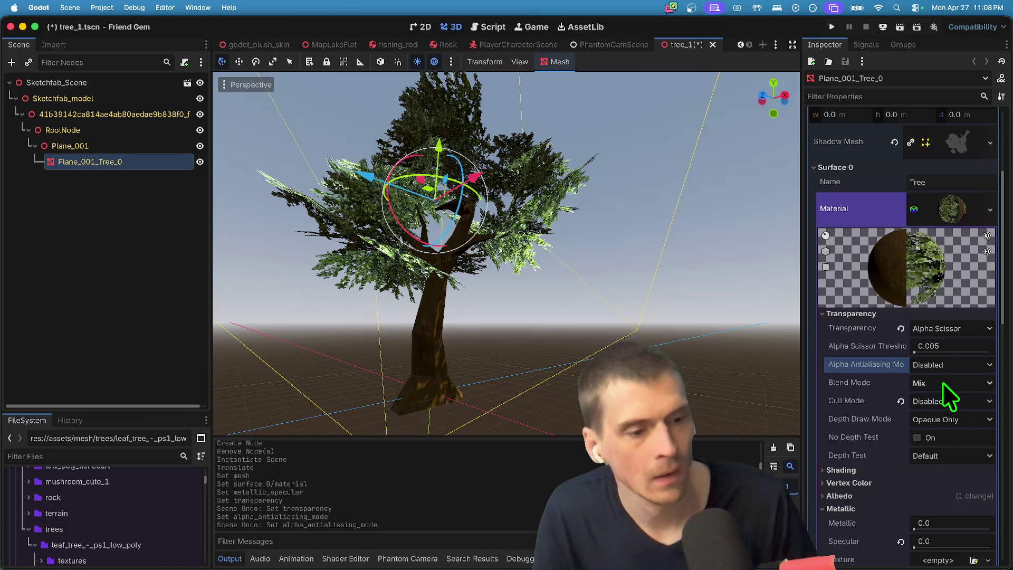
pyautogui.click(941, 385)
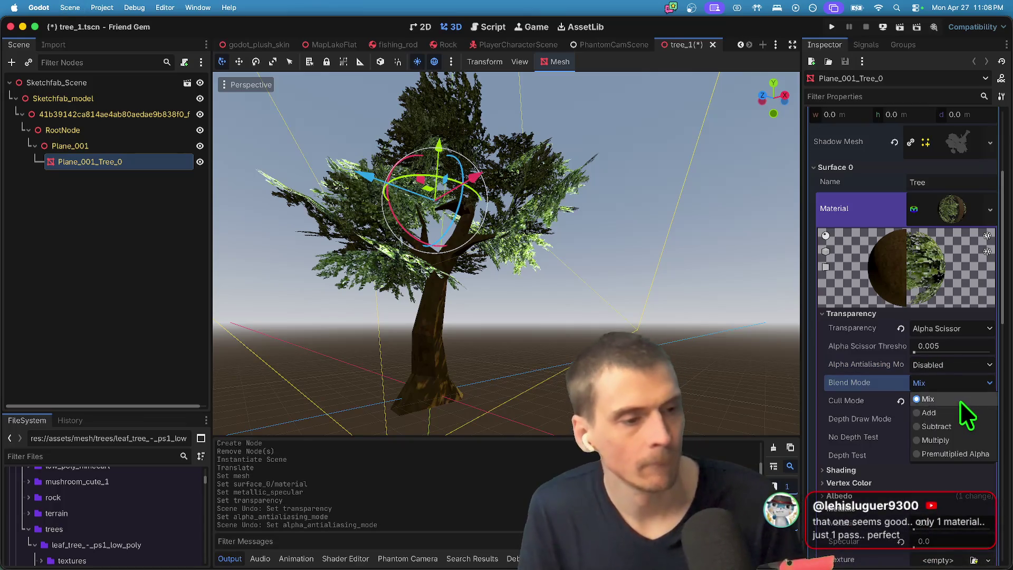
pyautogui.click(961, 401)
# Restore Specular to 0.5 and undo a trial of Alpha Edge Clip antialiasing.
pyautogui.press('super+z')
pyautogui.press('super+shift+z')
pyautogui.press('super+z')
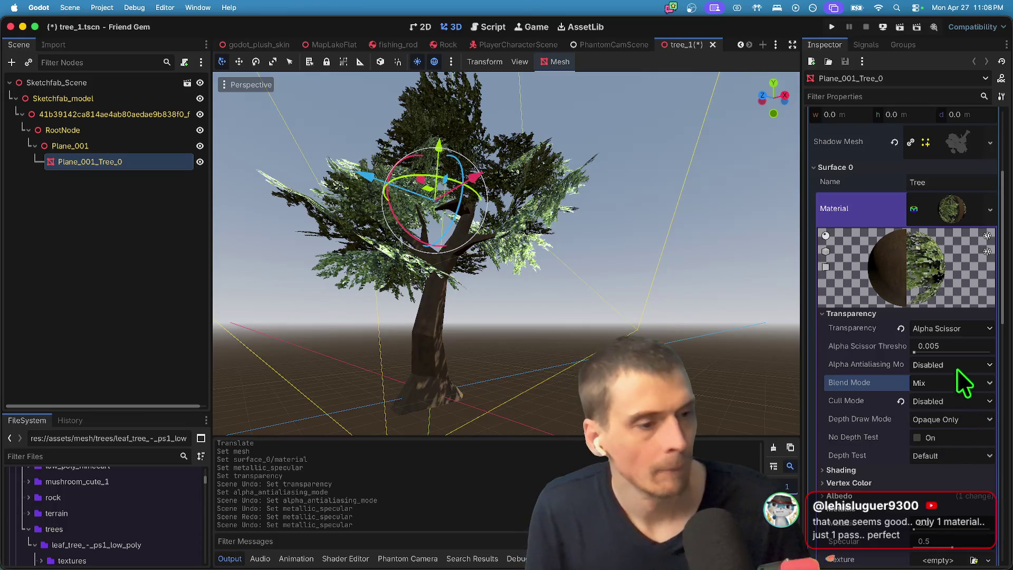
pyautogui.click(957, 369)
pyautogui.click(951, 401)
pyautogui.press('super+z')
# Trial front-face culling and undo it, keeping culling Disabled and depth draw unchanged.
pyautogui.click(946, 402)
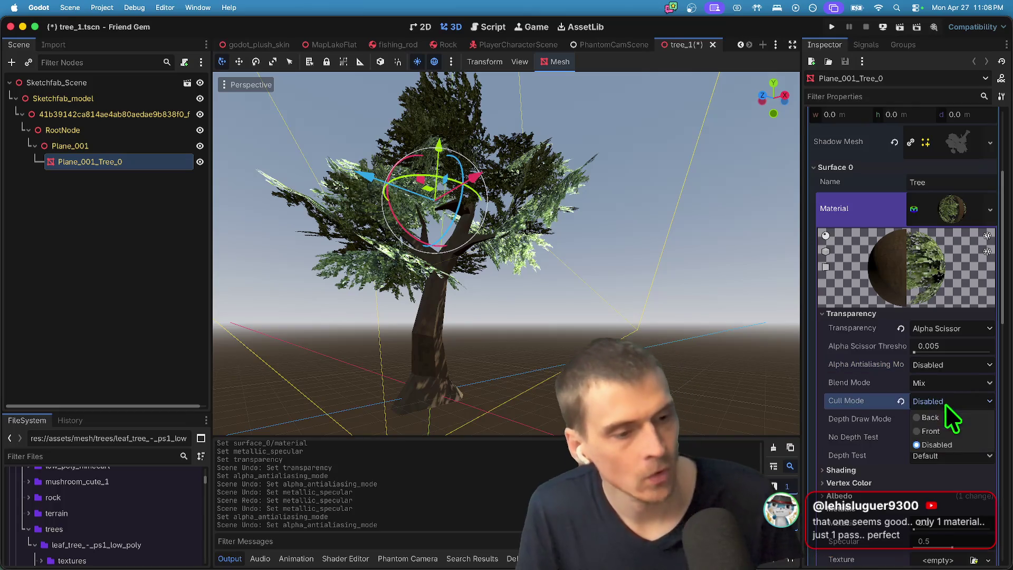
pyautogui.click(952, 435)
pyautogui.press('super+z')
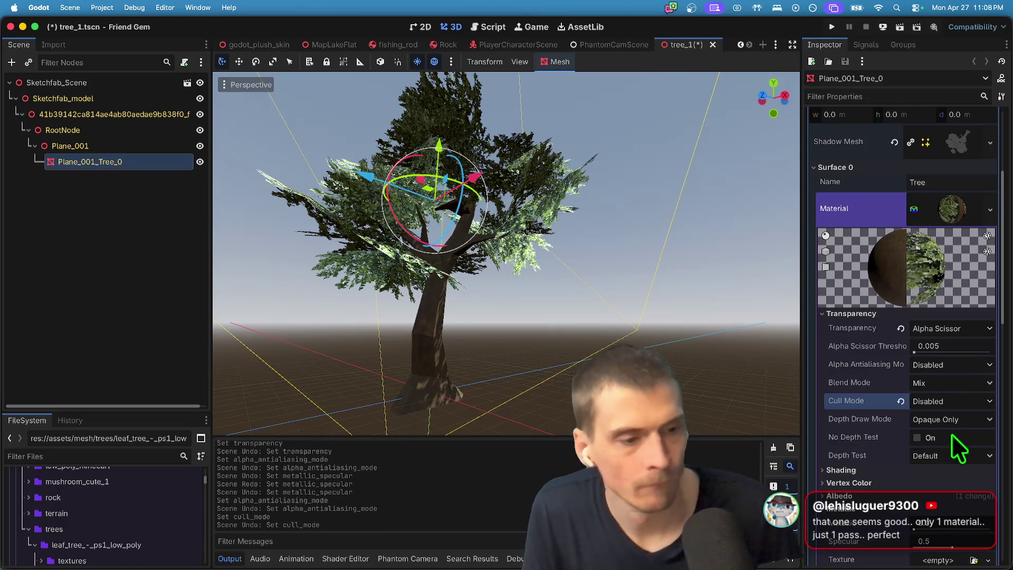
pyautogui.click(954, 420)
pyautogui.click(955, 420)
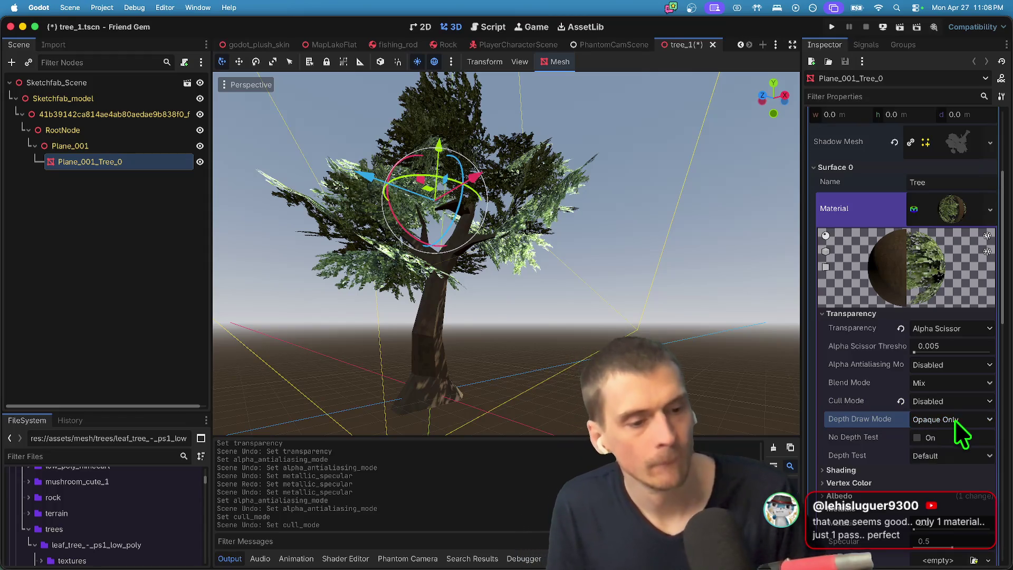
pyautogui.scroll(-1, 954, 420)
pyautogui.scroll(-3, 956, 419)
pyautogui.scroll(-2, 940, 382)
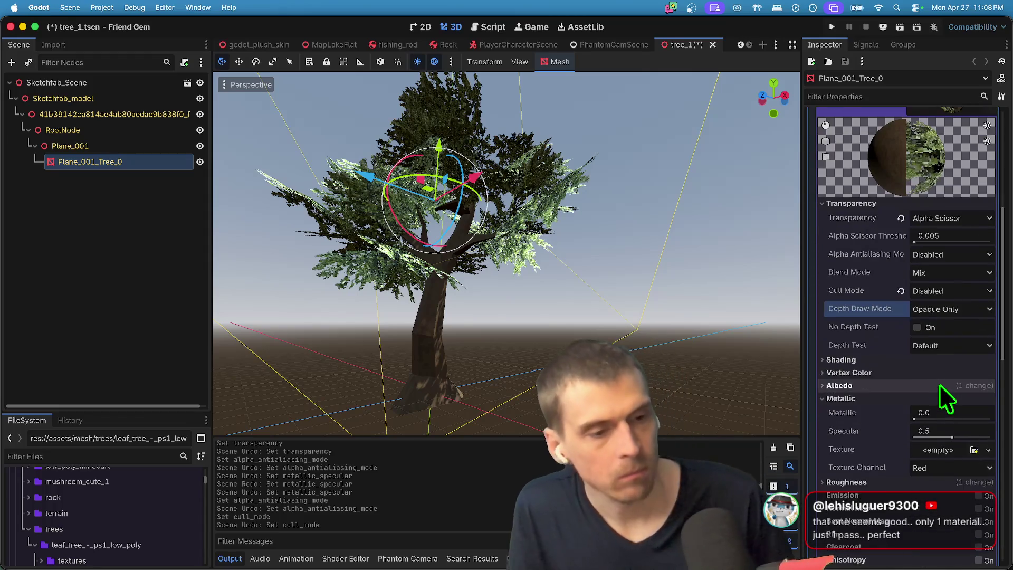
# Toggle Vertex Color Use as Albedo on and back off.
pyautogui.click(942, 377)
pyautogui.click(952, 376)
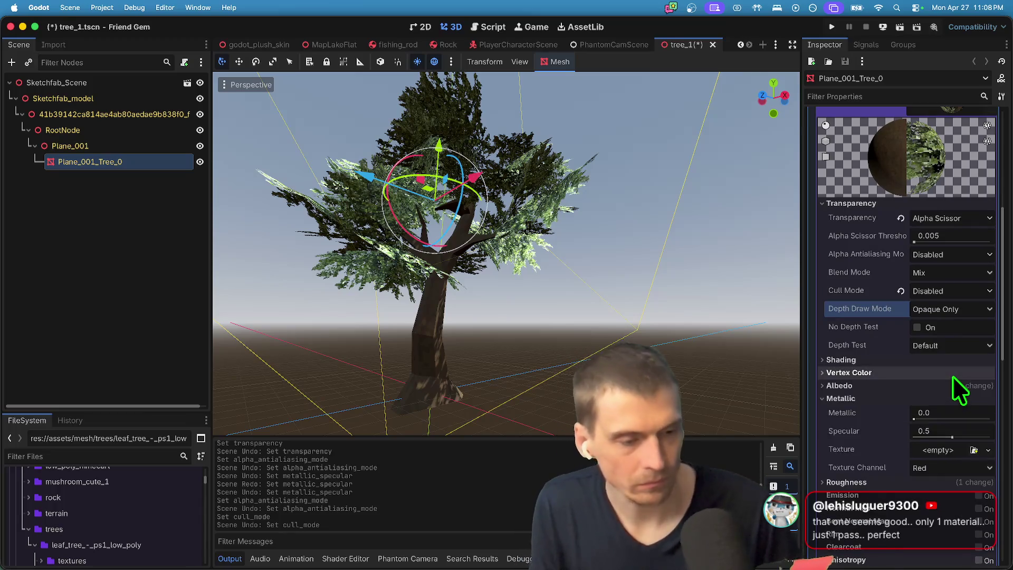
pyautogui.click(952, 375)
pyautogui.click(952, 390)
pyautogui.click(952, 391)
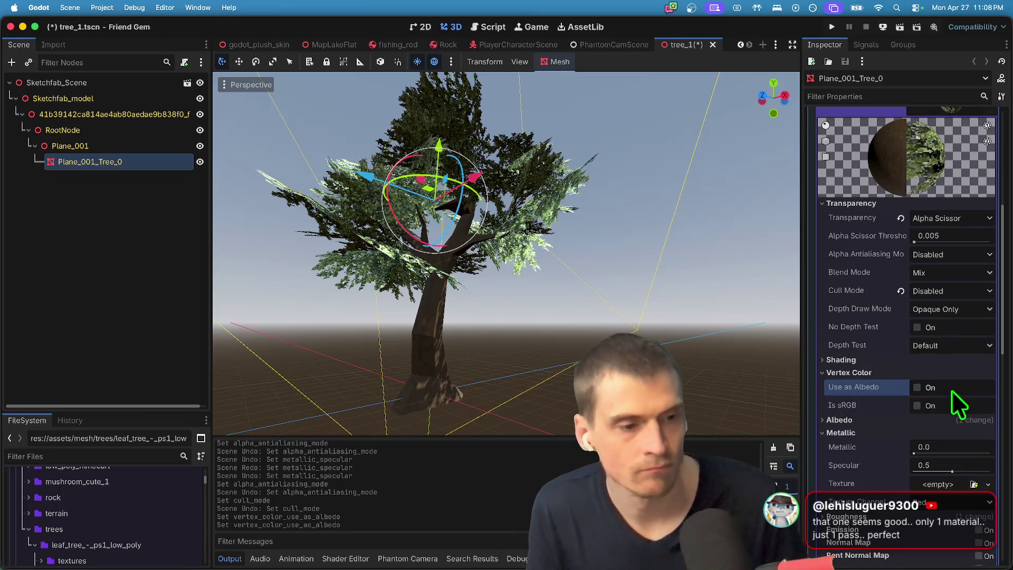
pyautogui.click(961, 373)
# Try Unshaded shading on the tree material, then revert to Per-Pixel.
pyautogui.click(961, 362)
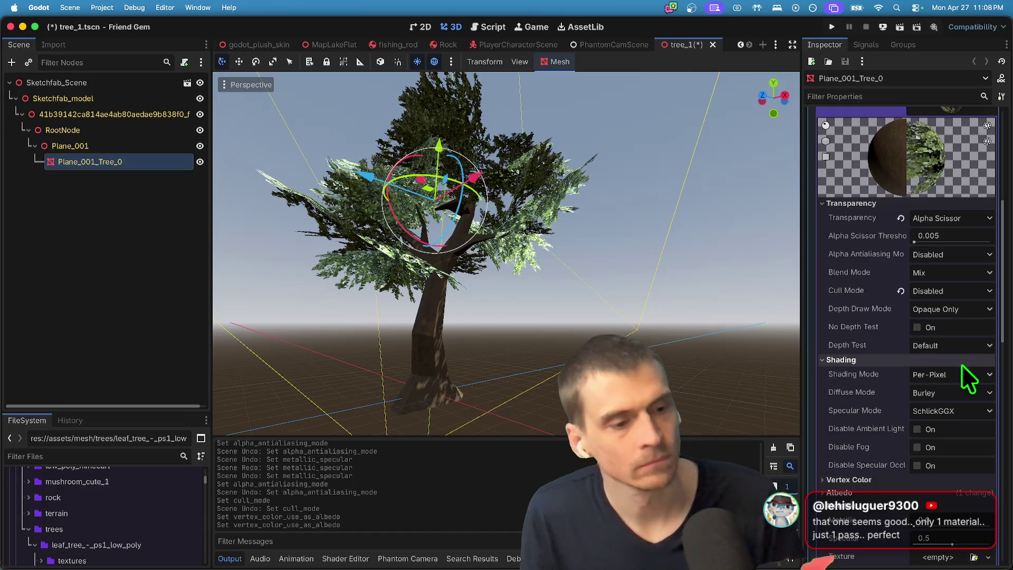
pyautogui.click(956, 393)
pyautogui.click(967, 390)
pyautogui.click(966, 374)
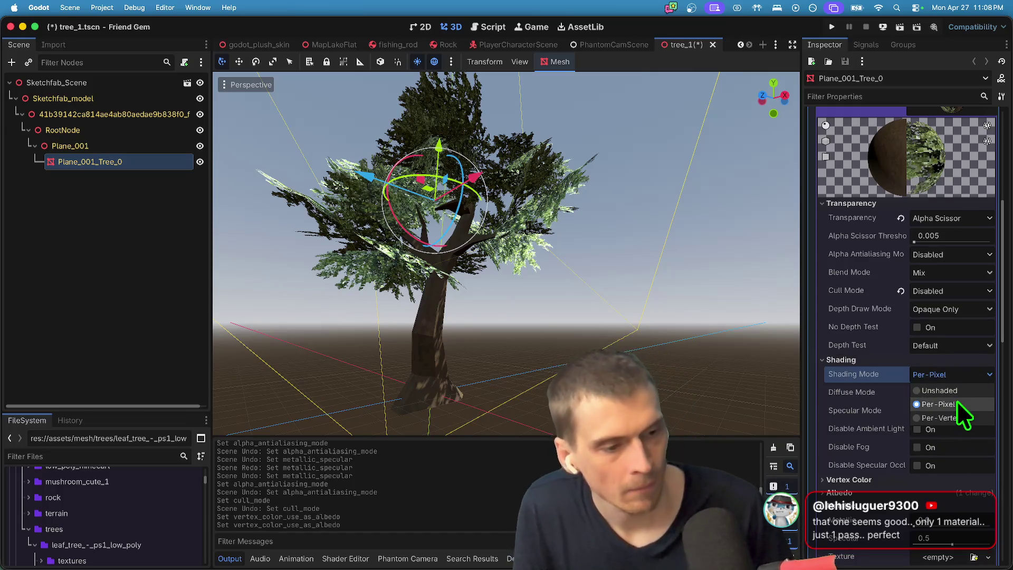
pyautogui.click(950, 391)
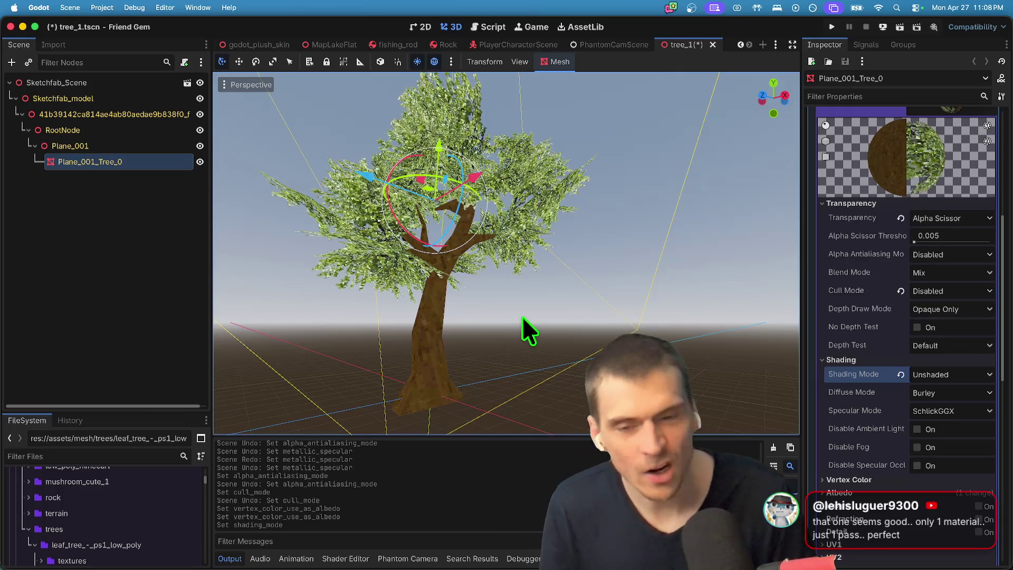
pyautogui.click(932, 376)
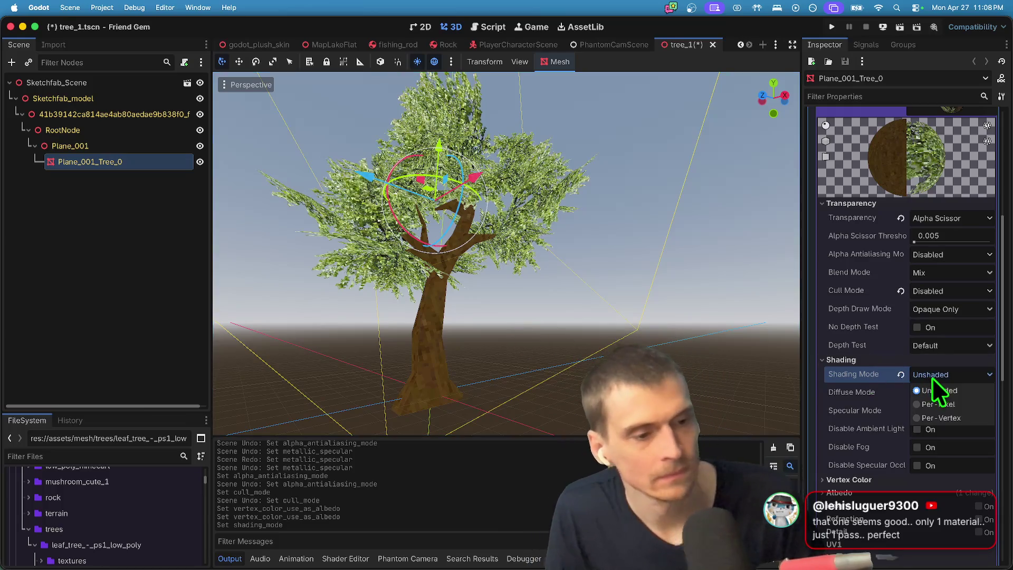
pyautogui.press('Escape')
pyautogui.press('super+z')
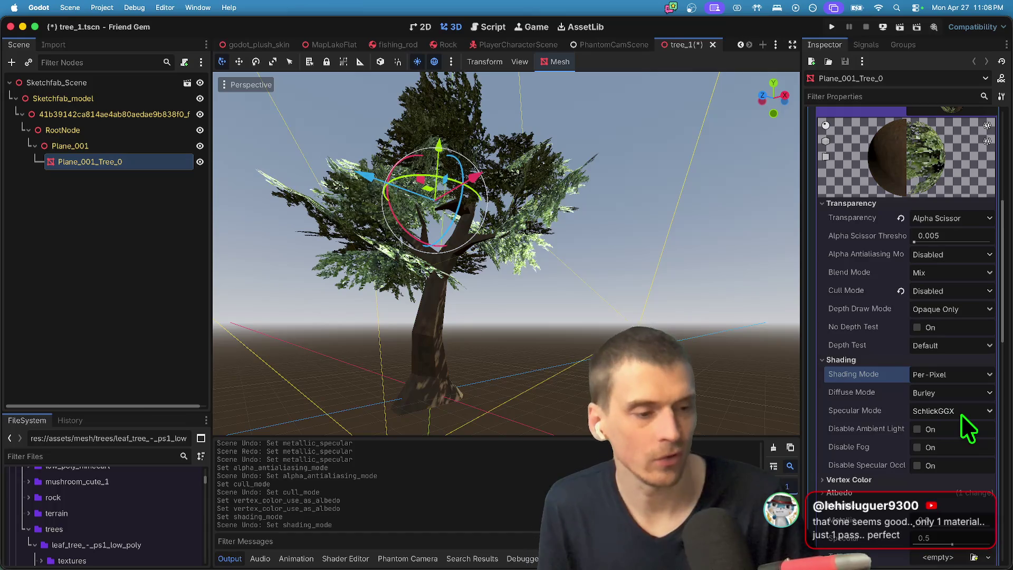
# Set the material's Specular Mode to Disabled.
pyautogui.click(961, 411)
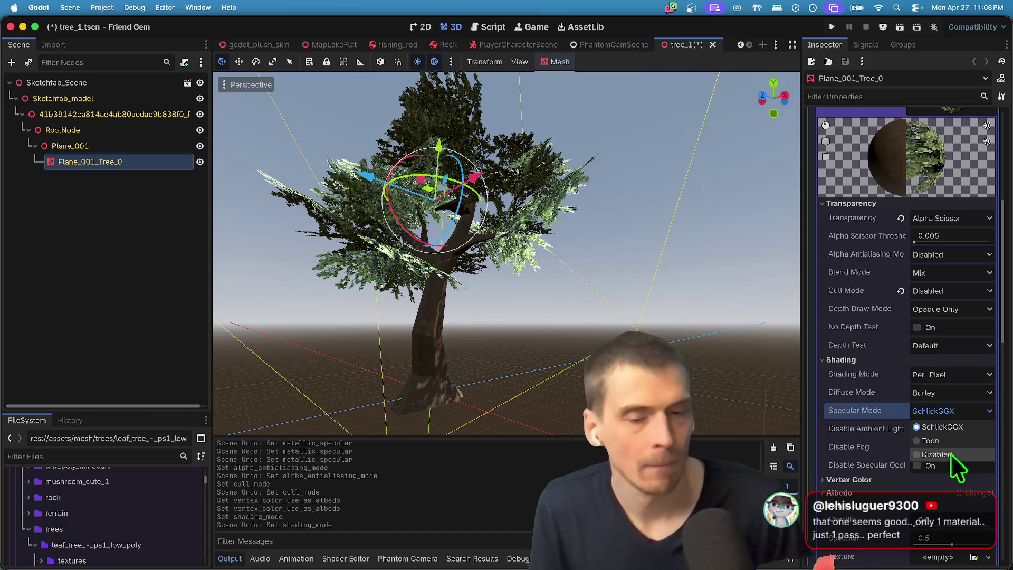
pyautogui.click(936, 454)
pyautogui.press('super+z')
pyautogui.press('super+shift+z')
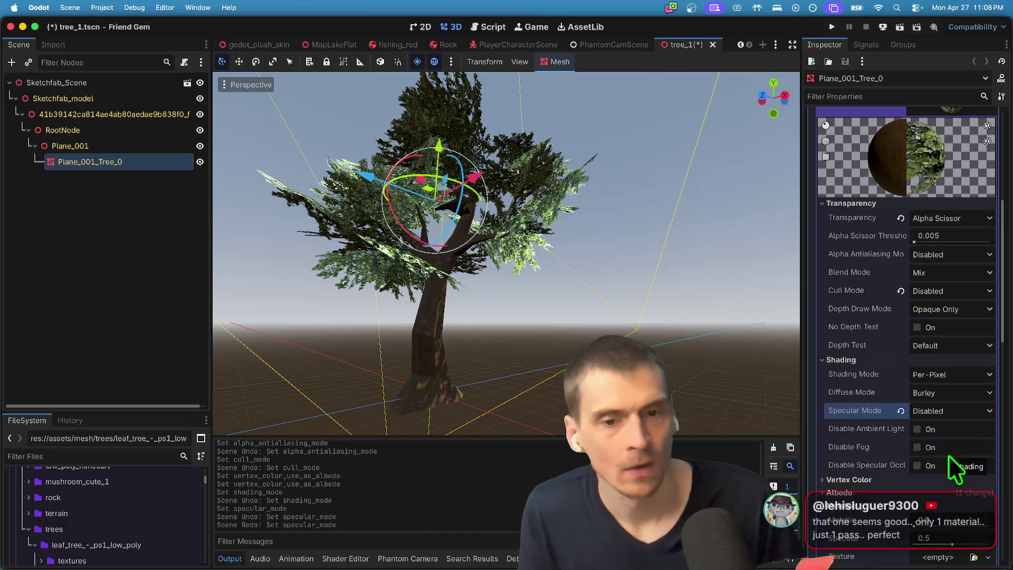
# Drag Metallic Specular down to 0.0 and save the tree_1 scene.
pyautogui.scroll(-2, 945, 432)
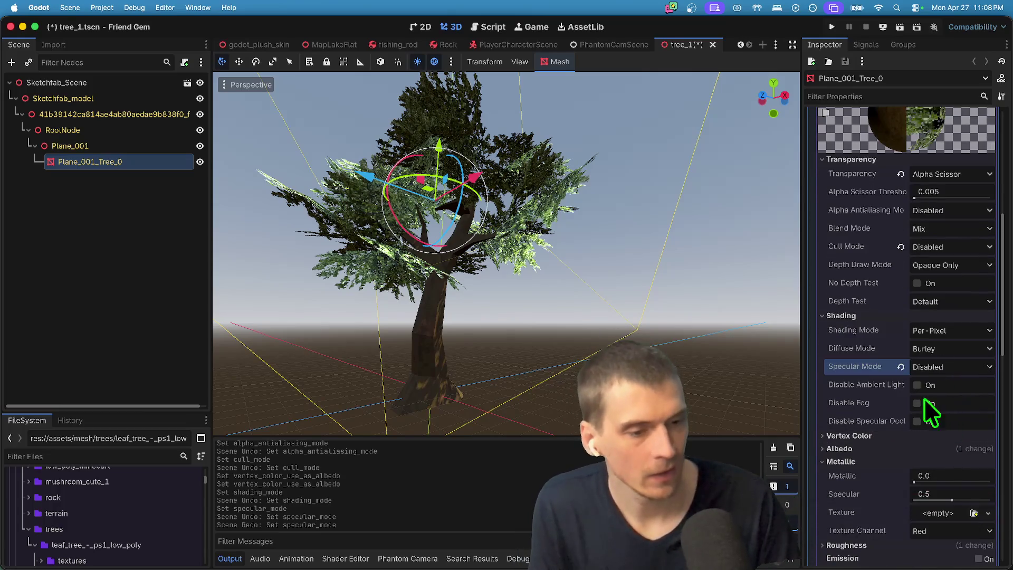
pyautogui.scroll(-2, 932, 387)
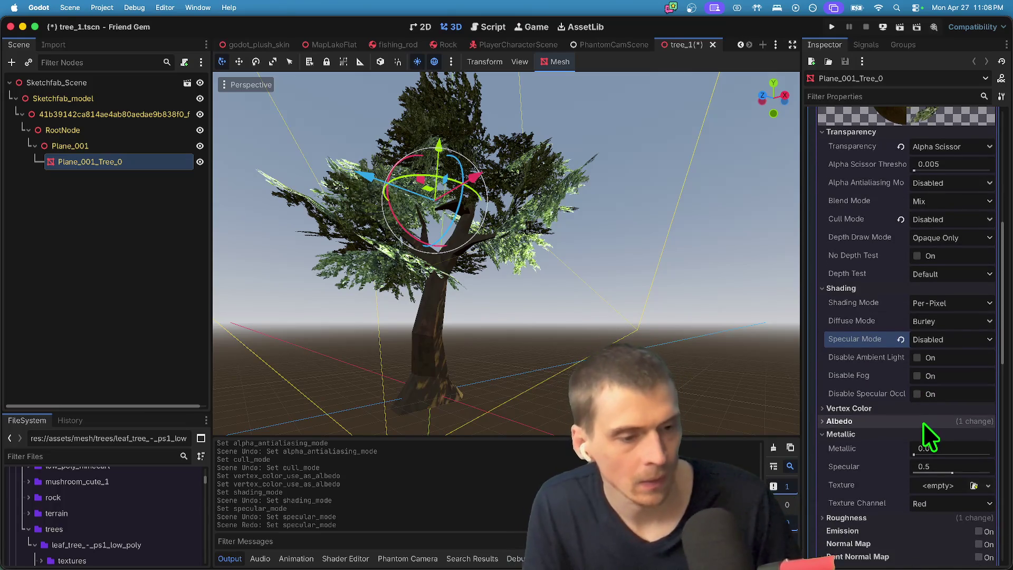
pyautogui.scroll(-1, 928, 438)
pyautogui.moveTo(919, 451); pyautogui.dragTo(913, 451)
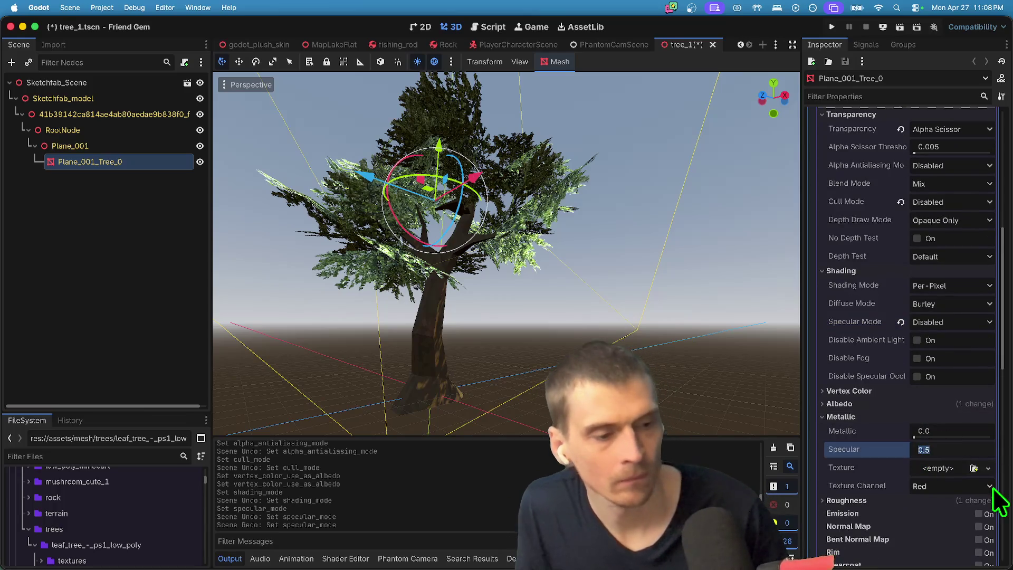
pyautogui.scroll(-6, 976, 491)
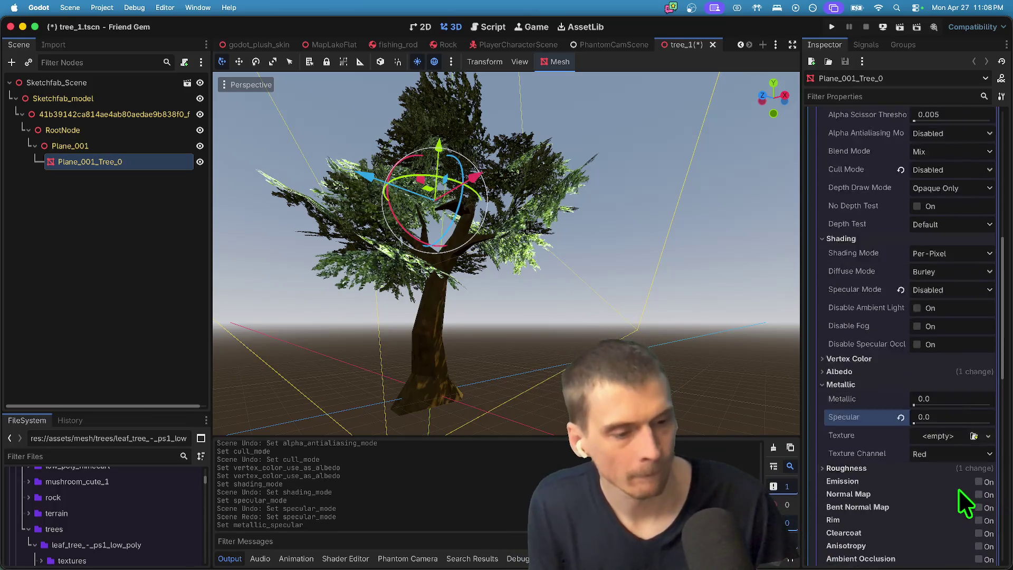
pyautogui.press('cmd+s')
pyautogui.scroll(-1, 935, 446)
pyautogui.click(939, 381)
pyautogui.click(939, 381)
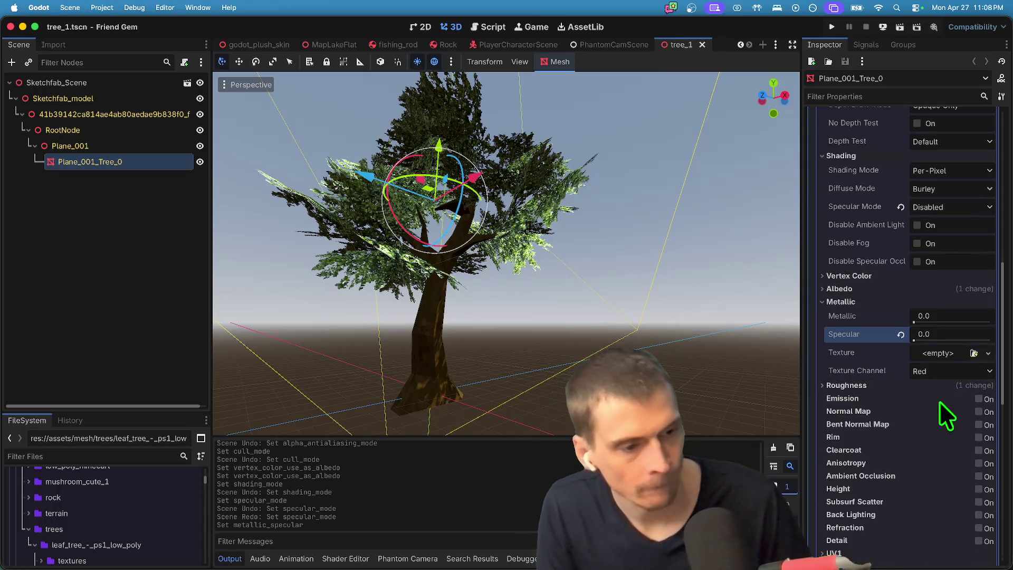
pyautogui.scroll(-4, 939, 401)
# Load Tree_baseColor into the material's Roughness Texture slot.
pyautogui.click(923, 313)
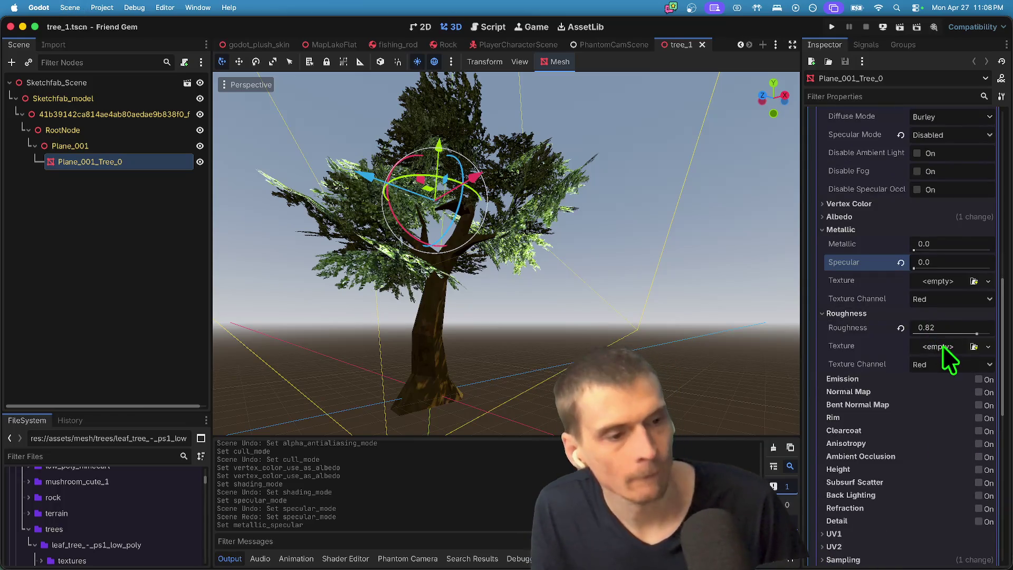
pyautogui.click(943, 344)
pyautogui.press('Escape')
pyautogui.click(974, 347)
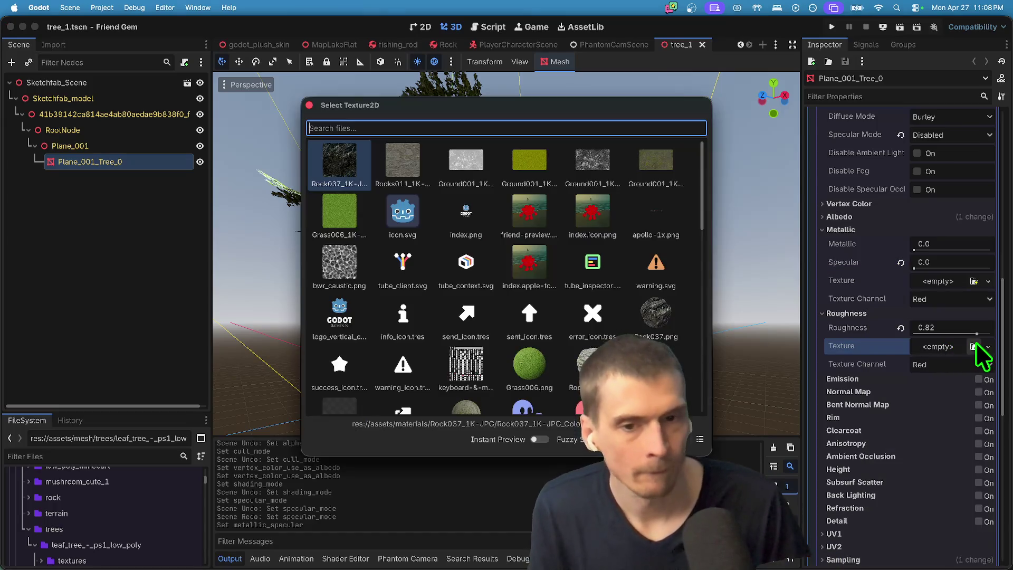
pyautogui.scroll(-10, 582, 373)
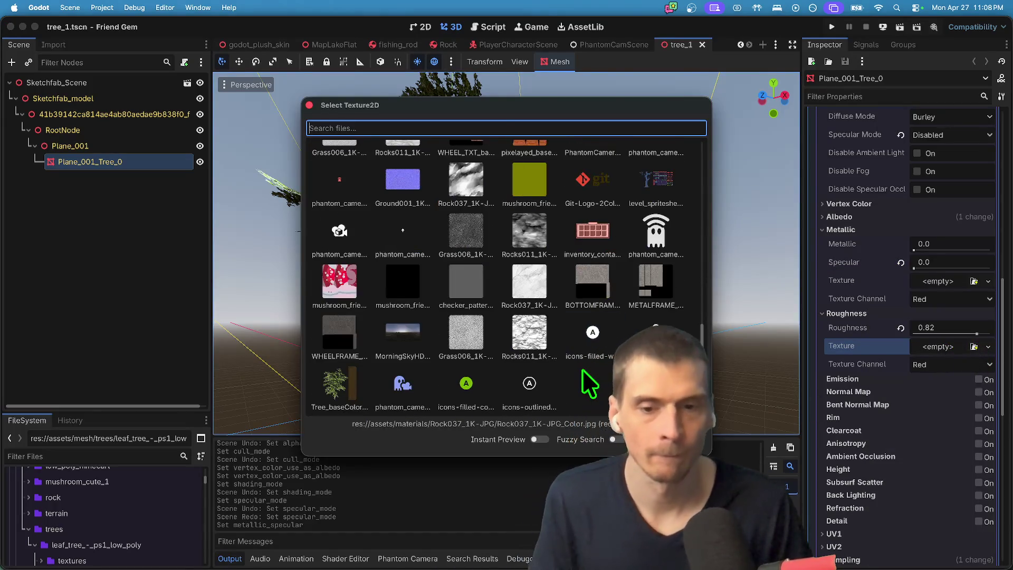
pyautogui.write('tree')
pyautogui.press('Escape')
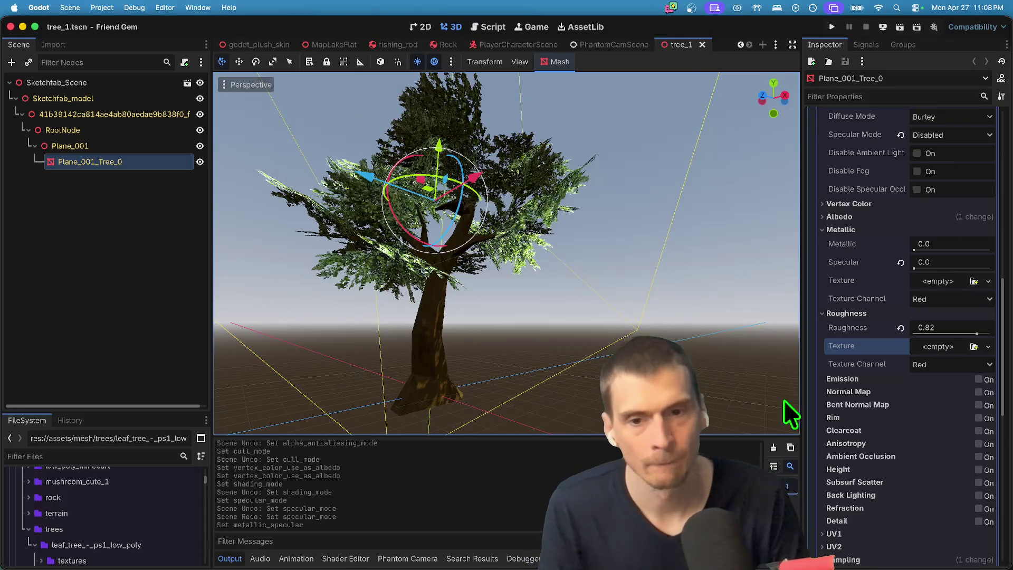
pyautogui.click(974, 348)
pyautogui.write('tree')
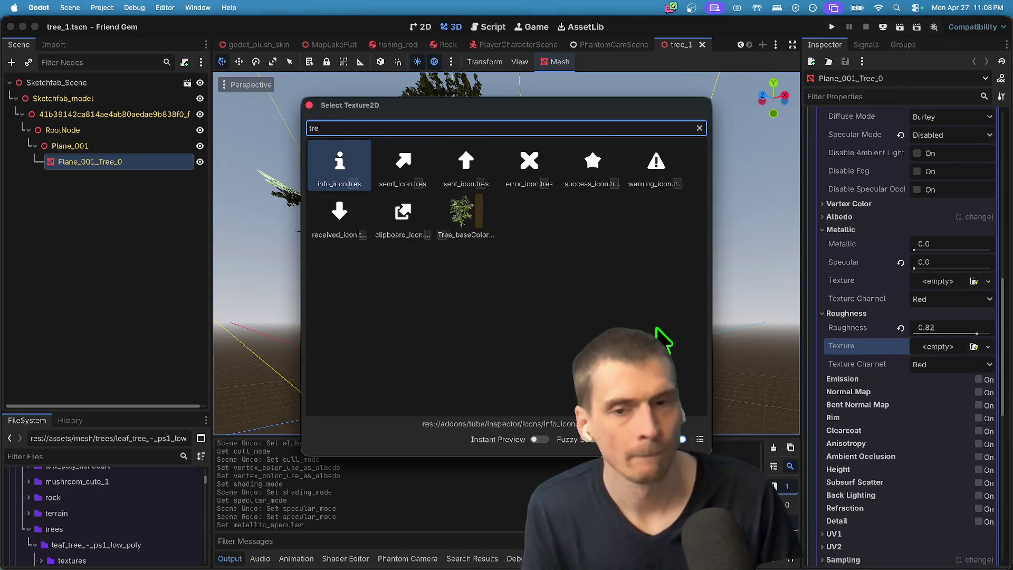
pyautogui.doubleClick(357, 181)
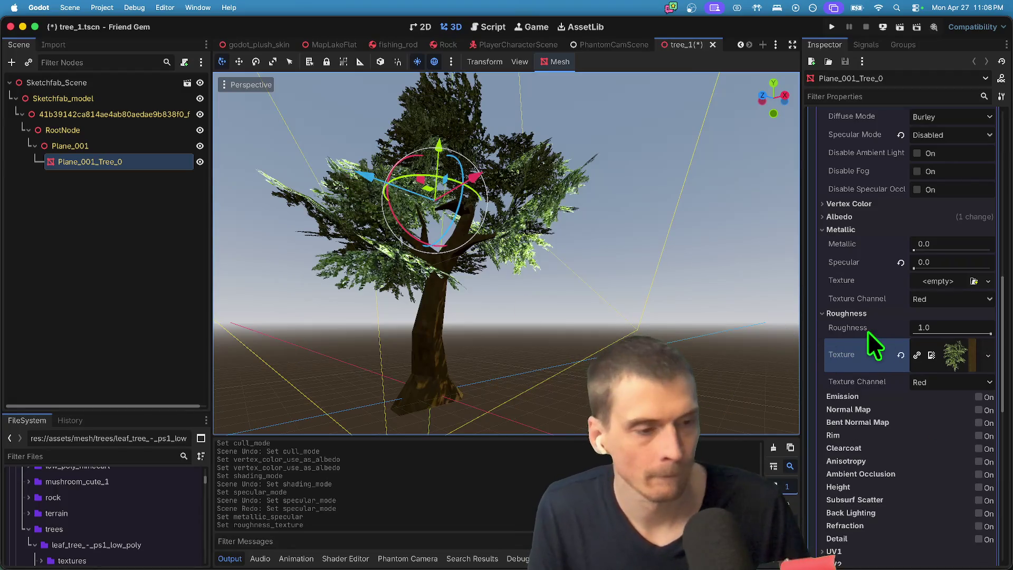
# Clear the roughness texture again, leaving it empty after searching 'rough' without choosing.
pyautogui.click(900, 355)
pyautogui.press('super+z')
pyautogui.press('super+shift+z')
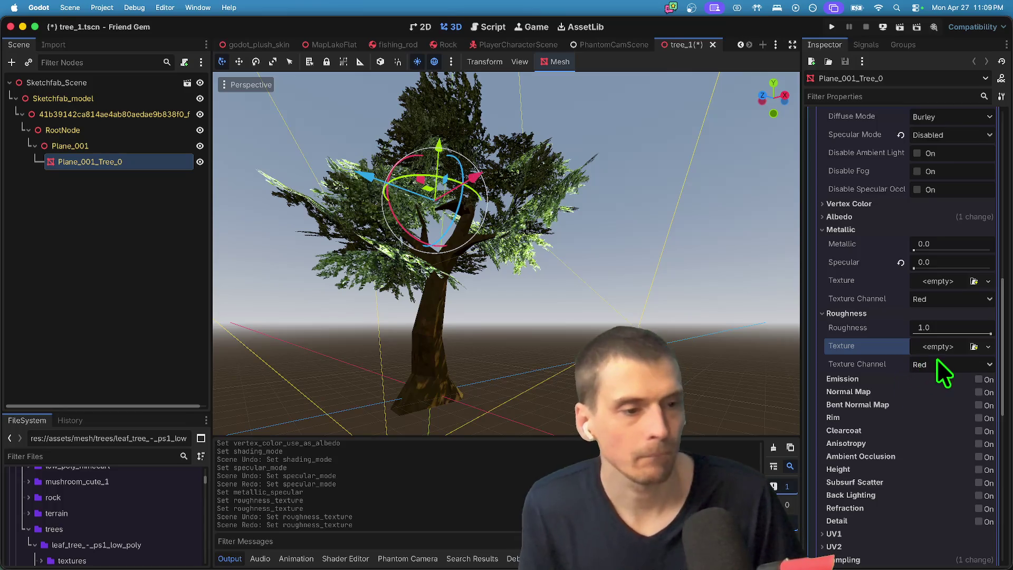
pyautogui.click(974, 347)
pyautogui.press('Escape')
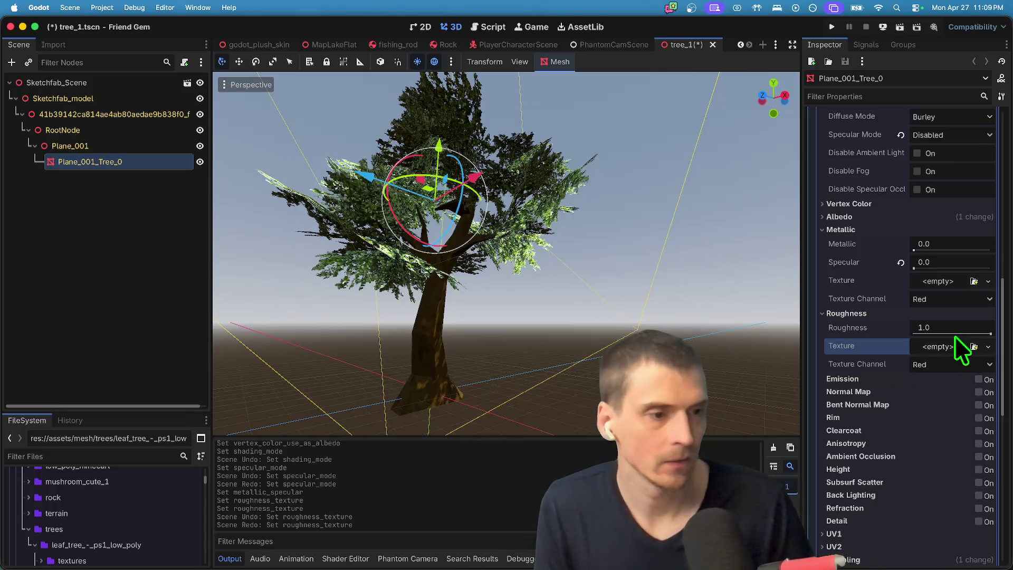
pyautogui.click(974, 347)
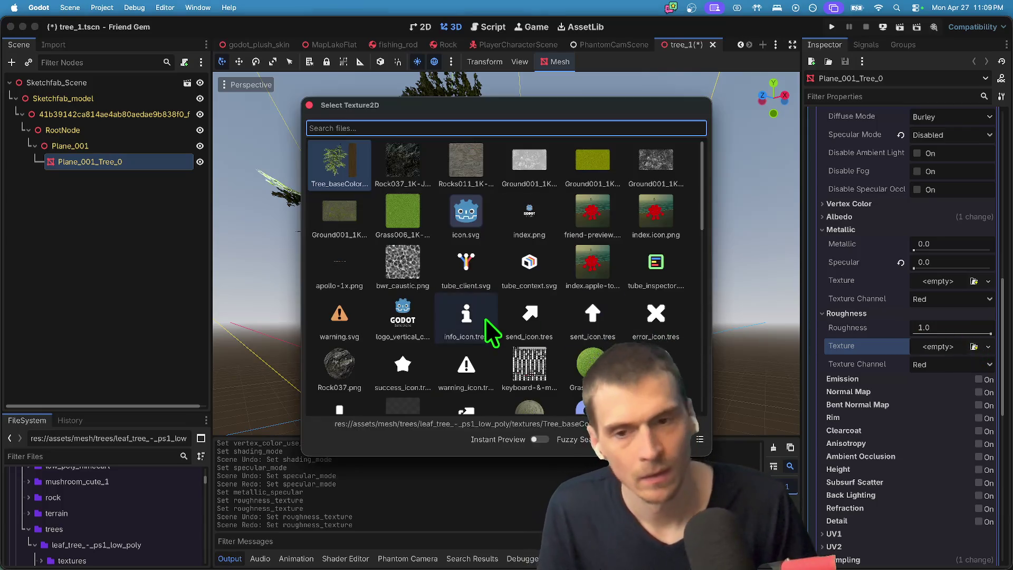
pyautogui.write('rough')
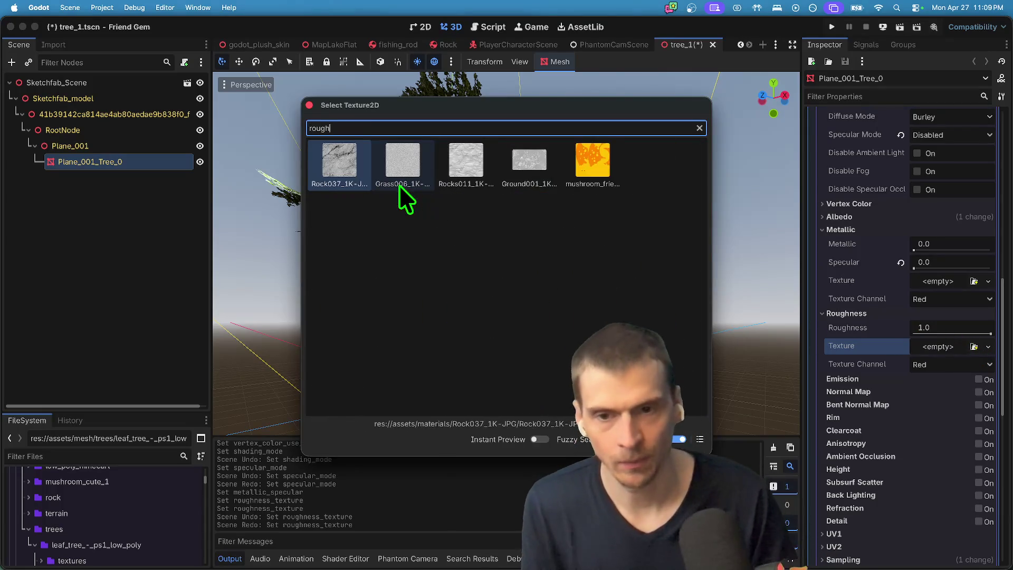
pyautogui.press('Escape')
pyautogui.scroll(-5, 865, 325)
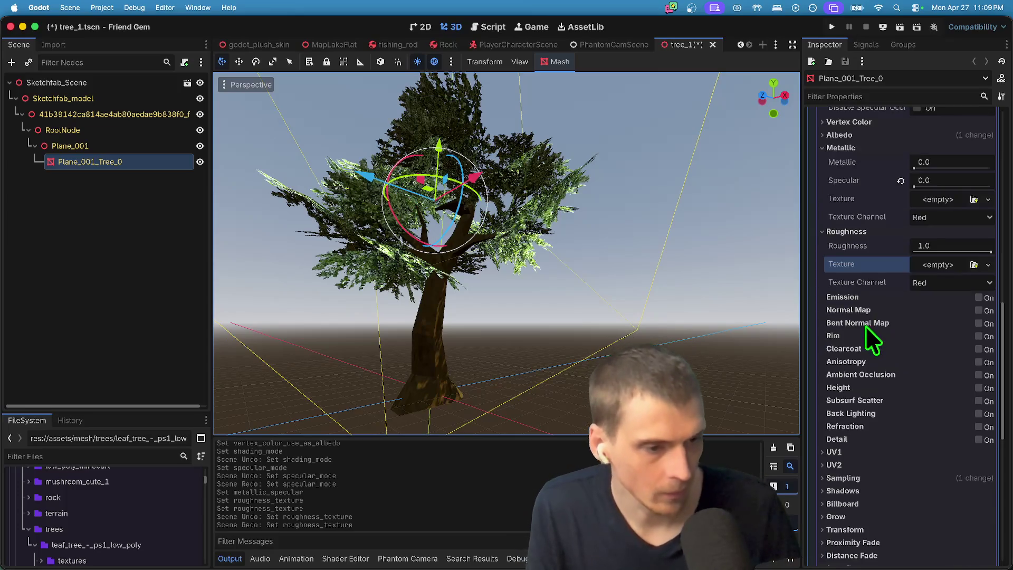
# Compare the leaf texture with Linear Mipmap filtering against Nearest filtering.
pyautogui.click(923, 399)
pyautogui.scroll(-3, 918, 412)
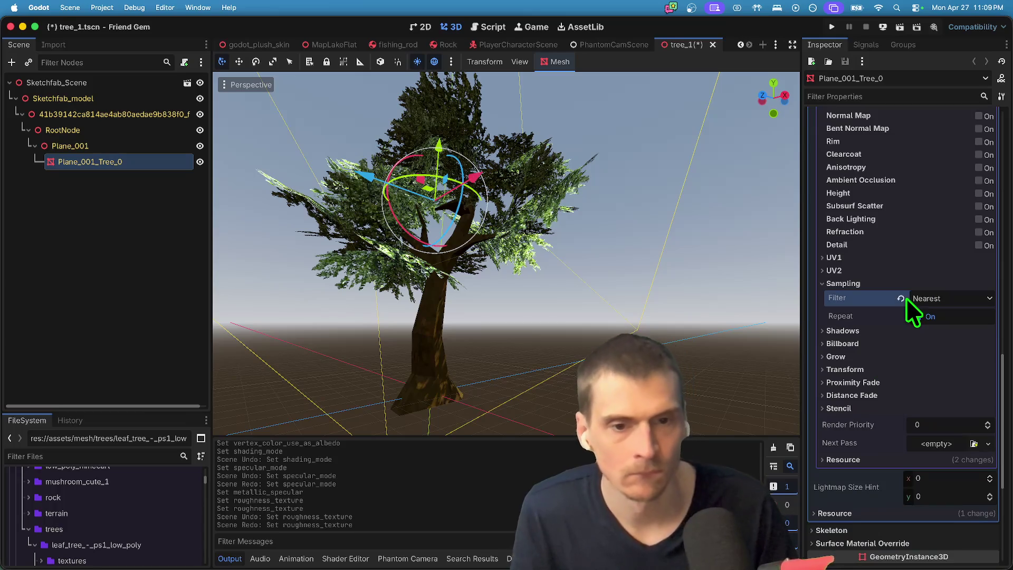
pyautogui.click(902, 298)
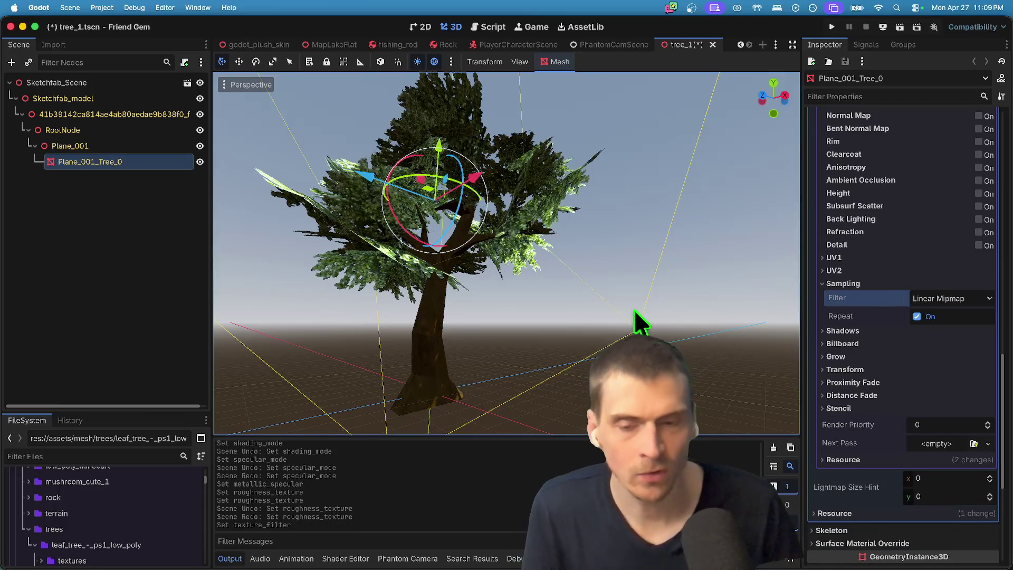
pyautogui.press('super+z')
pyautogui.press('super+shift+z')
pyautogui.press('super+z')
pyautogui.press('super+shift+z')
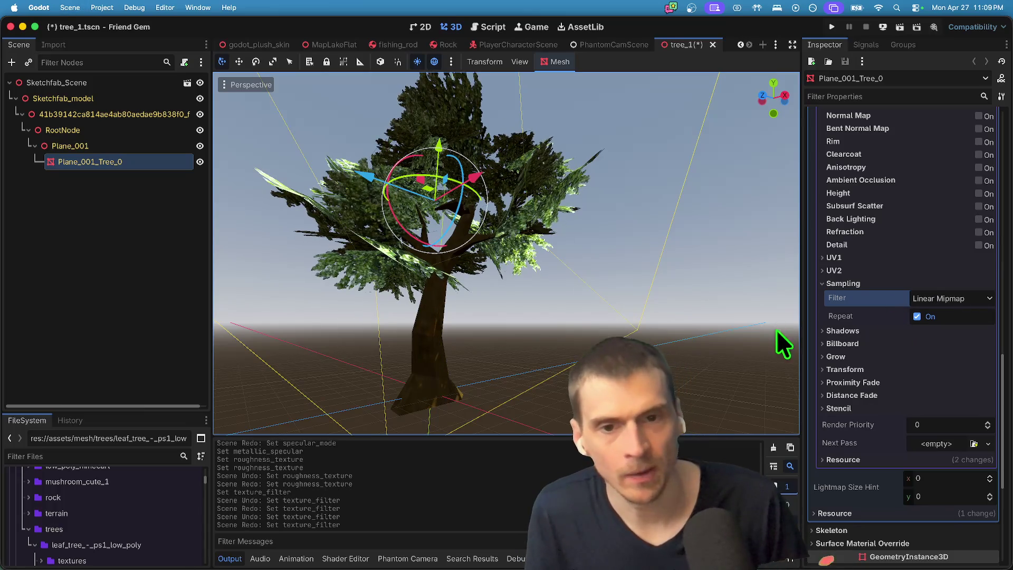
# Revert the texture filter to Nearest and save tree_1.tscn.
pyautogui.scroll(2, 777, 329)
pyautogui.scroll(5, 776, 329)
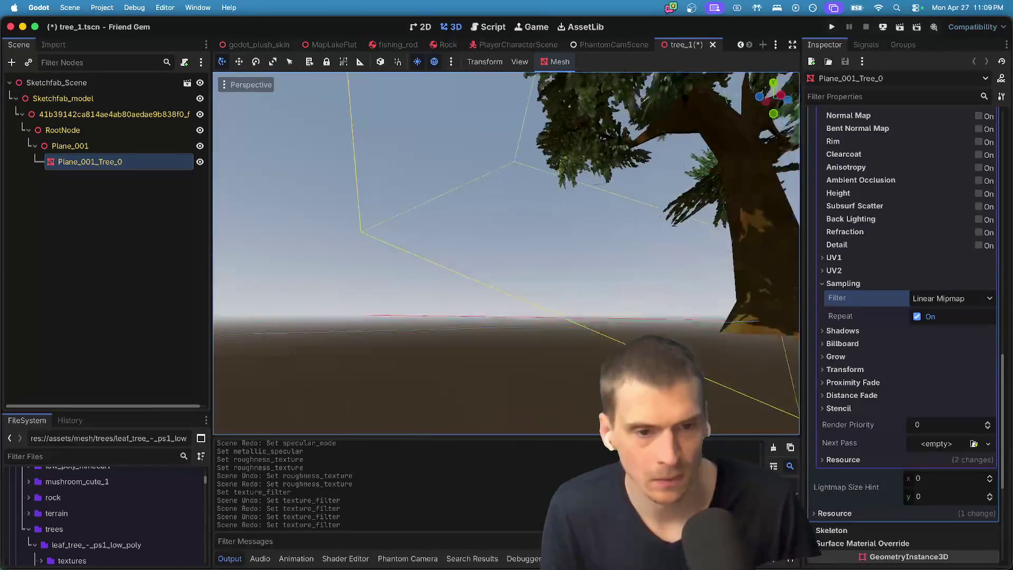
pyautogui.scroll(-8, 671, 329)
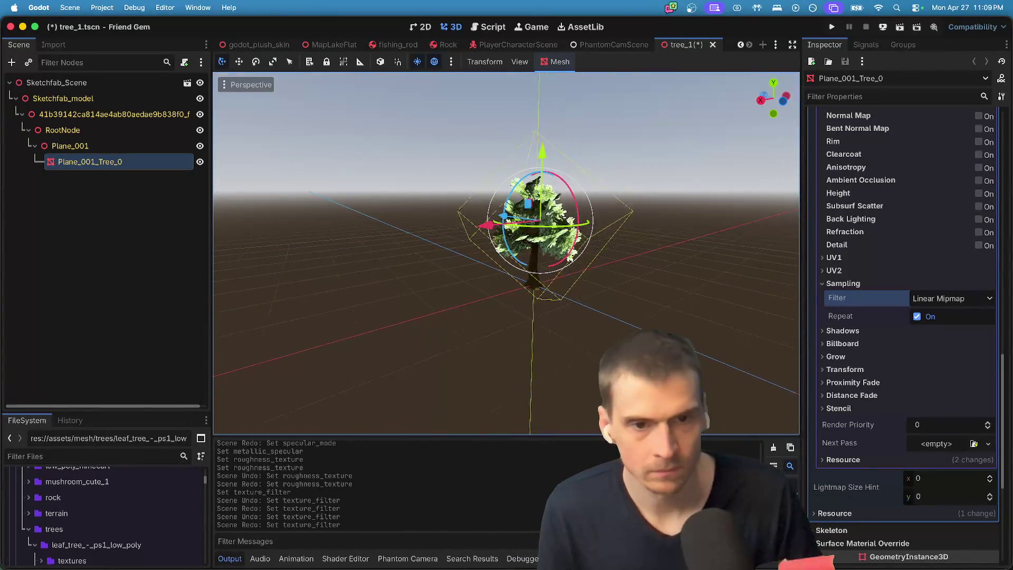
pyautogui.press('super+z')
pyautogui.scroll(3, 672, 330)
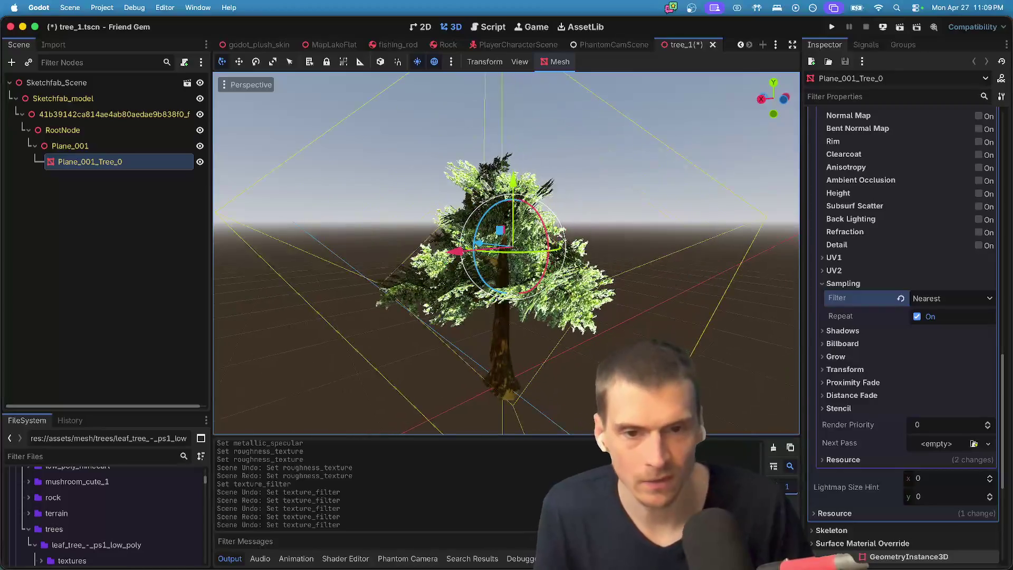
pyautogui.scroll(3, 671, 330)
pyautogui.press('super+s')
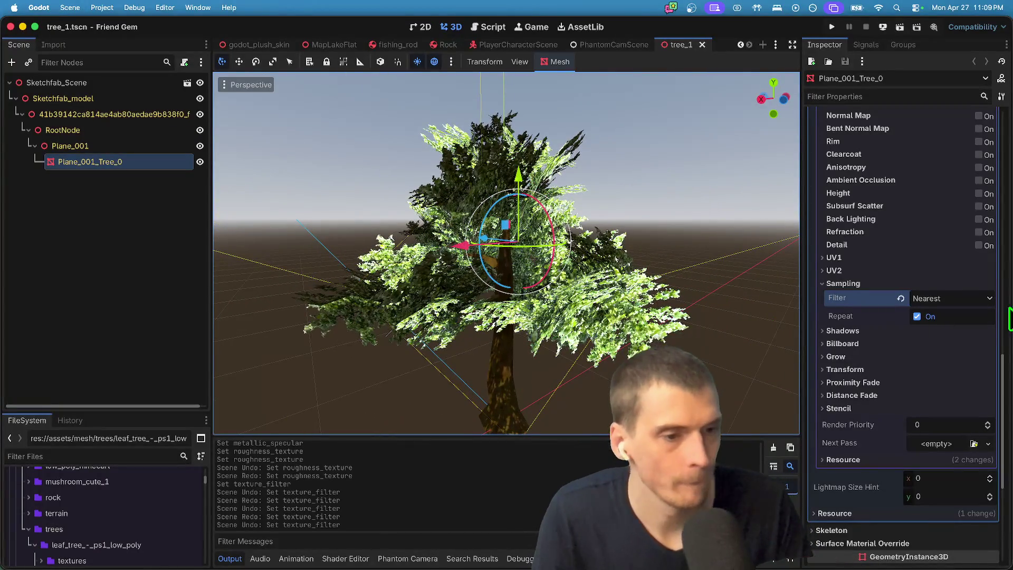
# Toggle Disable Receive Shadows on and back off, then save the scene again.
pyautogui.click(955, 331)
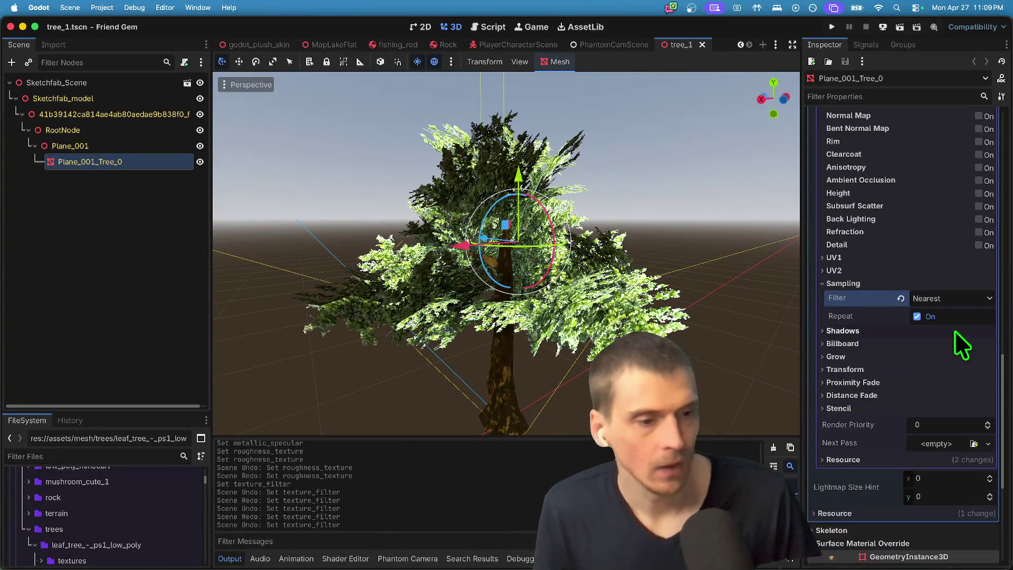
pyautogui.click(961, 339)
pyautogui.click(960, 342)
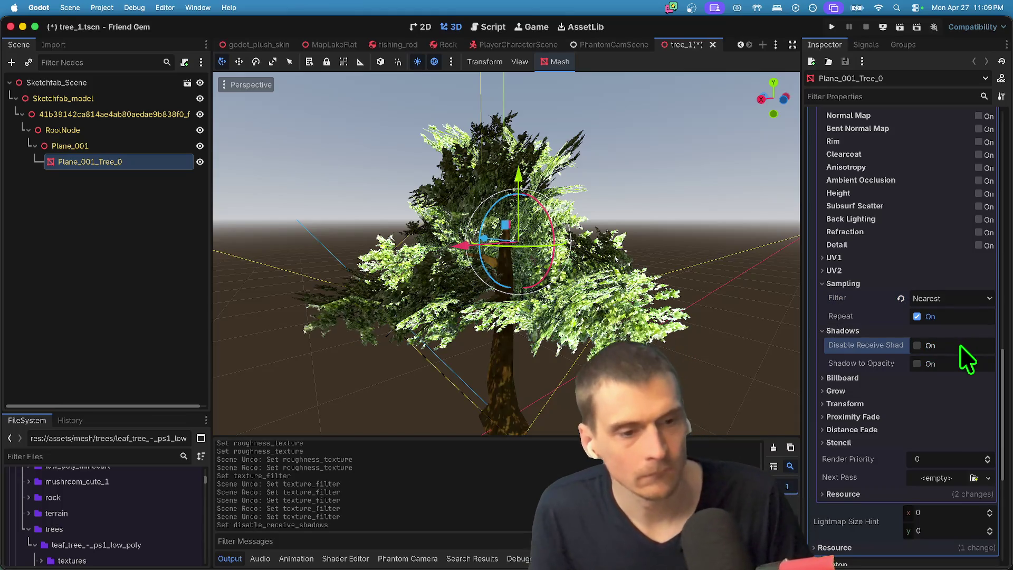
pyautogui.scroll(-1, 955, 353)
pyautogui.scroll(-1, 958, 356)
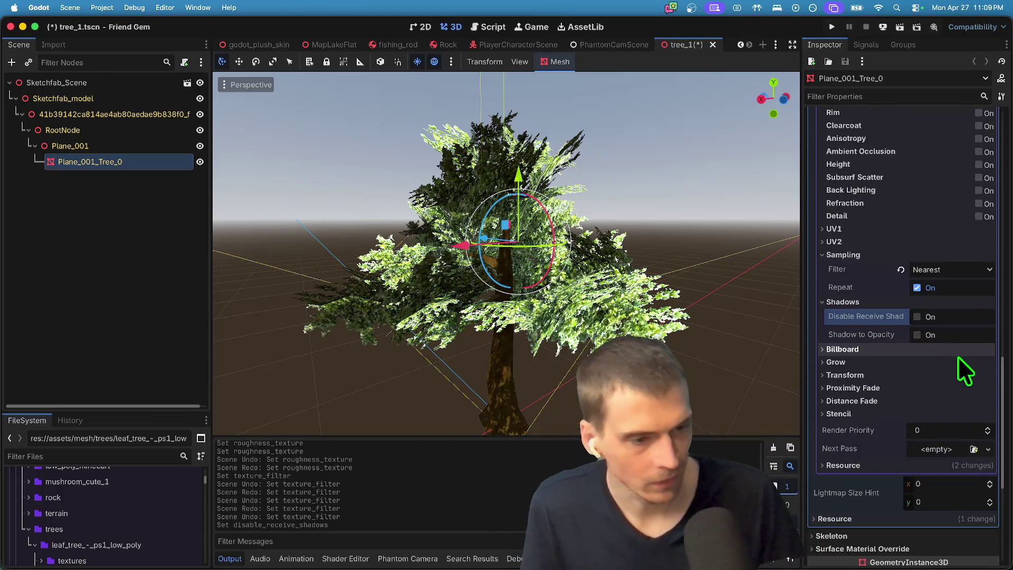
pyautogui.press('super+s')
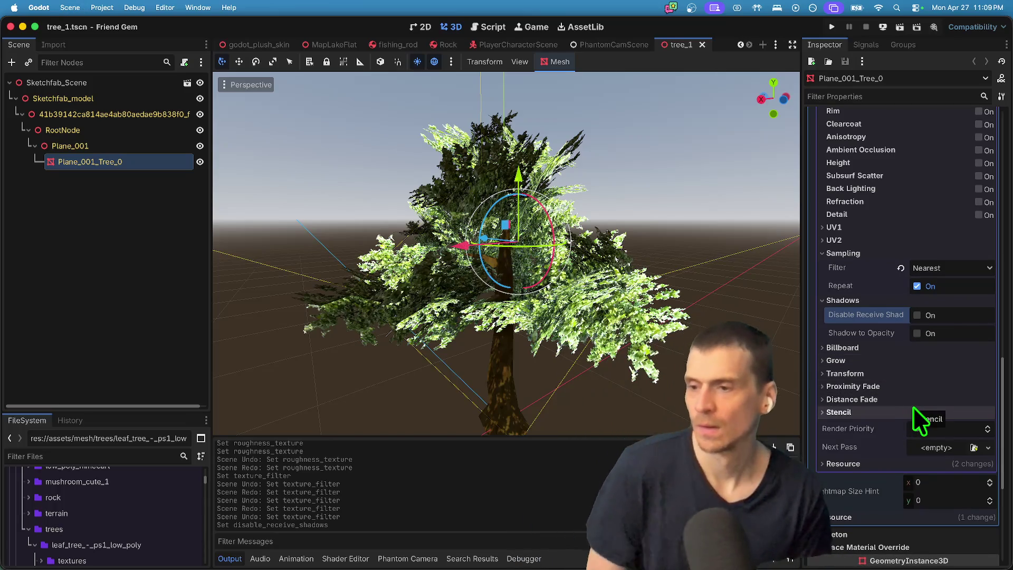
pyautogui.press('super+Tab')
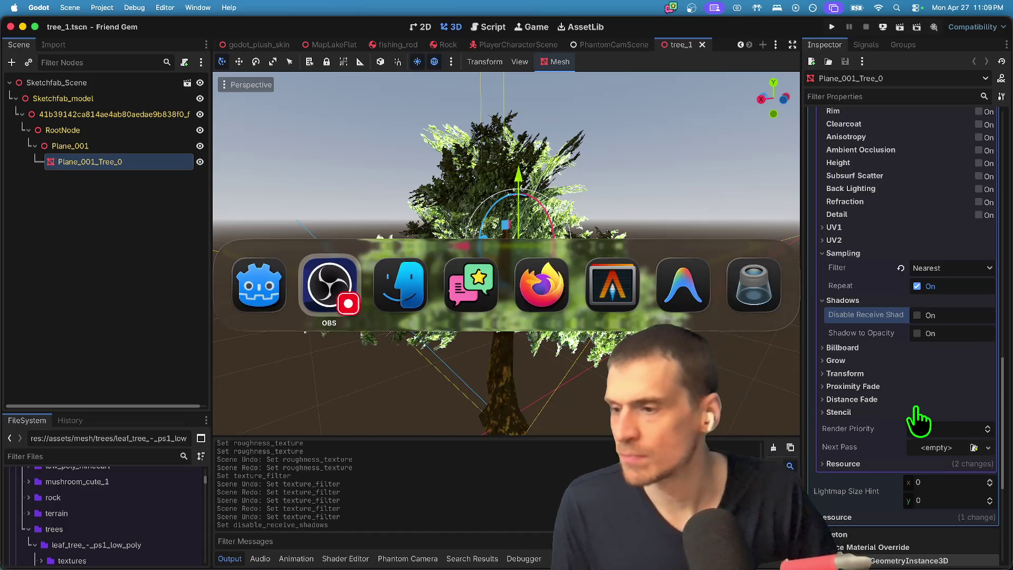
# Switch to Firefox and look over the Leaf Tree model page on Sketchfab.
pyautogui.press('super+Tab')
pyautogui.press('super+Tab')
pyautogui.press('super+Tab')
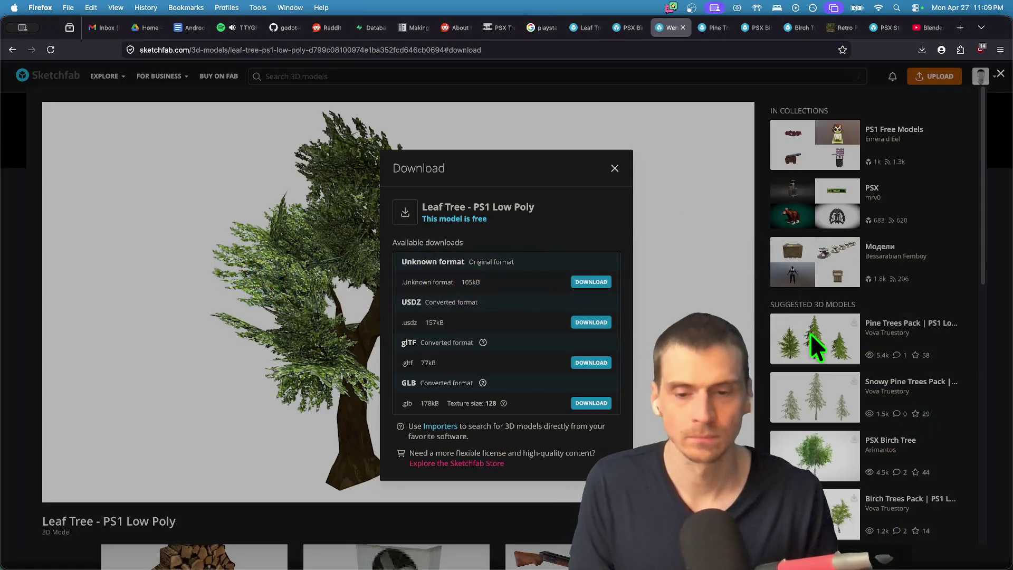
pyautogui.click(628, 144)
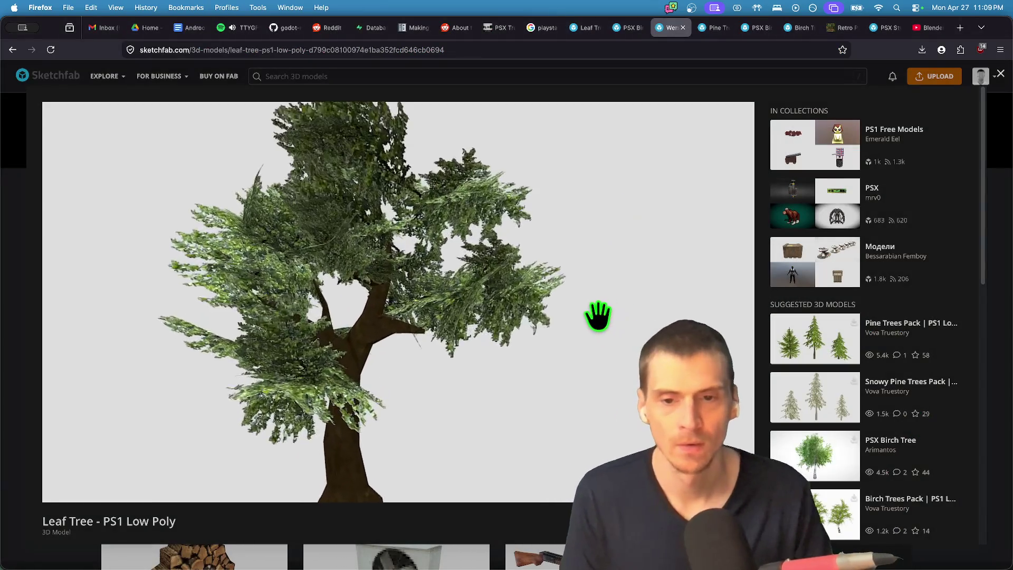
pyautogui.hotkey('ctrl', 'Tab')
pyautogui.hotkey('ctrl', 'Tab')
pyautogui.hotkey('ctrl', 'Tab')
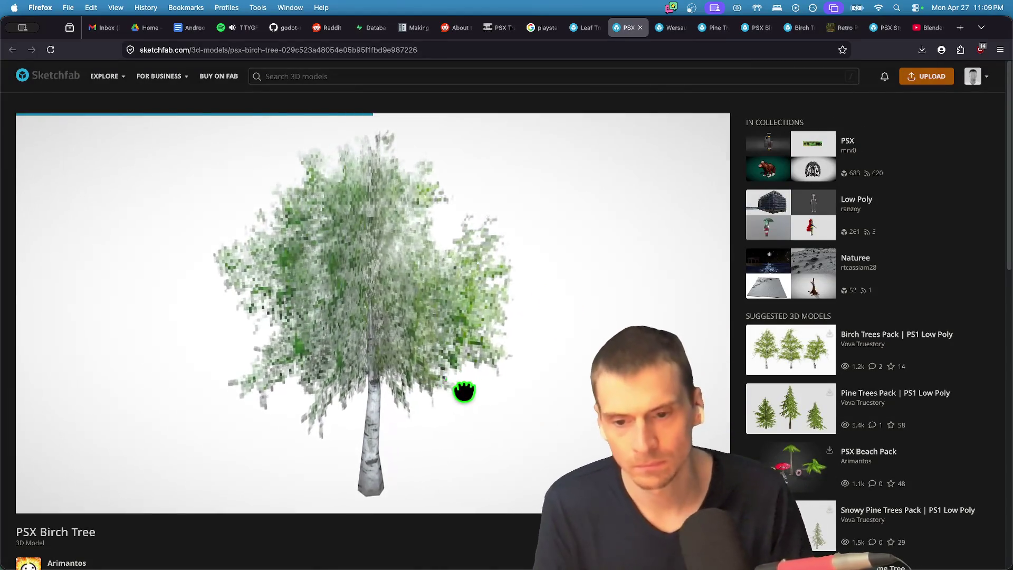
pyautogui.scroll(-5, 897, 398)
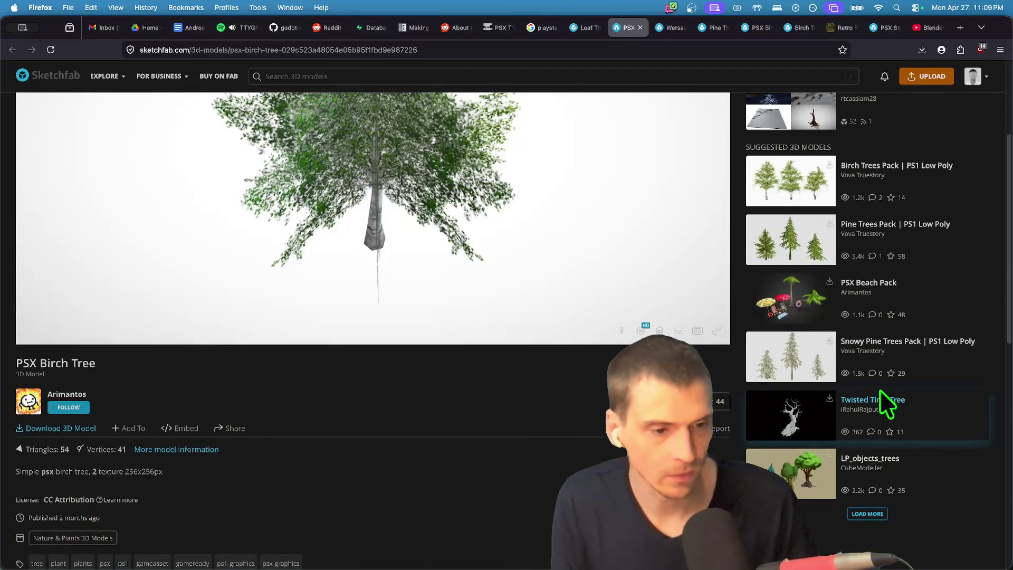
pyautogui.scroll(5, 879, 389)
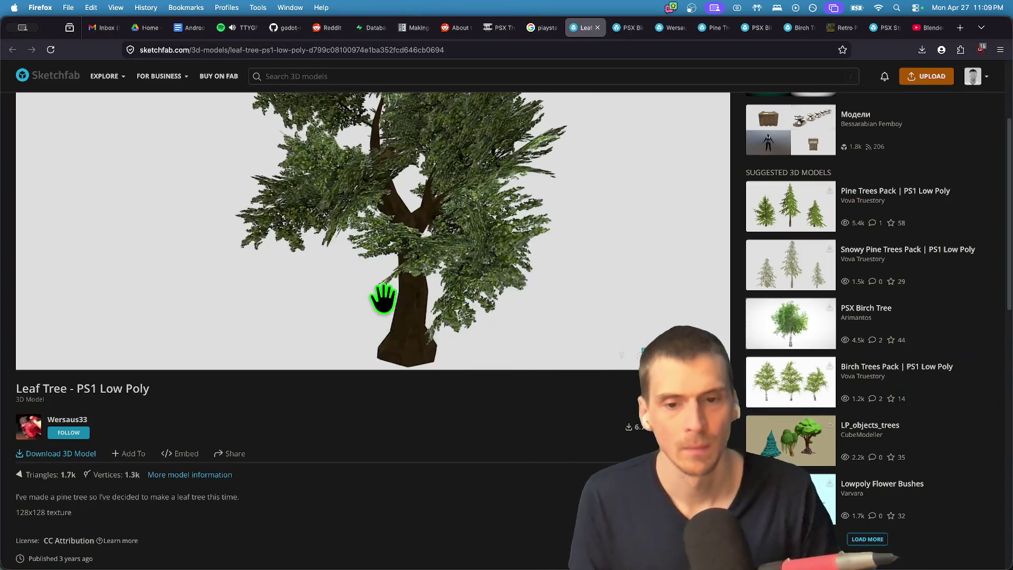
# Browse the Birch and Retro PSX tree tabs, ending on the PSX Birch Tree page.
pyautogui.hotkey('ctrl', 'shift', 'Tab')
pyautogui.hotkey('ctrl', 'Tab')
pyautogui.hotkey('ctrl', 'Tab')
pyautogui.hotkey('ctrl', 'Tab')
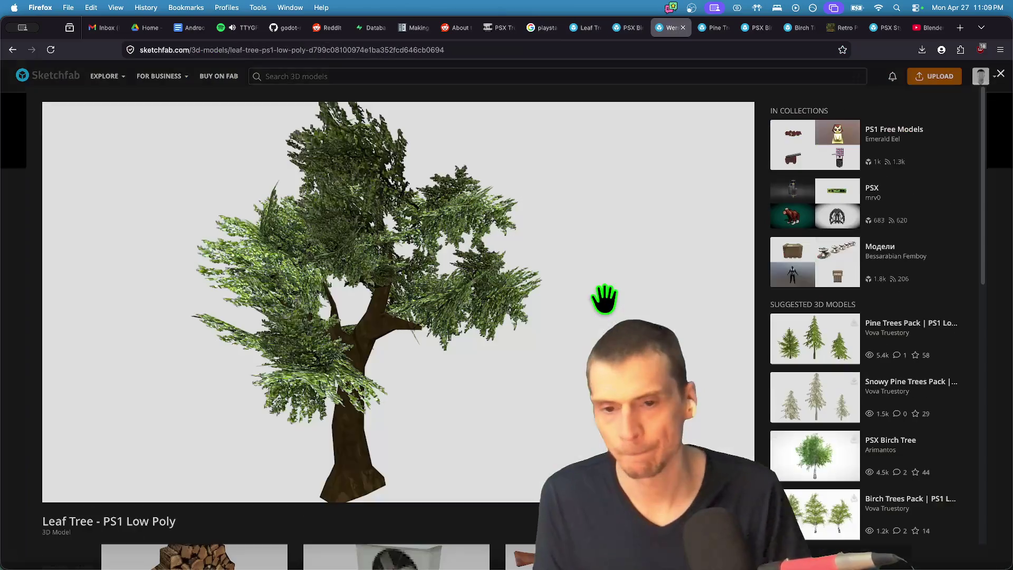
pyautogui.hotkey('ctrl', 'Tab')
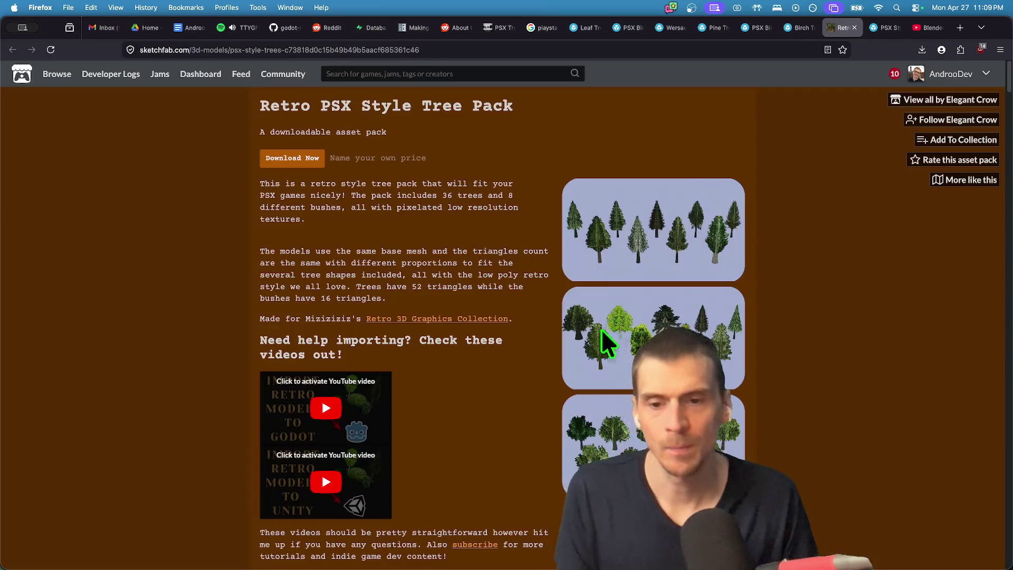
pyautogui.scroll(-3, 771, 359)
pyautogui.hotkey('ctrl', 'Tab')
pyautogui.hotkey('ctrl', 'shift', 'Tab')
pyautogui.hotkey('ctrl', 'shift', 'Tab')
pyautogui.hotkey('ctrl', 'shift', 'Tab')
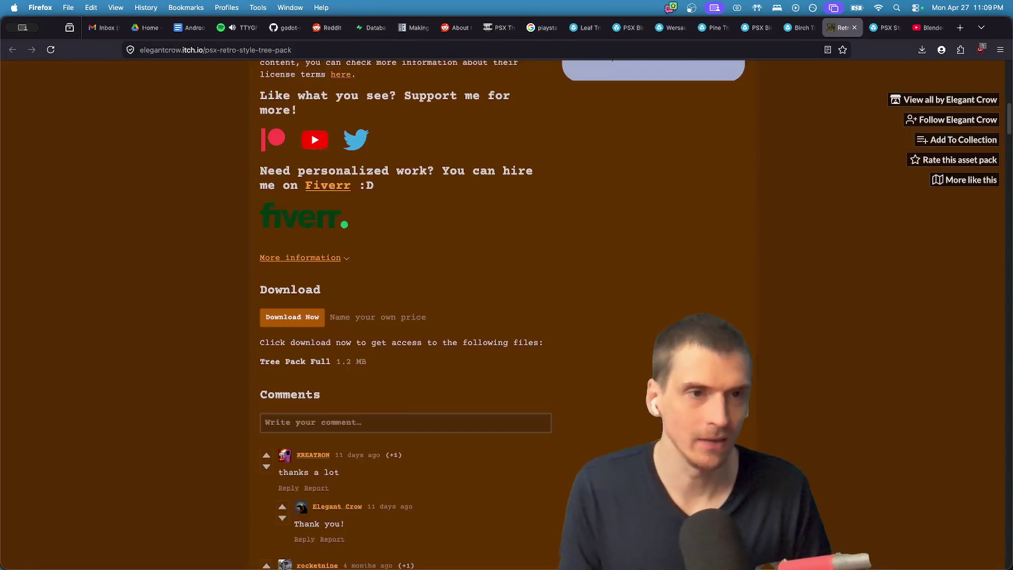
pyautogui.moveTo(142, 544)
pyautogui.click(116, 531)
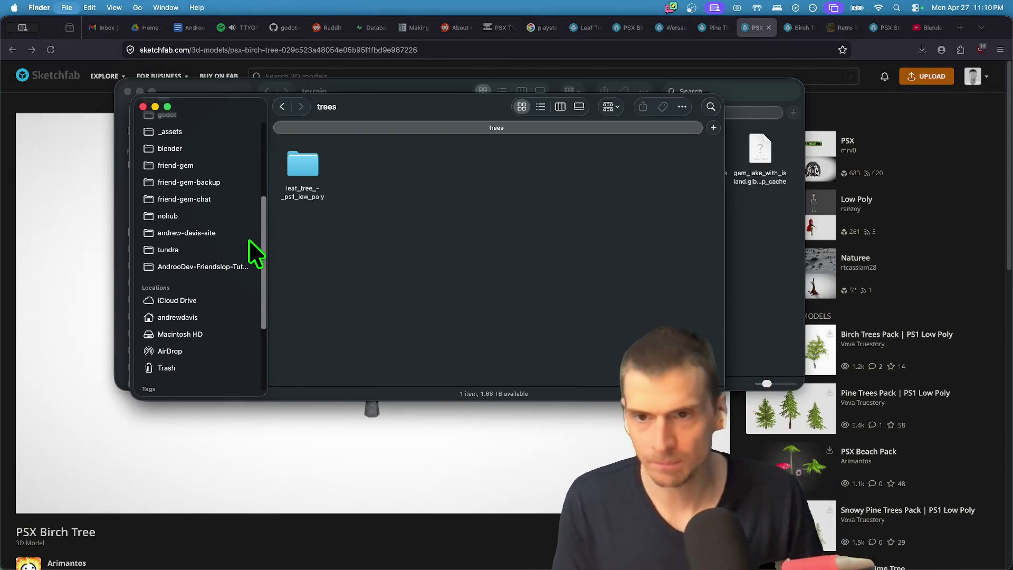
# In a new Finder tab, go to _assets > objects > ps1-style-trees > Models.
pyautogui.press('super+t')
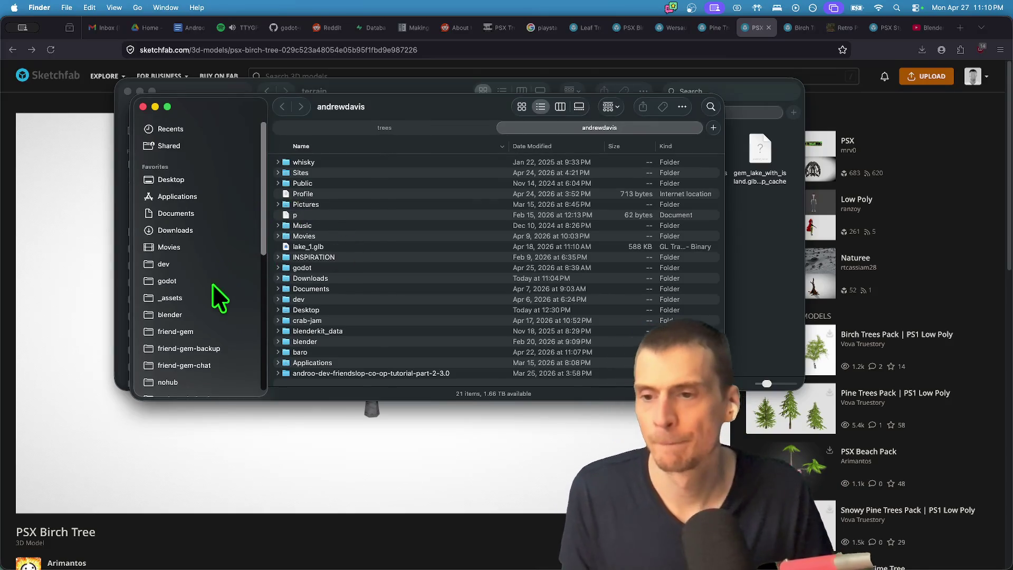
pyautogui.click(170, 297)
pyautogui.scroll(-3, 377, 267)
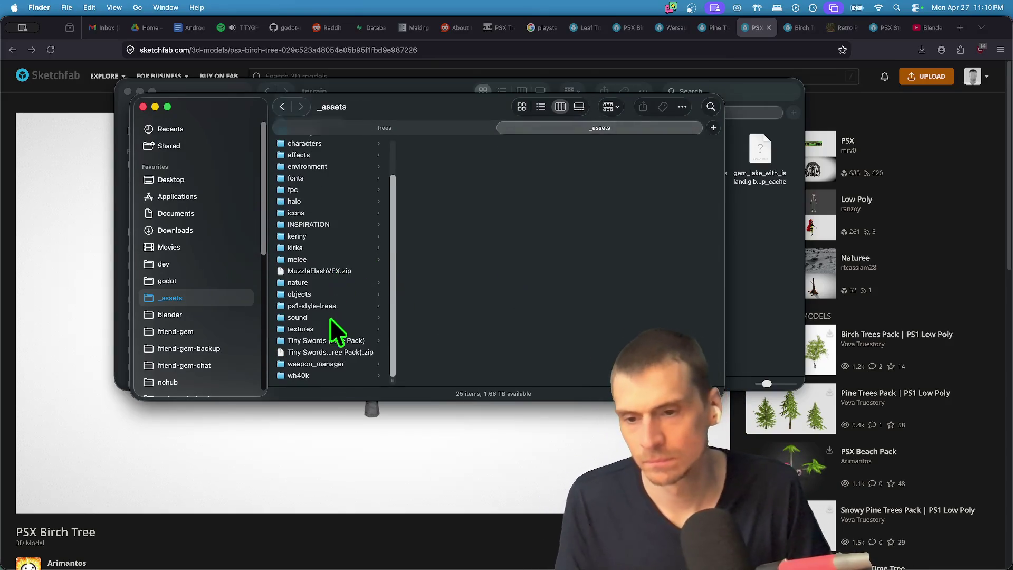
pyautogui.click(324, 294)
pyautogui.click(339, 306)
pyautogui.press('Right')
pyautogui.press('Right')
pyautogui.press('Down')
pyautogui.press('Down')
pyautogui.press('Down')
pyautogui.press('Down')
pyautogui.press('Down')
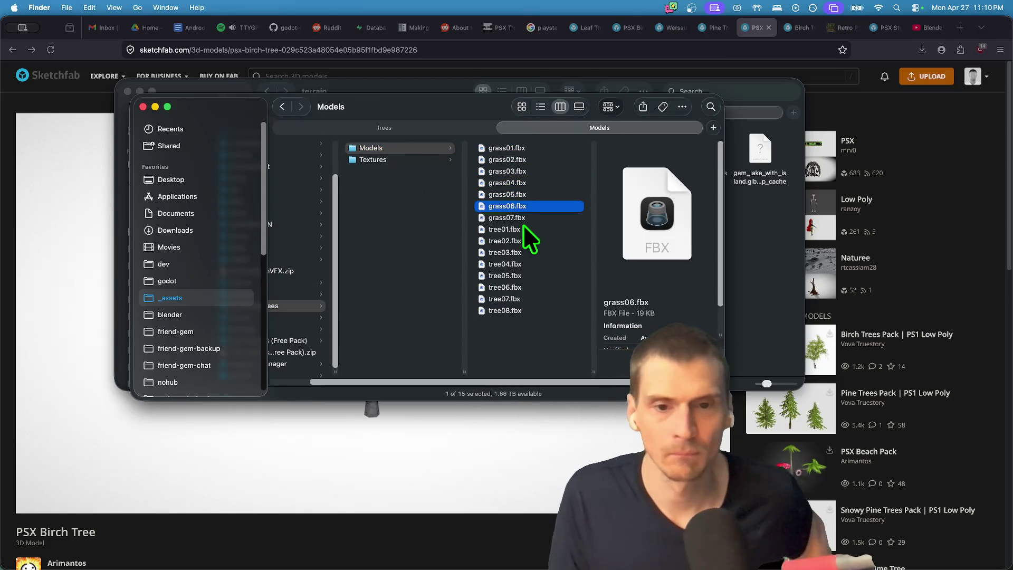
pyautogui.press('super+o')
# Select the eight tree models, tree01.fbx through tree08.fbx.
pyautogui.press('super+Tab')
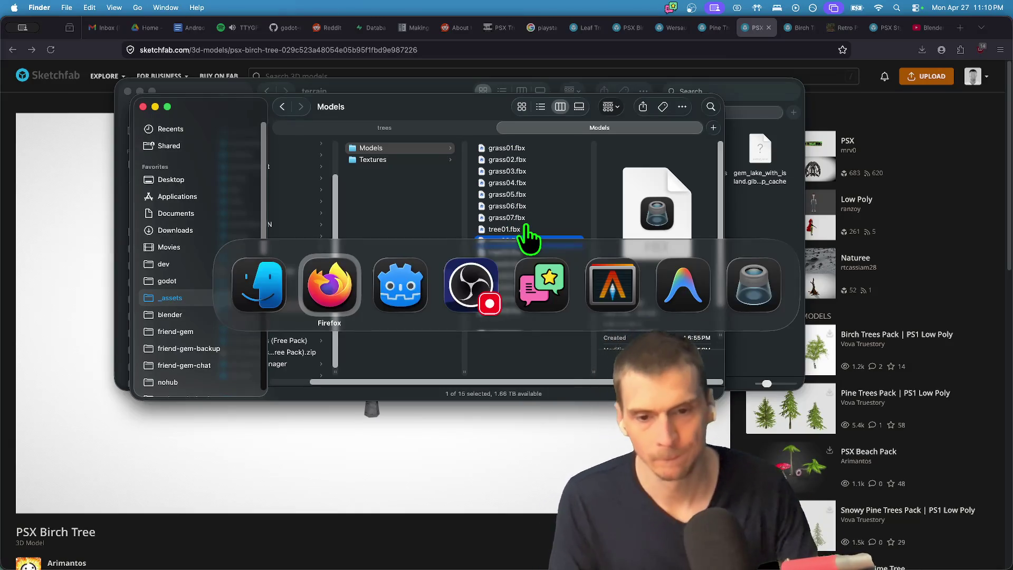
pyautogui.press('Up')
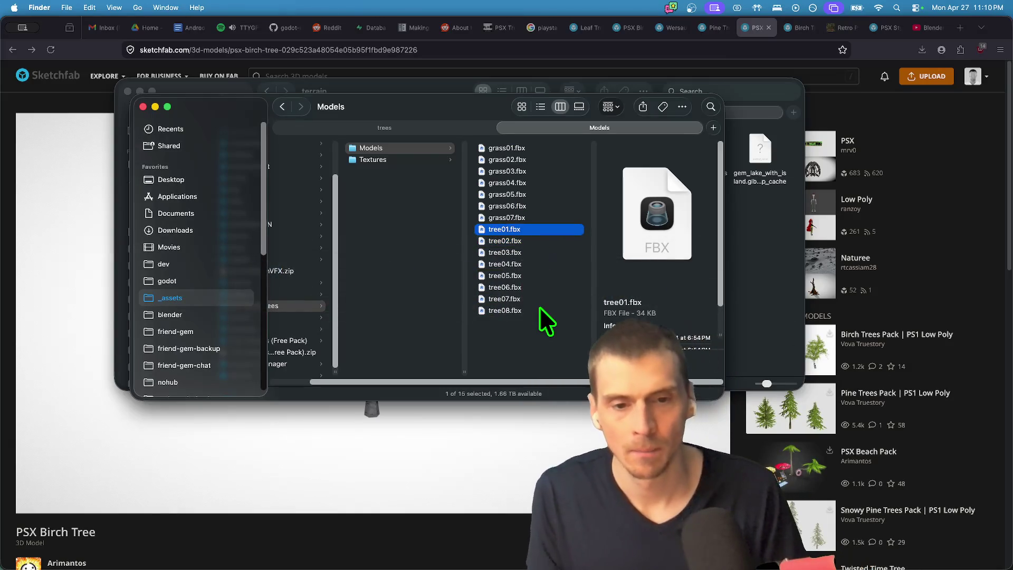
pyautogui.hotkey('shift', 'Down')
pyautogui.hotkey('shift', 'Down')
pyautogui.hotkey('shift', 'Down')
pyautogui.press('super+Tab')
# Open the friend-gem-backup project folder in Finder, then return to Godot.
pyautogui.press('super+shift+Tab')
pyautogui.press('super+shift+Tab')
pyautogui.press('super+Tab')
pyautogui.press('super+shift+Tab')
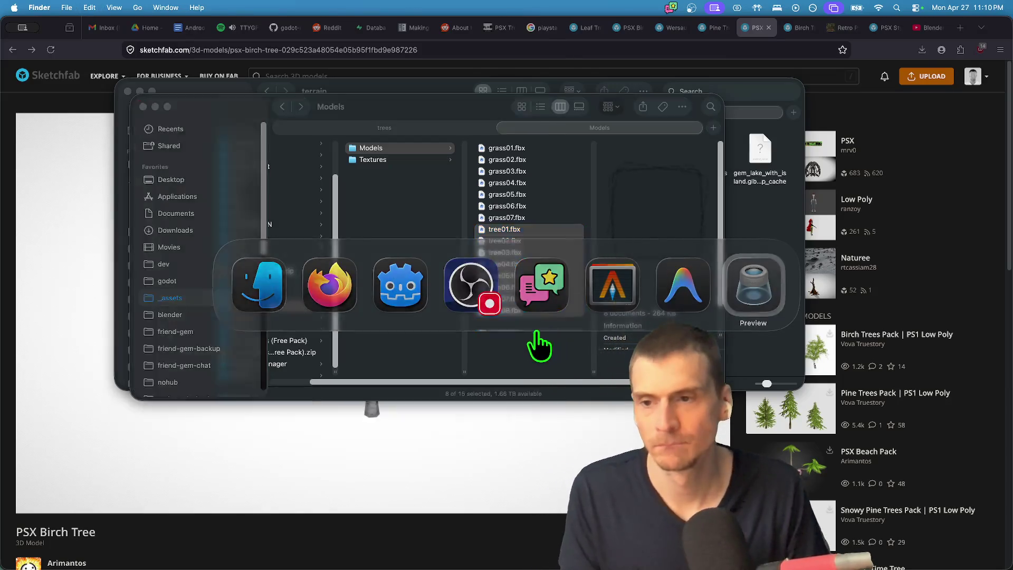
pyautogui.press('super+Tab')
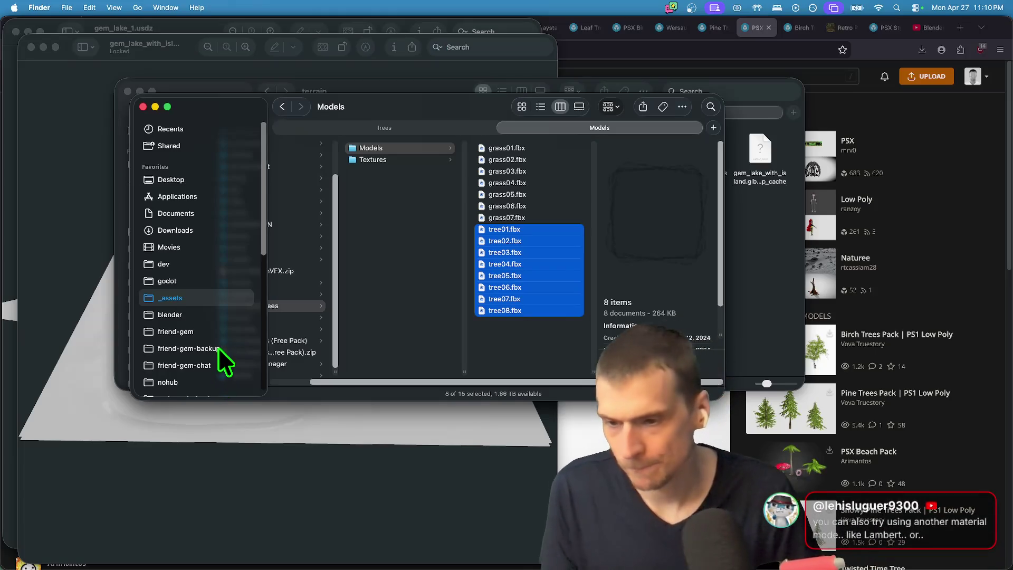
pyautogui.click(219, 349)
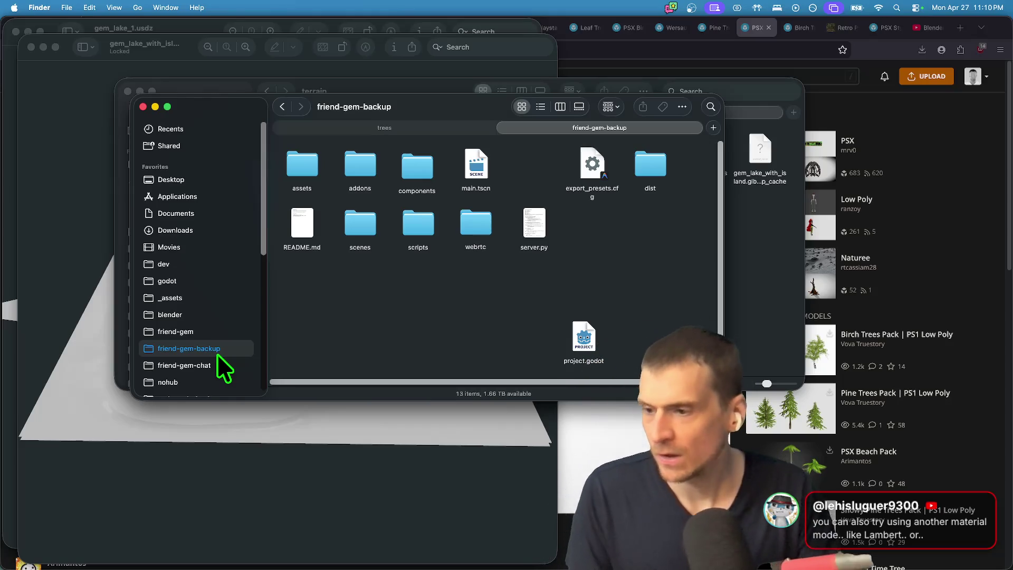
pyautogui.press('super+Tab')
pyautogui.press('super+Tab')
pyautogui.press('super+Tab')
pyautogui.press('super+Tab')
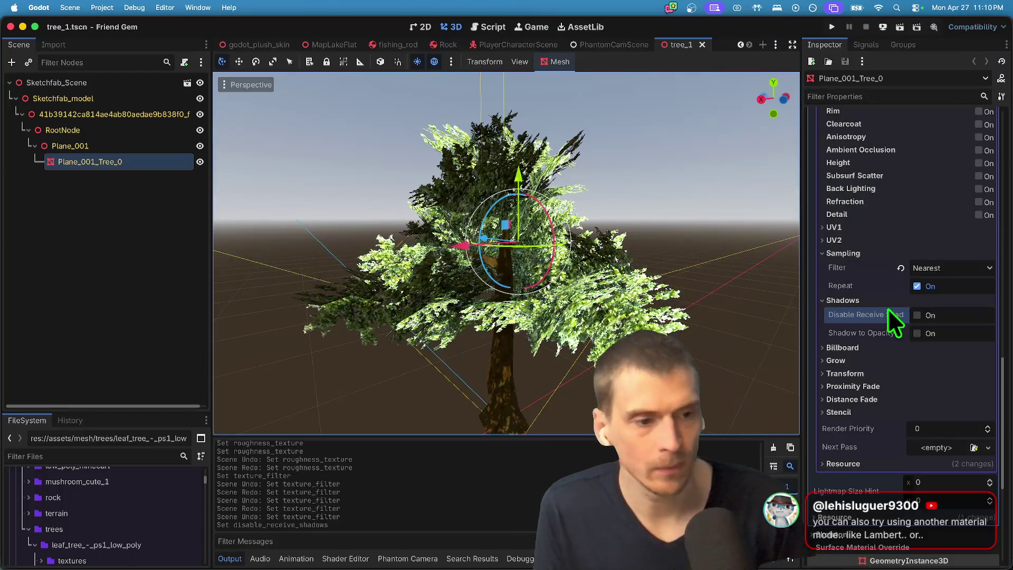
# Set the tree material's Diffuse Mode to Lambert, then revert it to Burley.
pyautogui.scroll(10, 887, 305)
pyautogui.scroll(1, 919, 305)
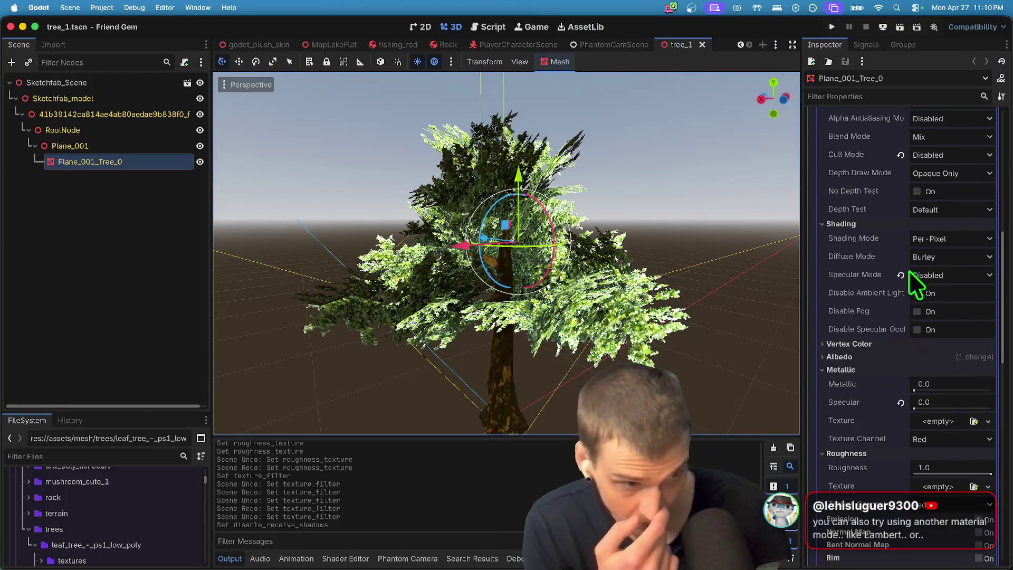
pyautogui.click(949, 254)
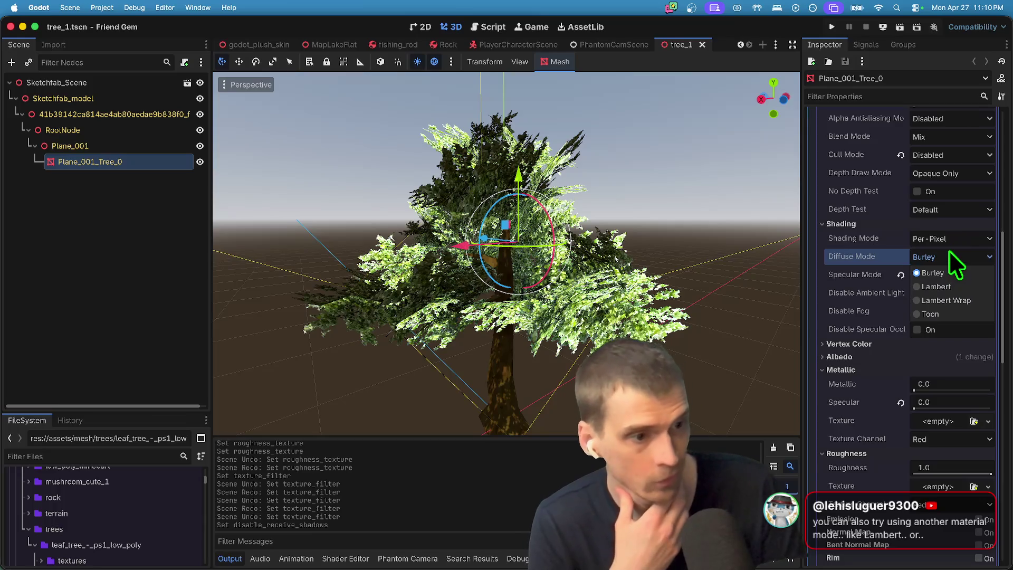
pyautogui.click(944, 287)
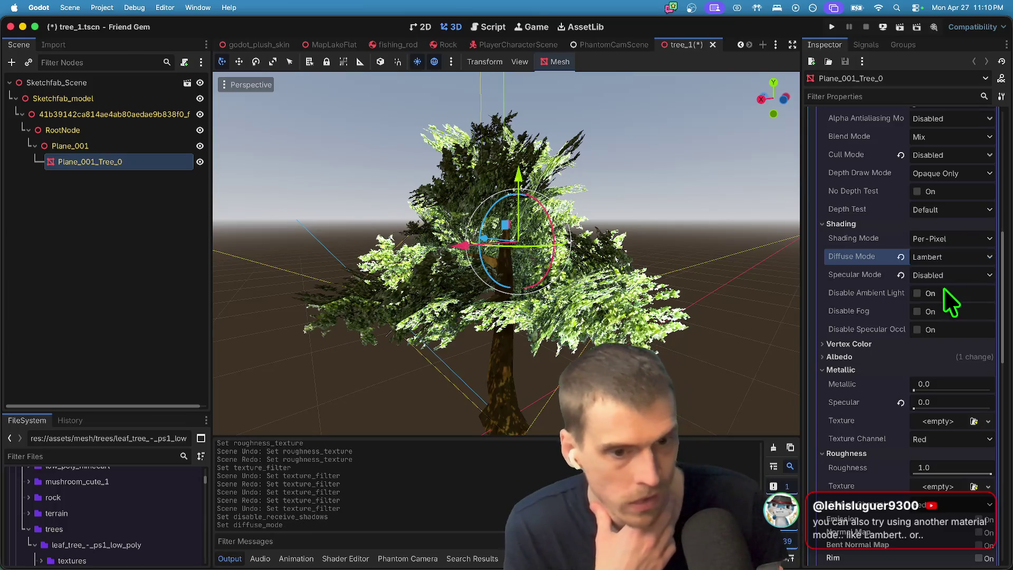
pyautogui.click(903, 261)
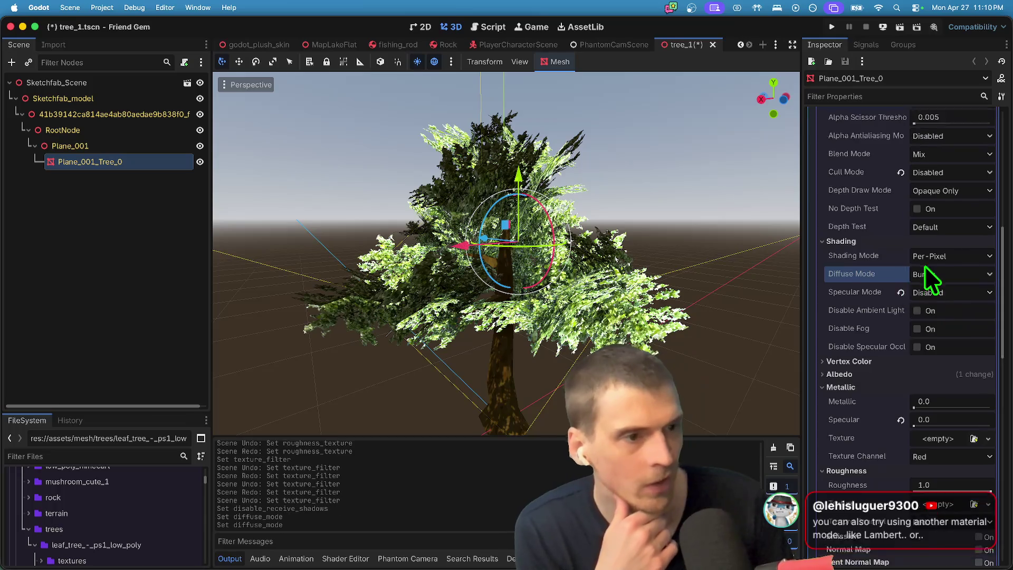
# Review the material's per-pixel shading, disabled specular and 1.0 roughness, then switch to Finder.
pyautogui.scroll(4, 929, 279)
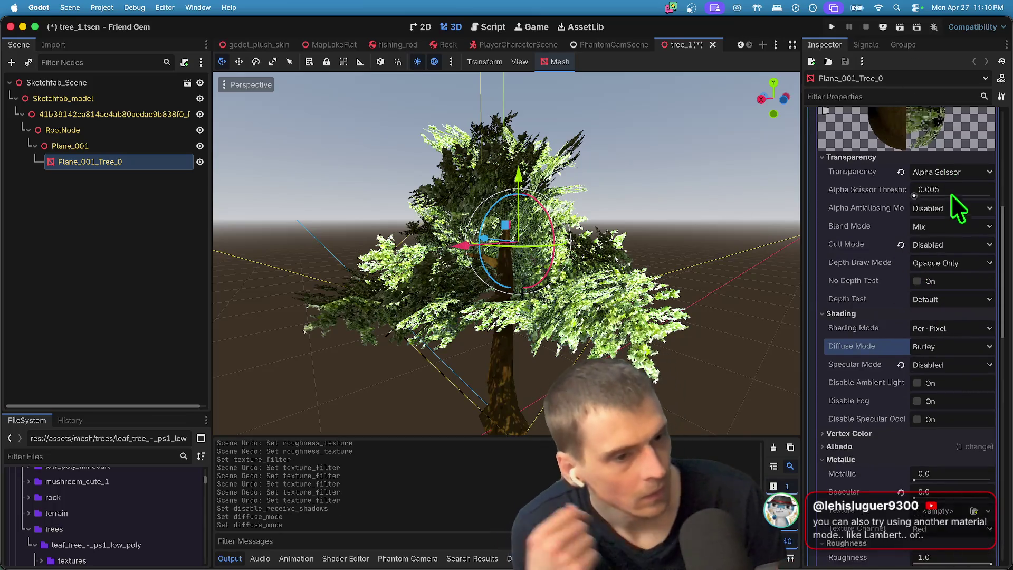
pyautogui.scroll(-5, 952, 227)
pyautogui.scroll(-5, 889, 406)
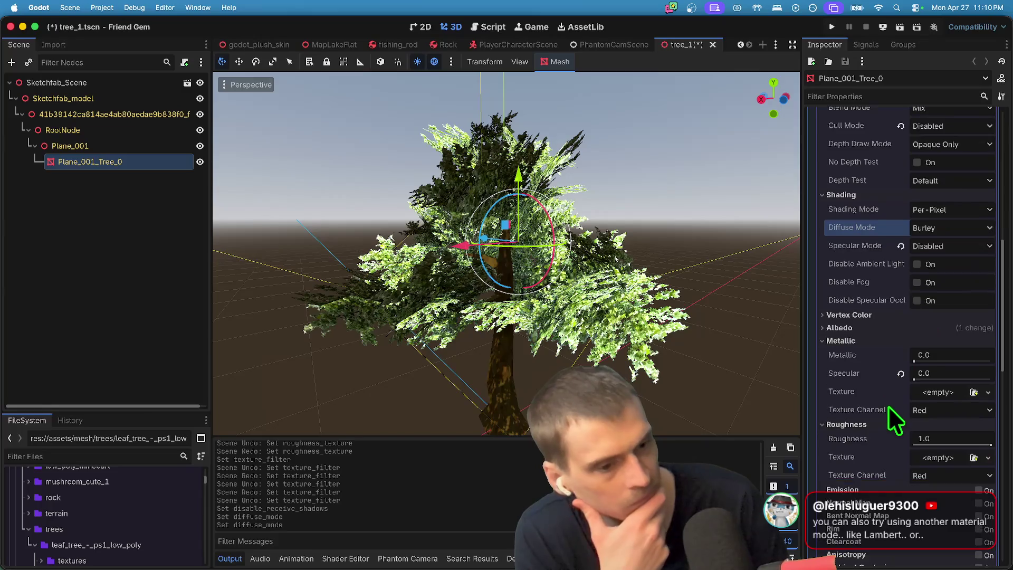
pyautogui.scroll(-13, 888, 414)
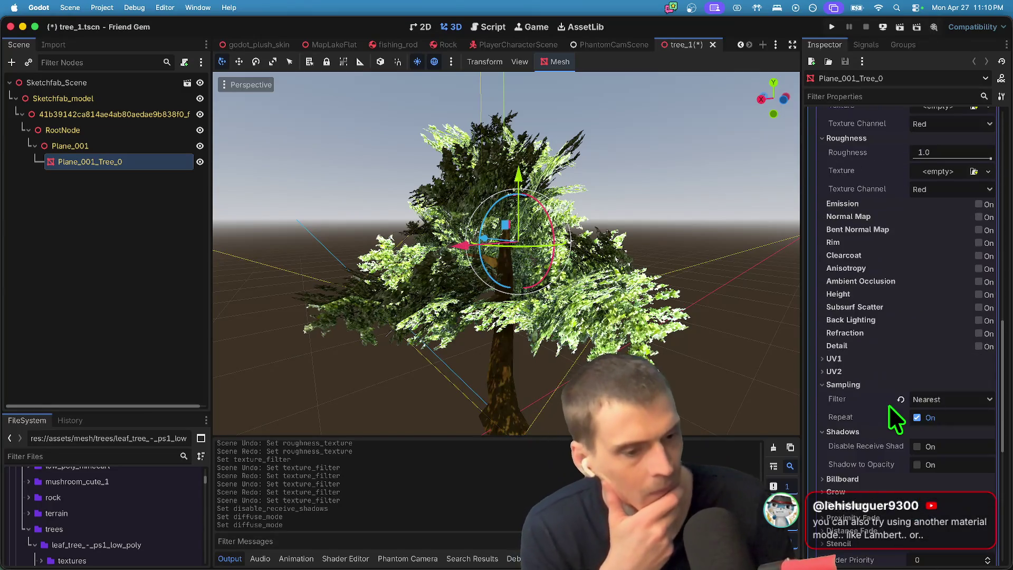
pyautogui.scroll(-3, 887, 400)
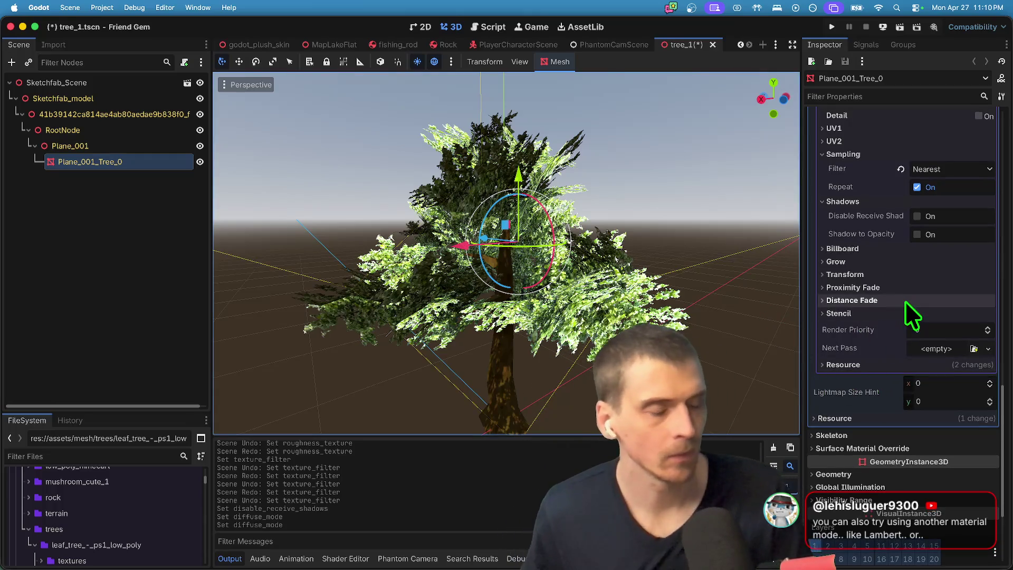
pyautogui.scroll(10, 905, 300)
pyautogui.scroll(12, 928, 314)
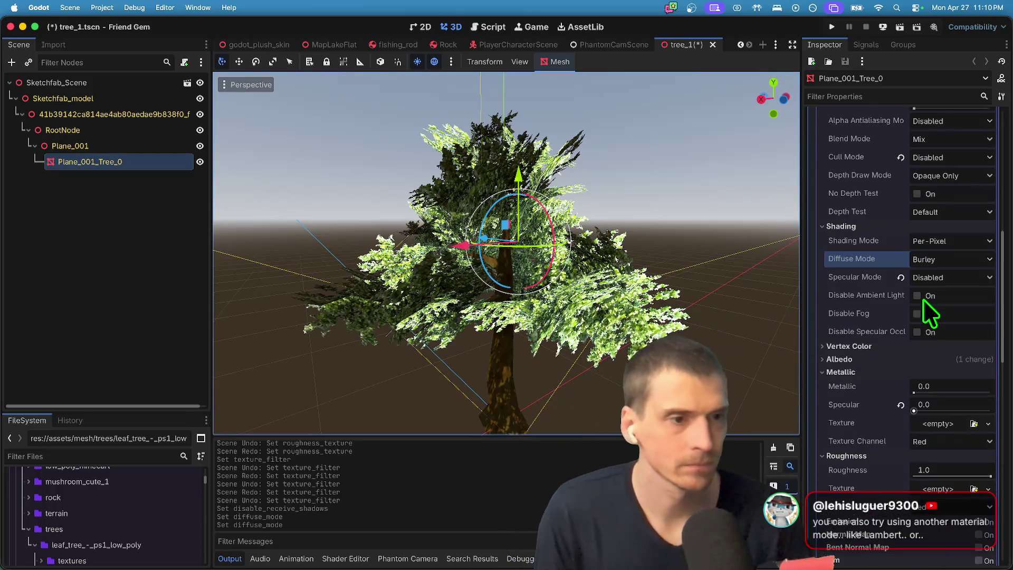
pyautogui.press('super+Tab')
pyautogui.press('super+Tab')
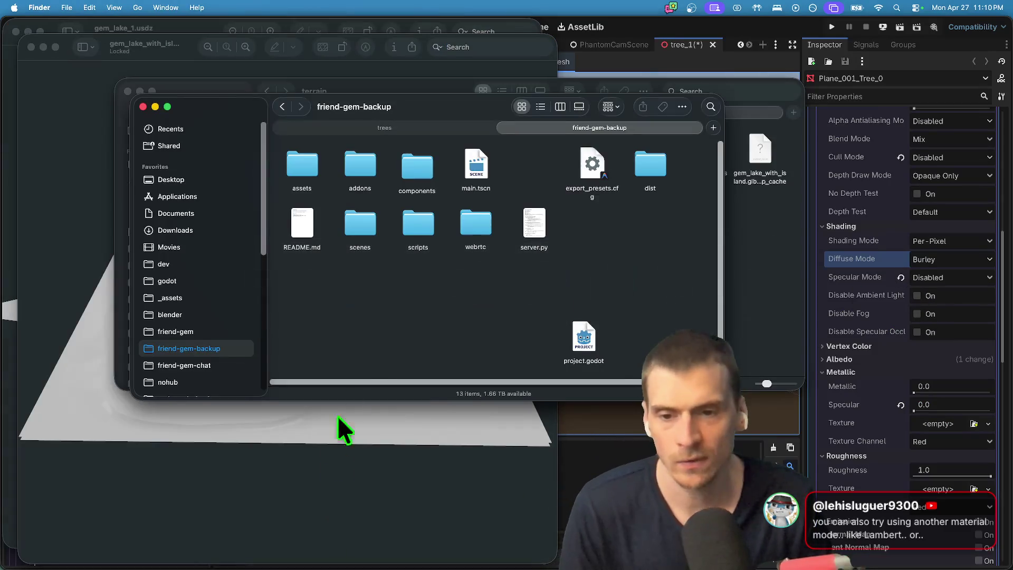
# Browse the friend-gem-backup assets and mesh folders across the Finder windows.
pyautogui.doubleClick(309, 163)
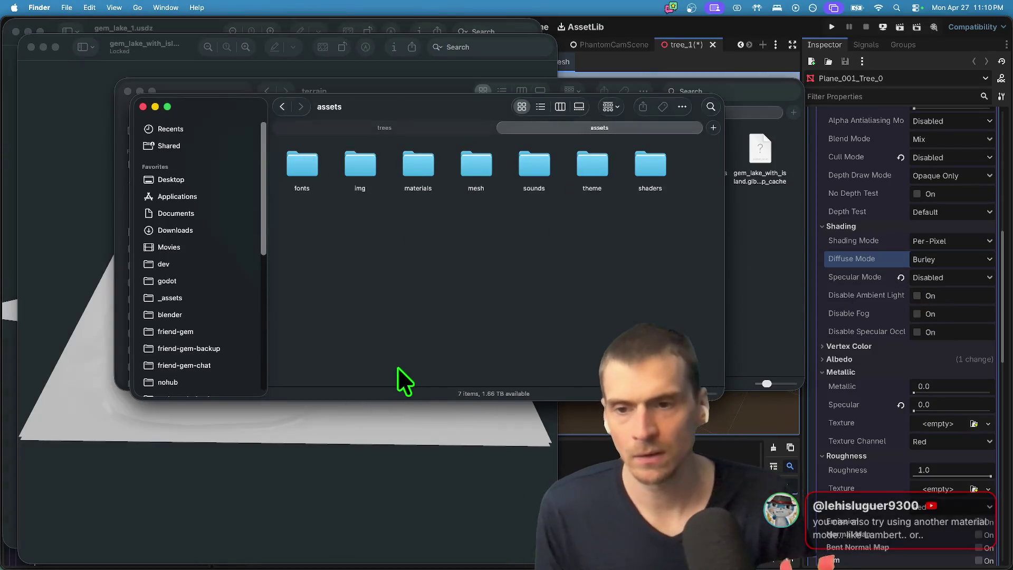
pyautogui.doubleClick(475, 164)
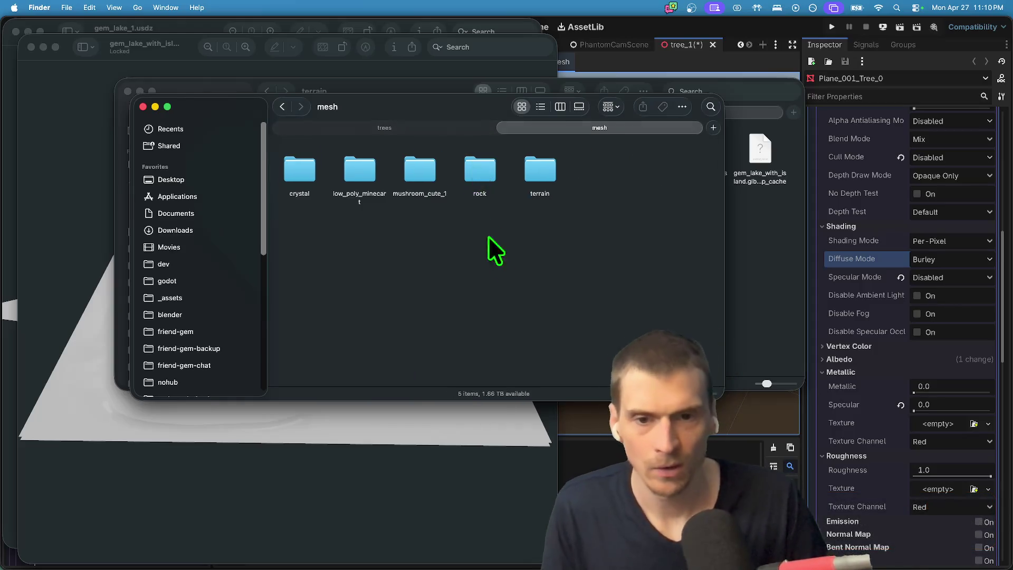
pyautogui.click(560, 182)
pyautogui.click(395, 222)
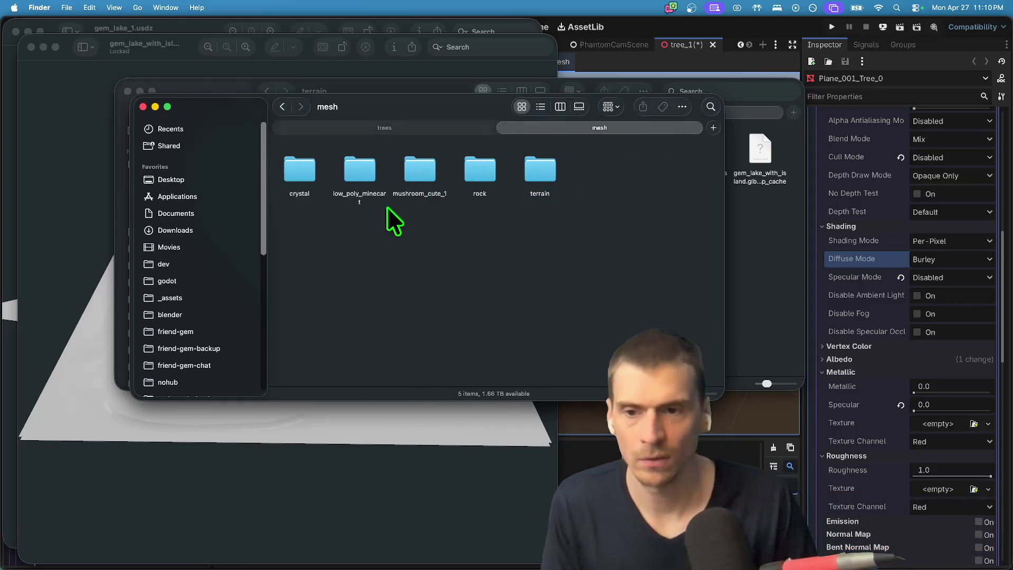
pyautogui.moveTo(369, 95); pyautogui.dragTo(376, 129)
pyautogui.click(291, 141)
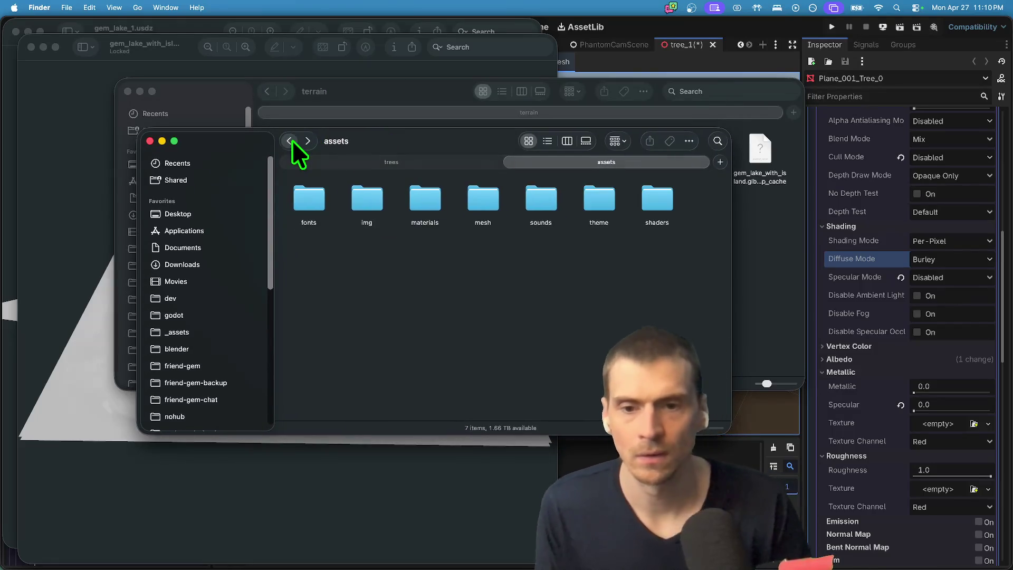
pyautogui.click(292, 141)
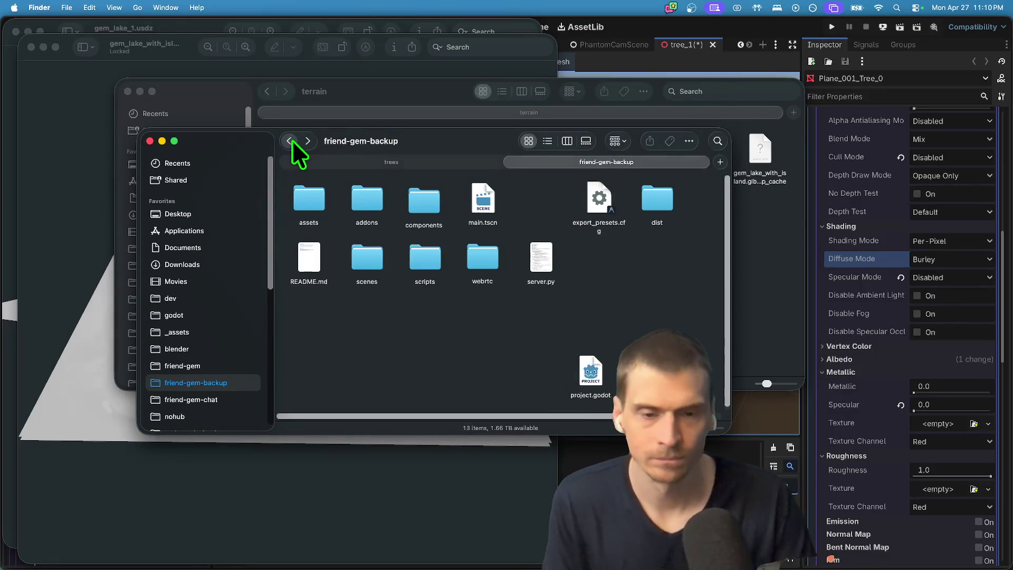
pyautogui.click(306, 141)
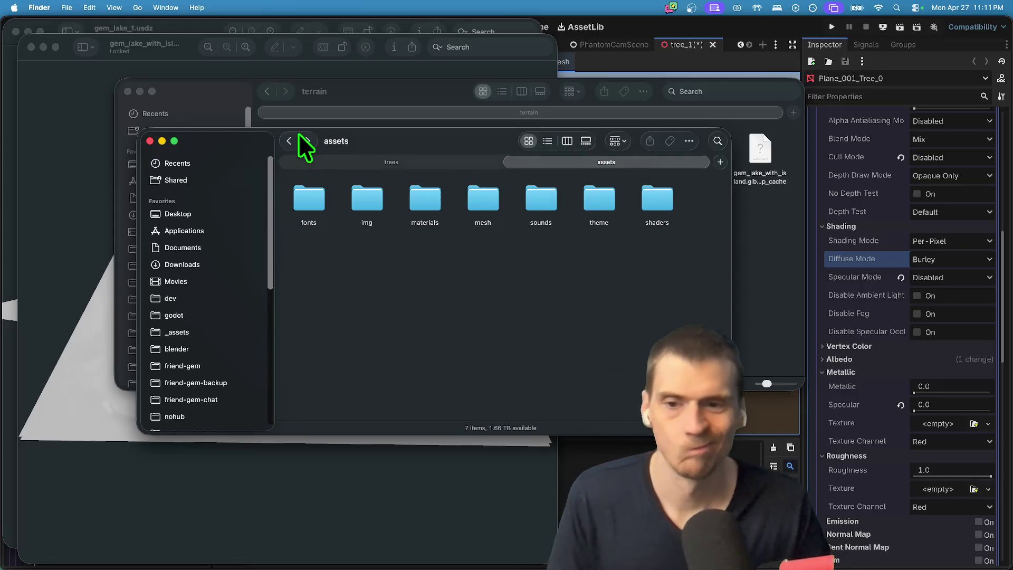
pyautogui.doubleClick(494, 201)
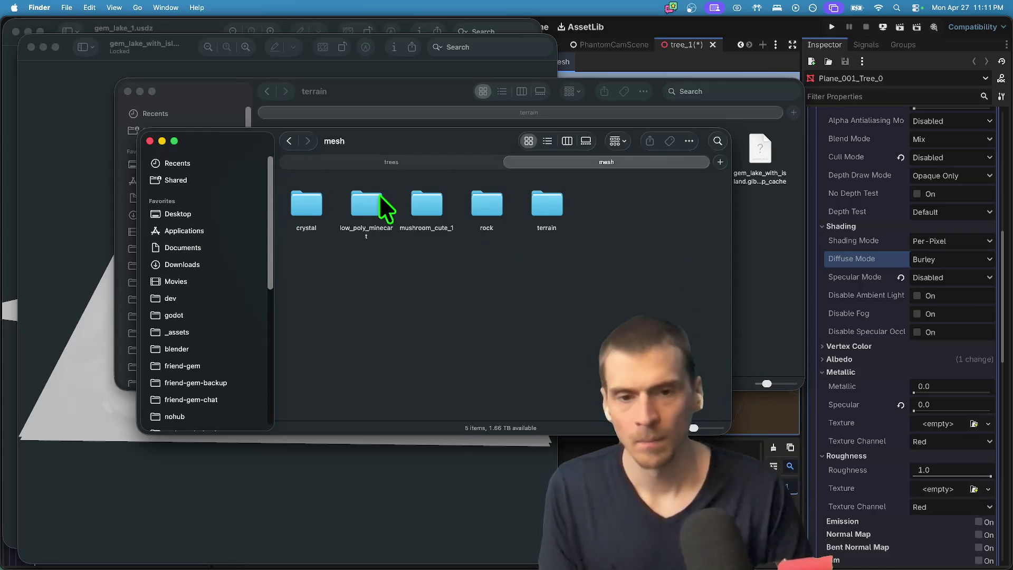
pyautogui.press('super+grave')
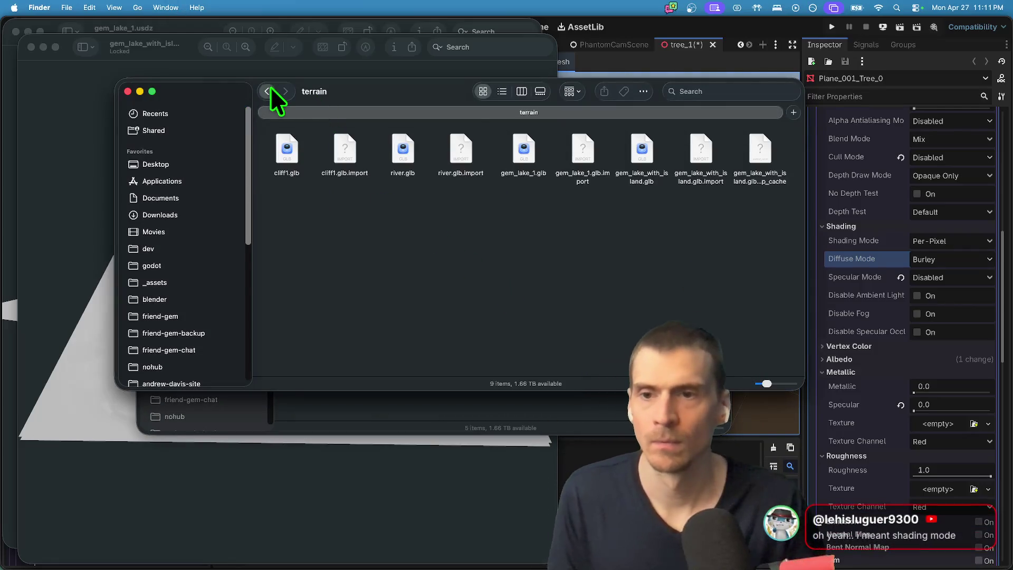
pyautogui.click(268, 91)
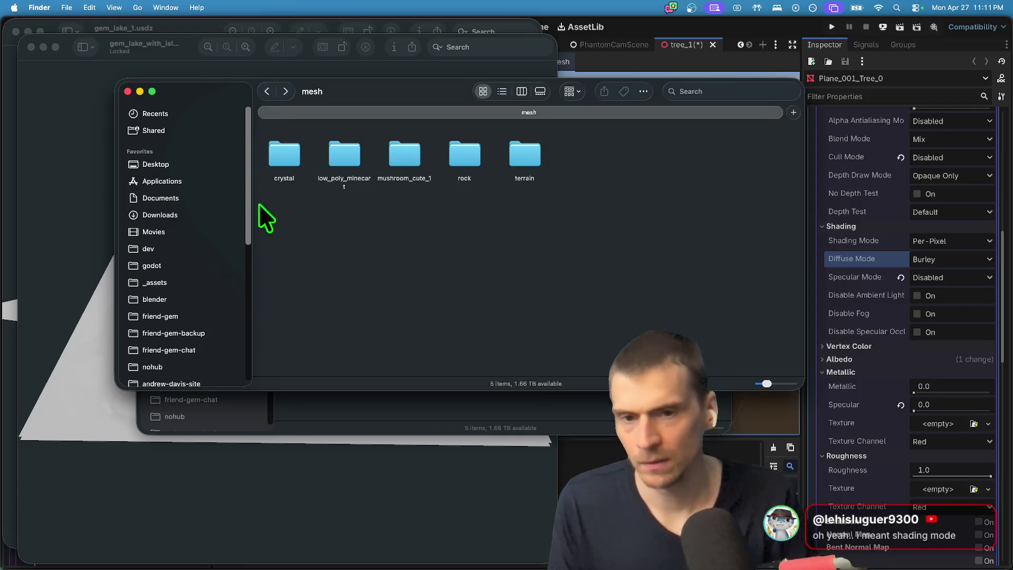
pyautogui.scroll(-5, 221, 248)
# Open the friend-gem-chat project's assets/mesh/trees folder.
pyautogui.click(214, 263)
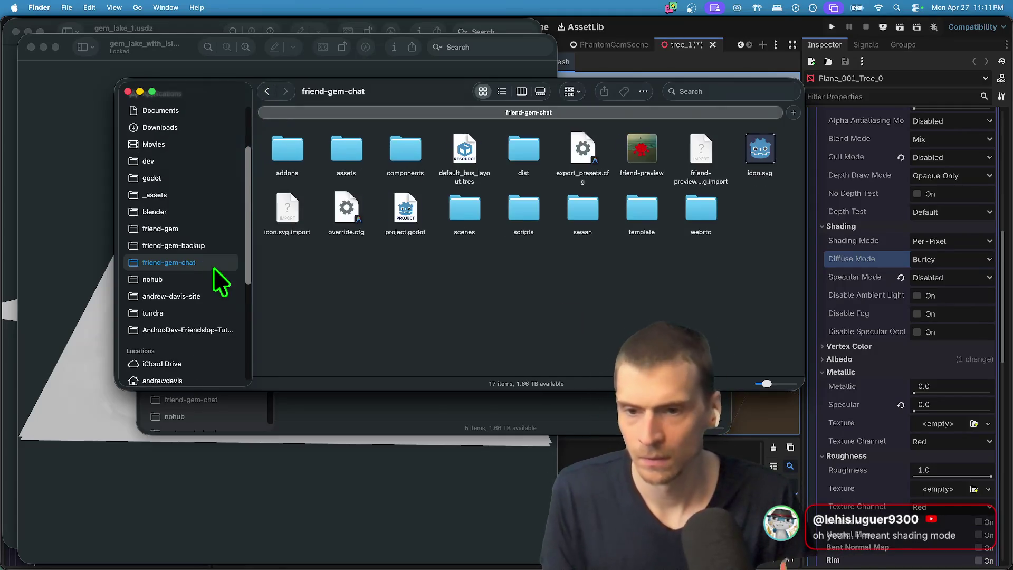
pyautogui.doubleClick(338, 156)
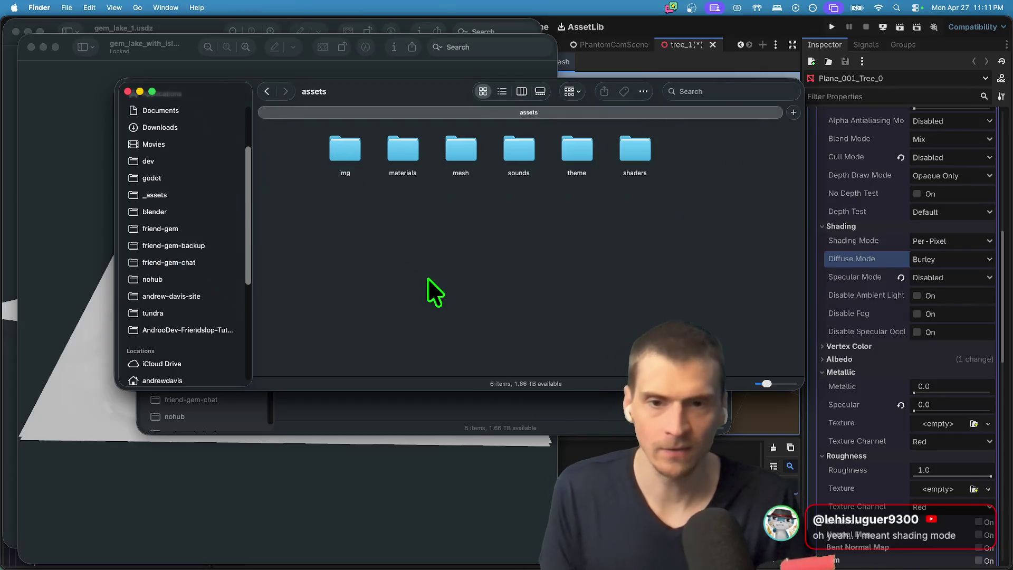
pyautogui.doubleClick(453, 152)
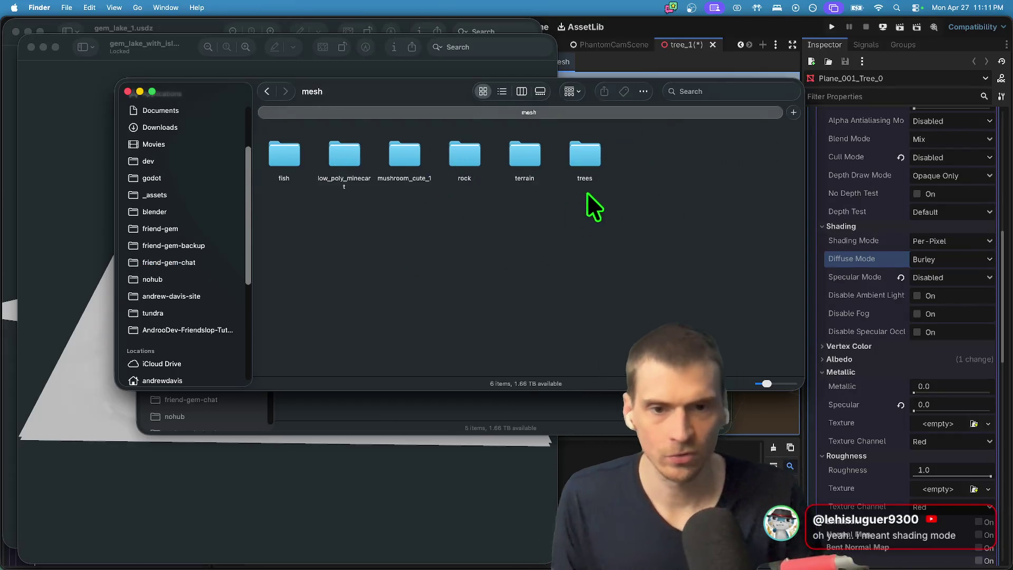
pyautogui.doubleClick(594, 157)
# Create a psx_trees_1 folder in trees and paste tree01–tree08.fbx into it.
pyautogui.rightClick(512, 213)
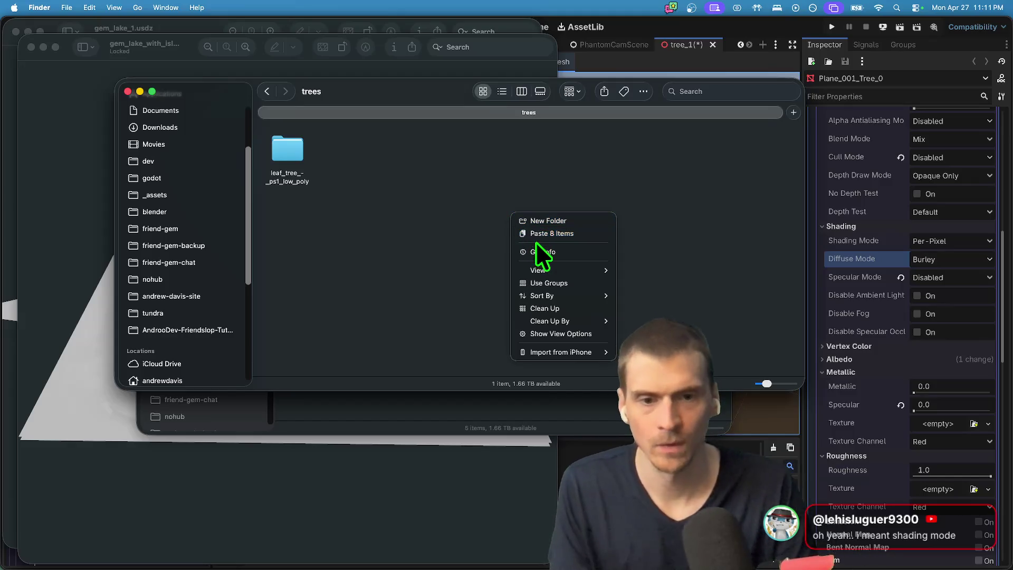
pyautogui.click(547, 222)
pyautogui.write('psx_trees_1')
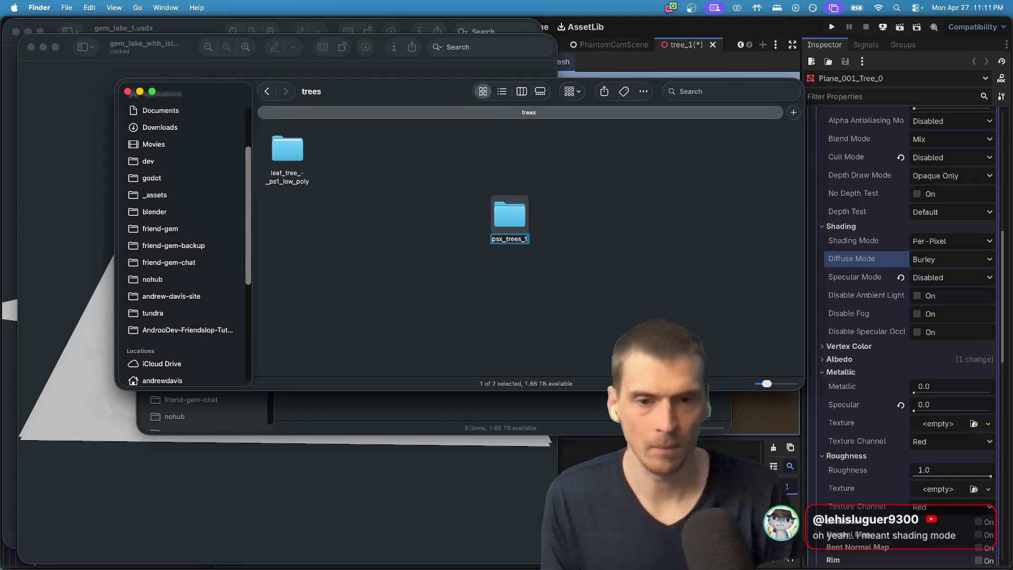
pyautogui.press('Return')
pyautogui.press('super+Down')
pyautogui.press('super+v')
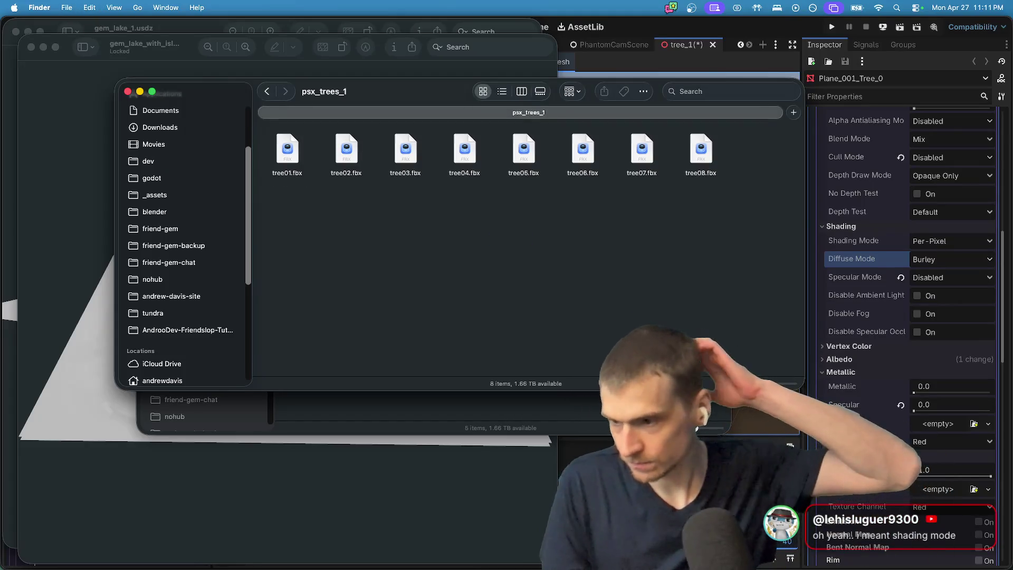
pyautogui.press('super+Tab')
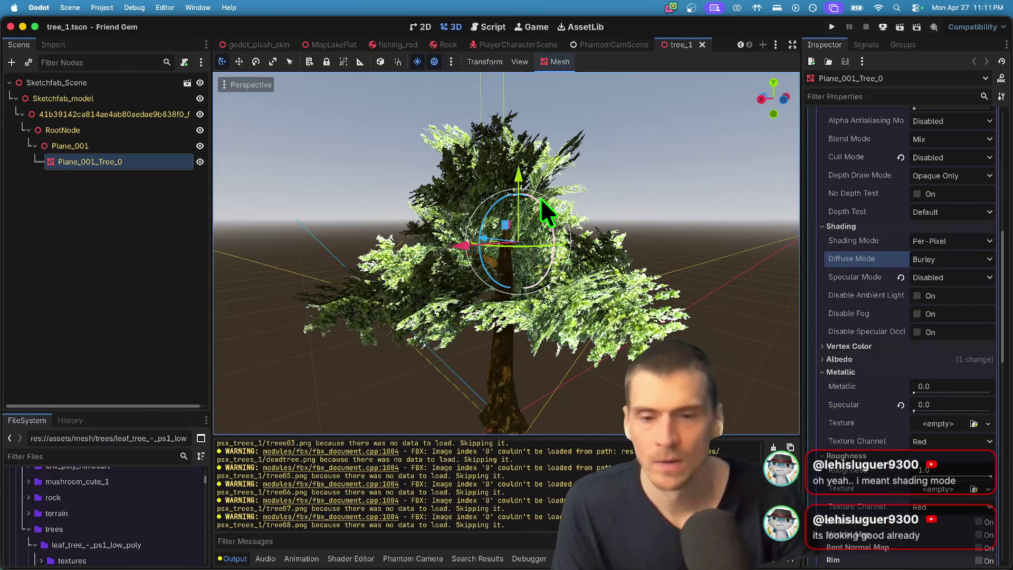
# Enlarge the FileSystem dock and filter it by "tree" to find psx_trees_1.
pyautogui.moveTo(129, 415); pyautogui.dragTo(167, 259)
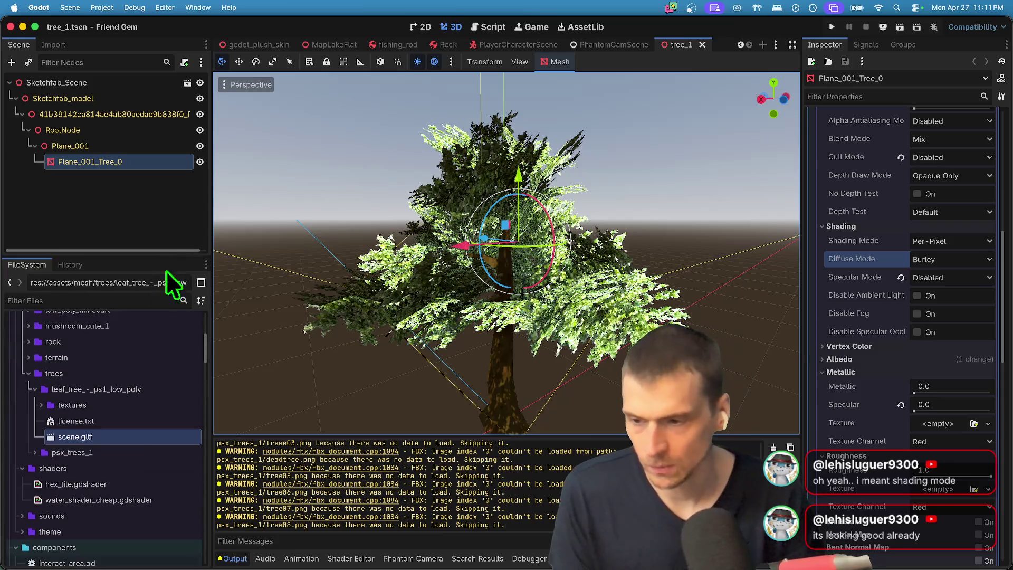
pyautogui.click(156, 298)
pyautogui.write('tree')
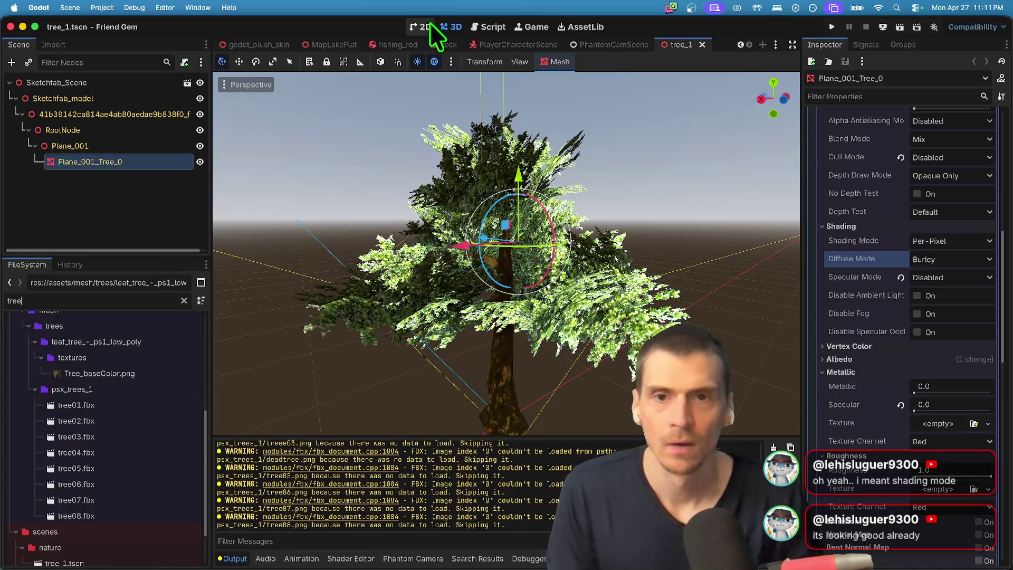
# Switch to the MapLakeFlat scene and run the game.
pyautogui.click(314, 49)
pyautogui.scroll(3, 527, 294)
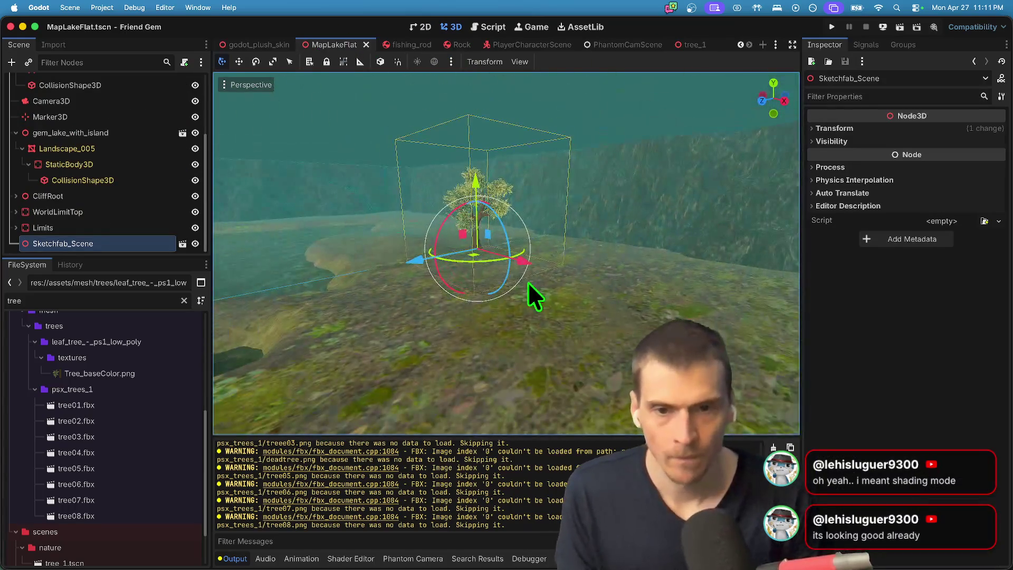
pyautogui.press('super+b')
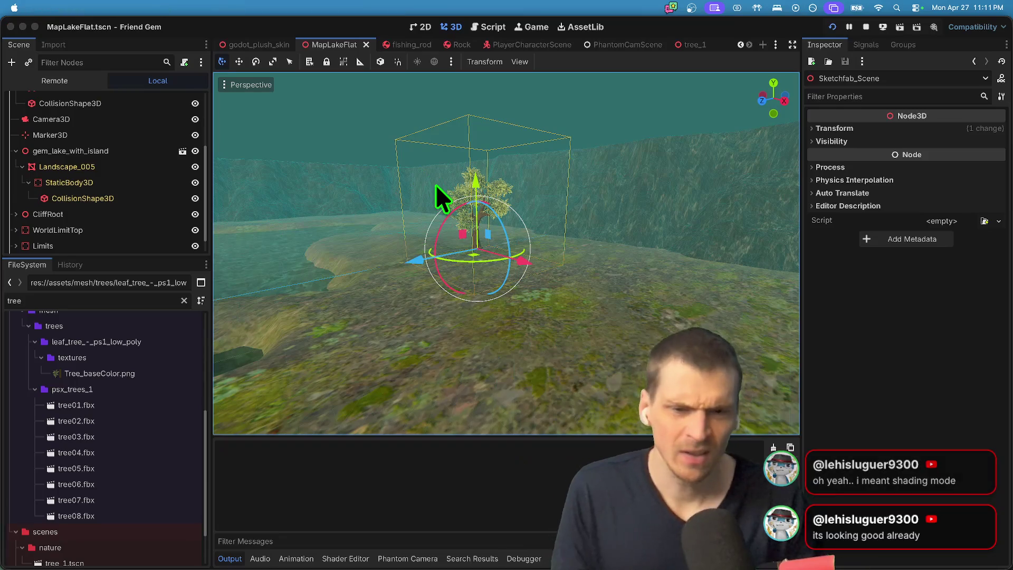
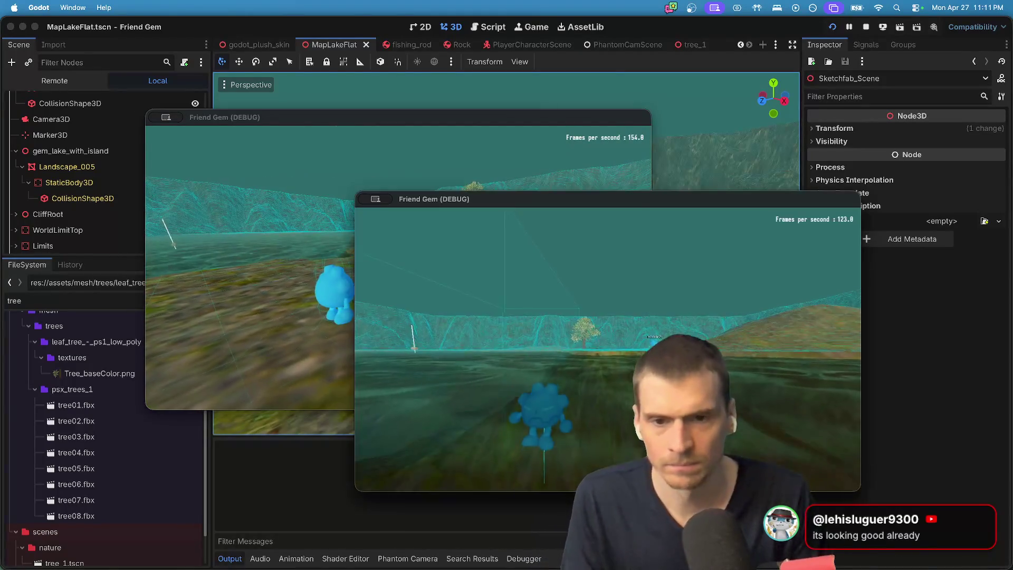
# Back in Godot, stop the running game and toggle a setting in the Debug menu.
pyautogui.press('super+Tab')
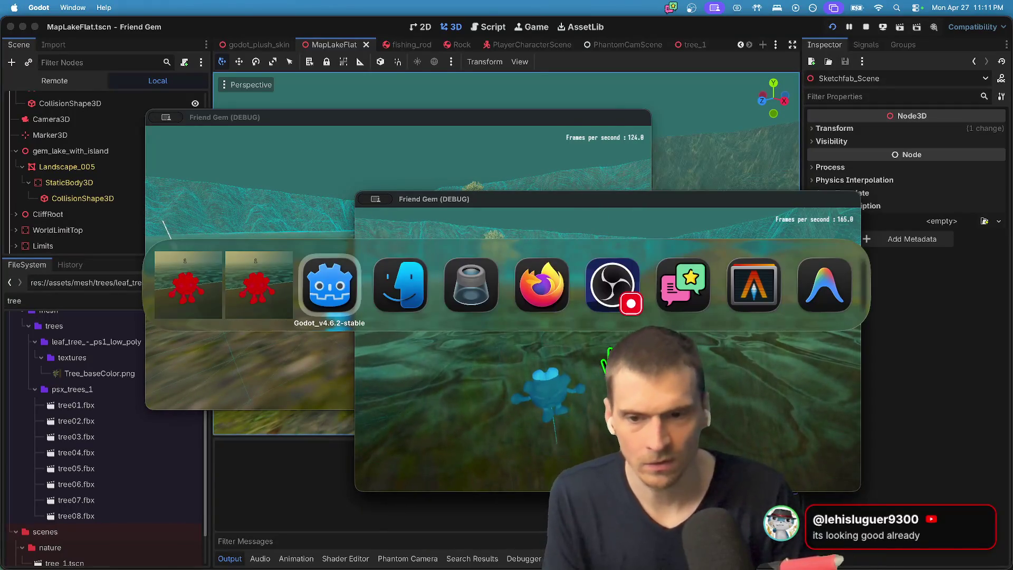
pyautogui.click(865, 26)
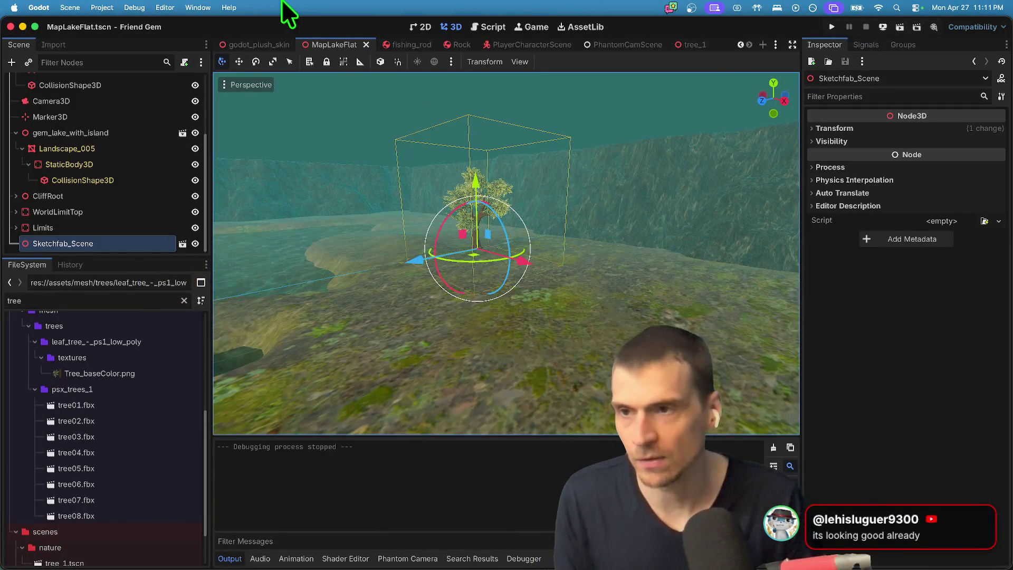
pyautogui.click(134, 7)
pyautogui.moveTo(106, 8)
pyautogui.moveTo(133, 18)
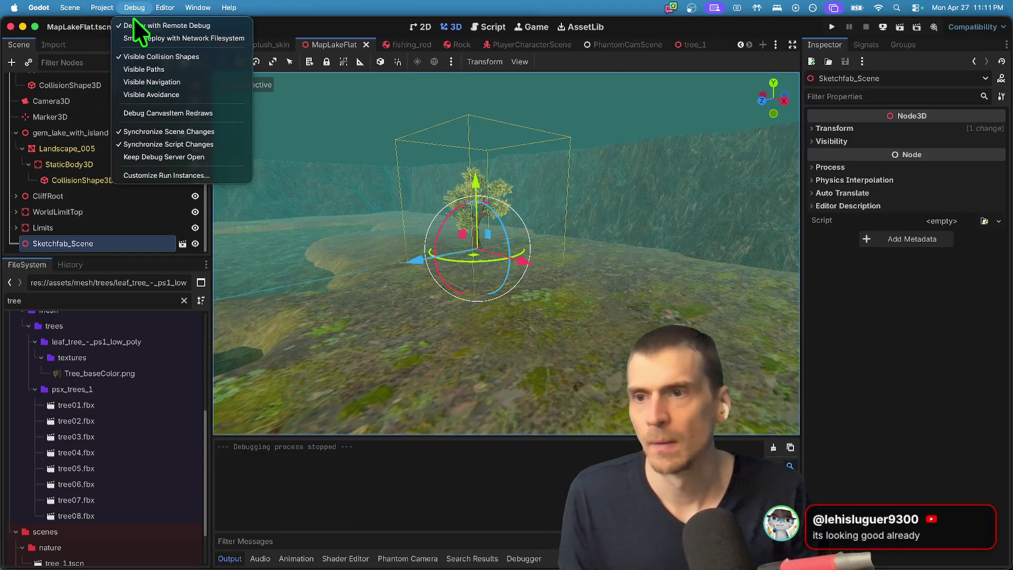
pyautogui.click(131, 52)
# Select Camera3D and frame the viewport on it.
pyautogui.scroll(5, 152, 183)
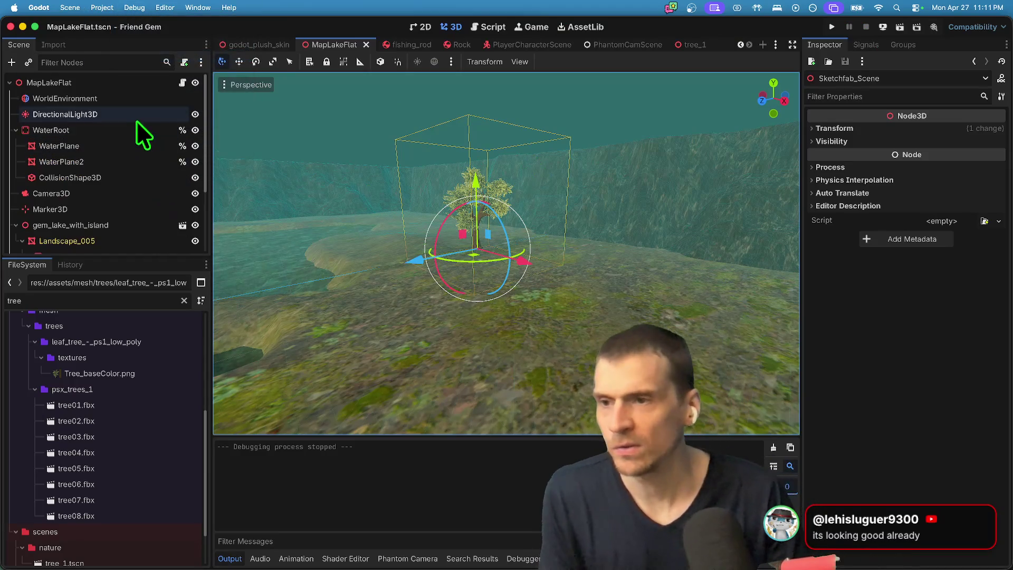
pyautogui.click(125, 193)
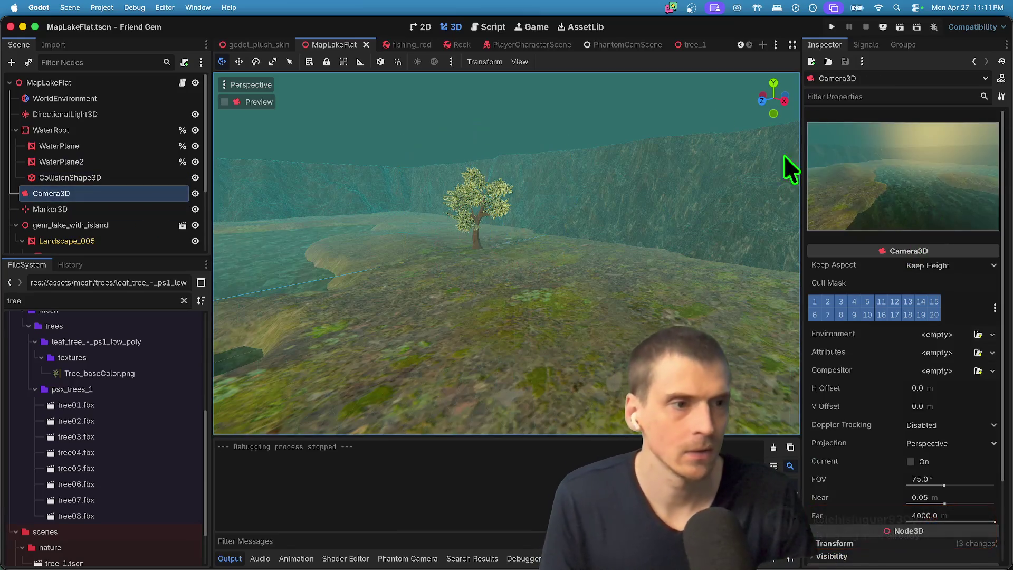
pyautogui.press('f')
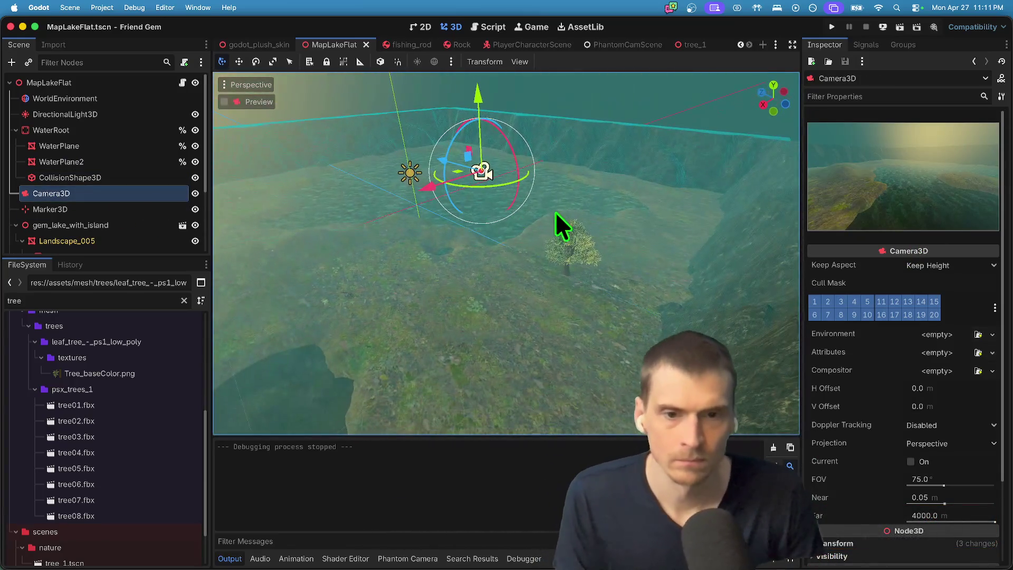
# Drag the Sketchfab_Scene tree further along Z and to the right across the lake.
pyautogui.click(579, 261)
pyautogui.moveTo(520, 248)
pyautogui.mouseDown()
pyautogui.moveTo(416, 211)
pyautogui.moveTo(437, 227)
pyautogui.mouseUp()
pyautogui.moveTo(438, 264); pyautogui.dragTo(496, 232)
pyautogui.moveTo(490, 177)
pyautogui.mouseDown()
pyautogui.moveTo(520, 208)
pyautogui.moveTo(552, 219)
pyautogui.mouseUp()
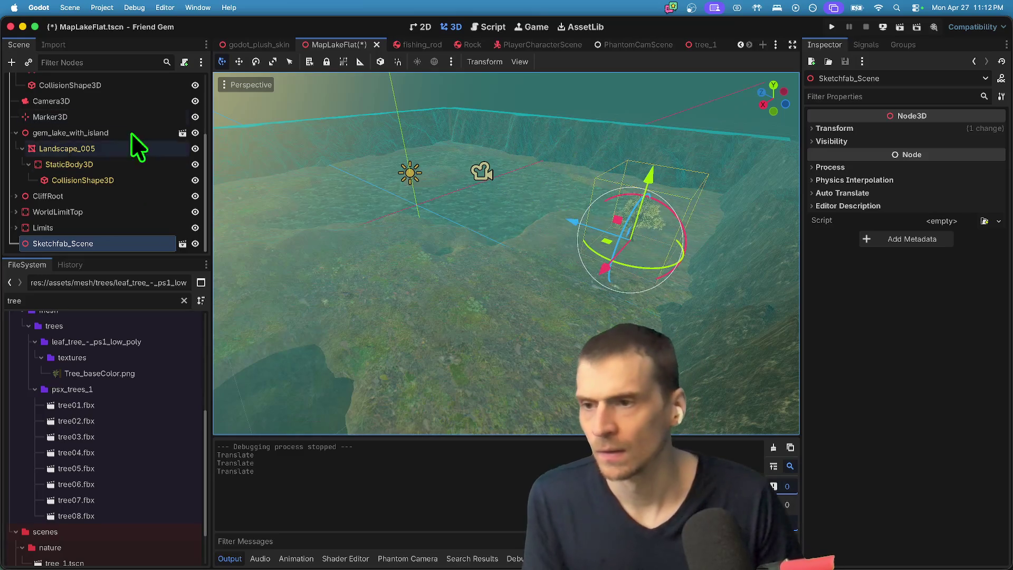
# Rotate Camera3D in local space to face the tree, and lower it toward the ground.
pyautogui.click(95, 101)
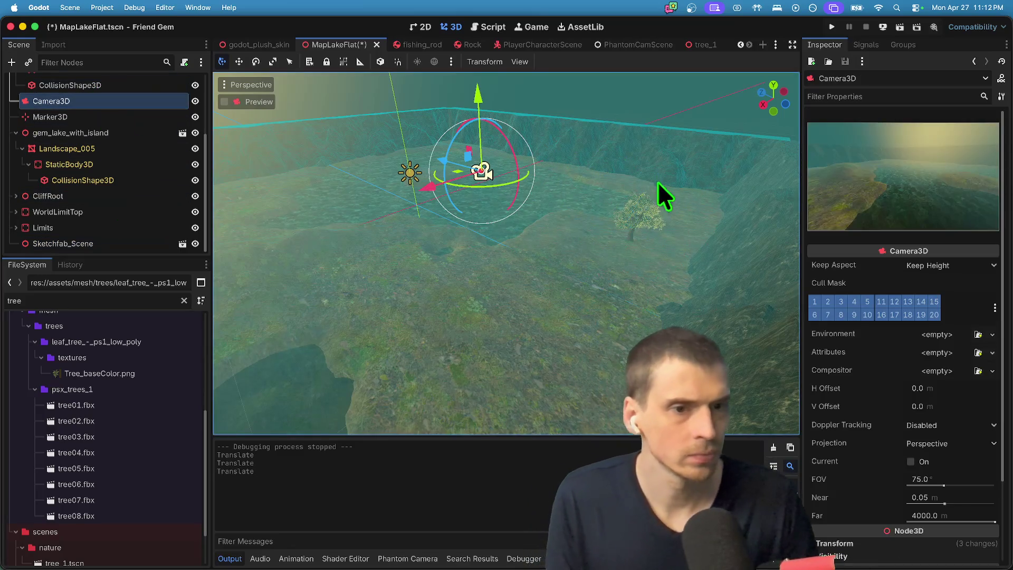
pyautogui.moveTo(612, 198); pyautogui.dragTo(612, 198)
pyautogui.moveTo(501, 271)
pyautogui.mouseDown()
pyautogui.moveTo(411, 261)
pyautogui.moveTo(398, 244)
pyautogui.mouseUp()
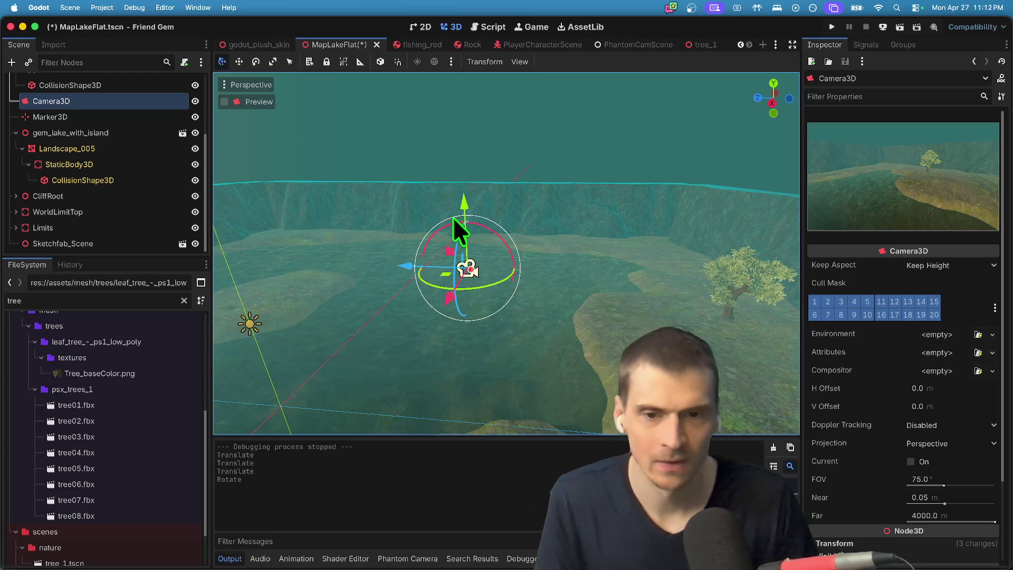
pyautogui.moveTo(450, 223); pyautogui.dragTo(452, 223)
pyautogui.press('super+z')
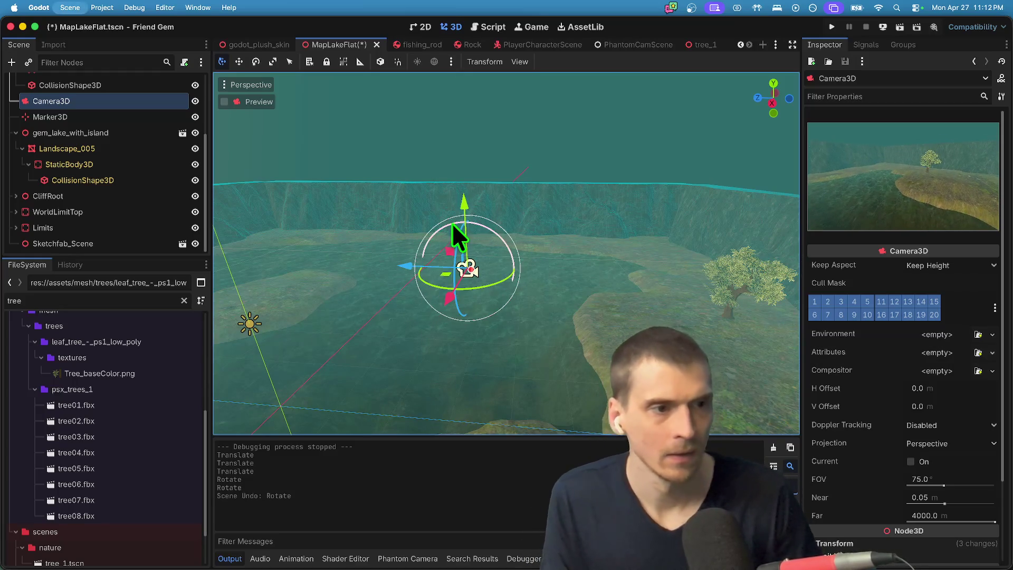
pyautogui.click(382, 64)
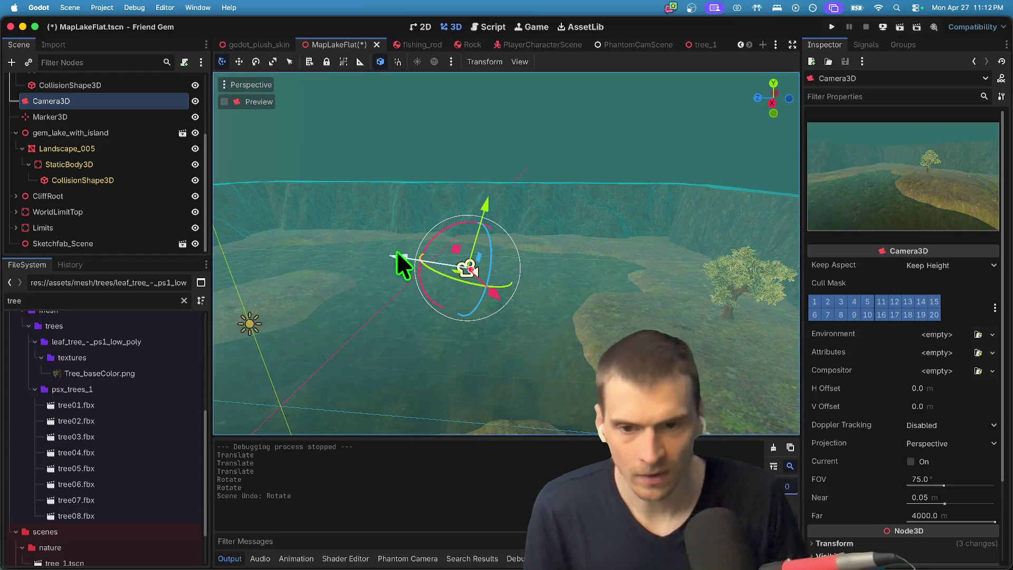
pyautogui.moveTo(432, 272); pyautogui.dragTo(451, 270)
pyautogui.moveTo(442, 224); pyautogui.dragTo(435, 229)
pyautogui.moveTo(478, 204); pyautogui.dragTo(476, 213)
# Move the tree left onto the island and preview the scene through Camera3D.
pyautogui.click(739, 277)
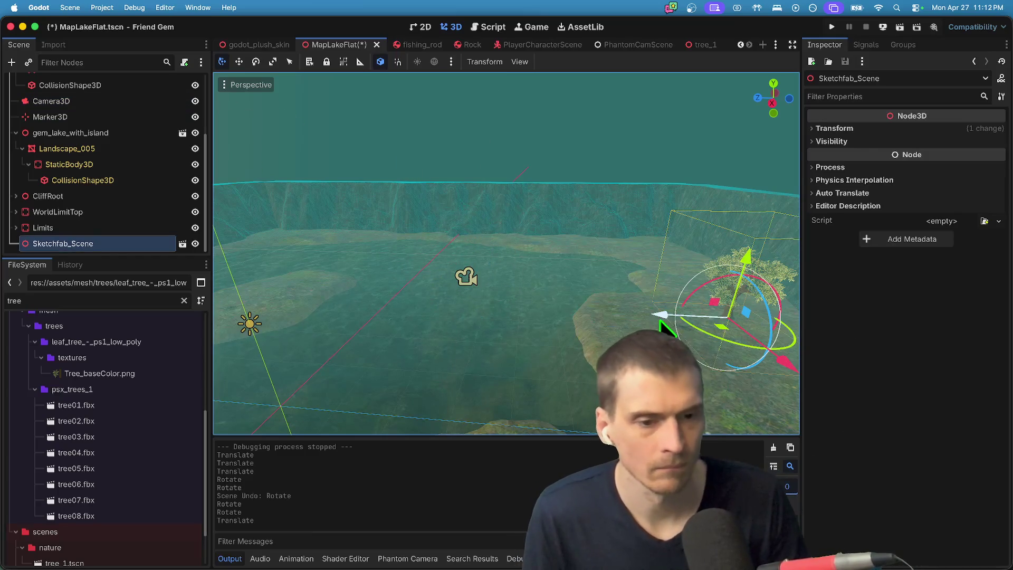
pyautogui.moveTo(742, 309); pyautogui.dragTo(674, 299)
pyautogui.click(73, 96)
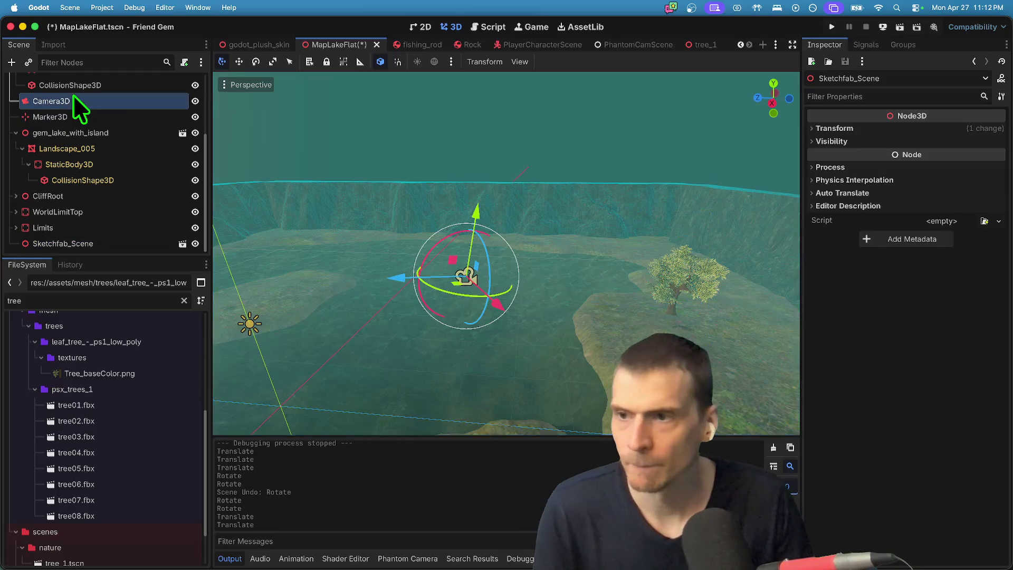
pyautogui.click(260, 103)
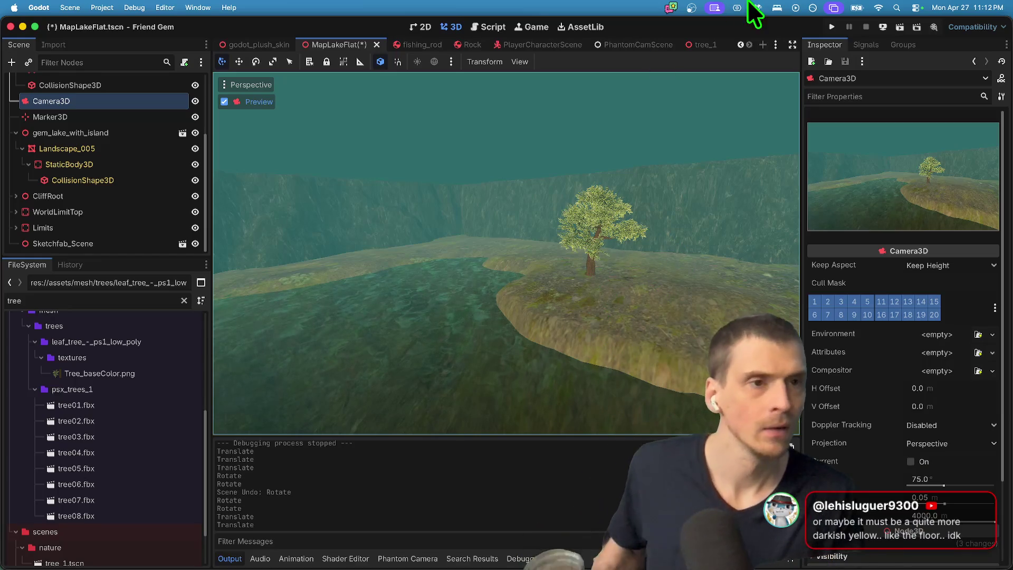
# Quit f.lux and enlarge the Scene dock by dragging its splitter down.
pyautogui.click(812, 8)
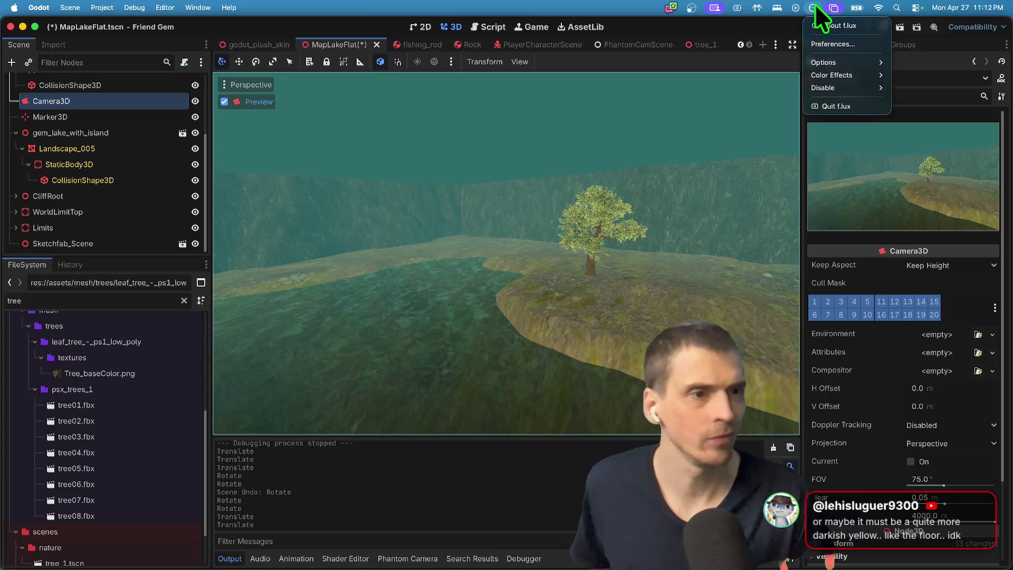
pyautogui.click(836, 106)
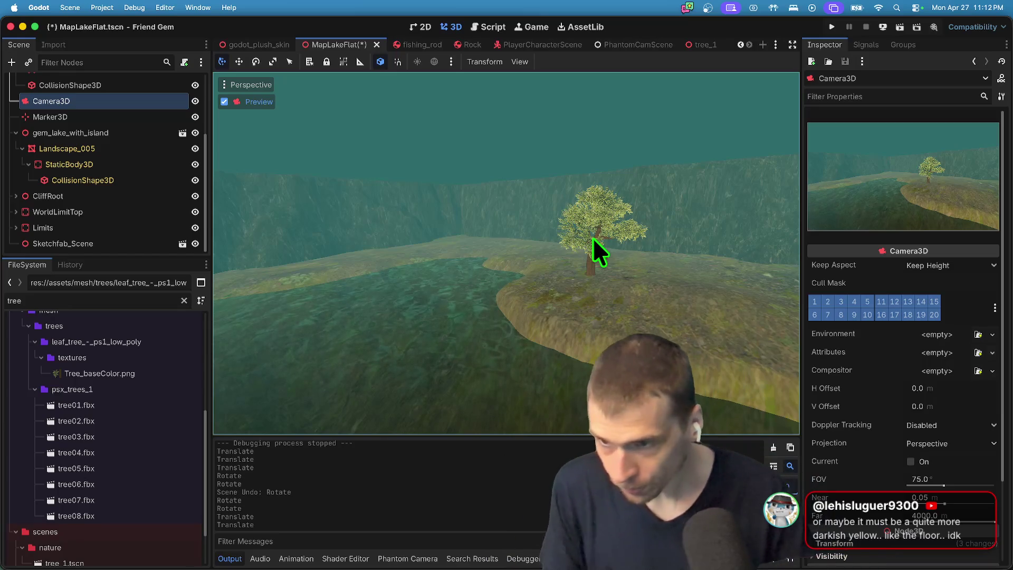
pyautogui.moveTo(120, 260); pyautogui.dragTo(118, 404)
# Save the MapLakeFlat scene and turn off the Camera3D preview.
pyautogui.click(109, 396)
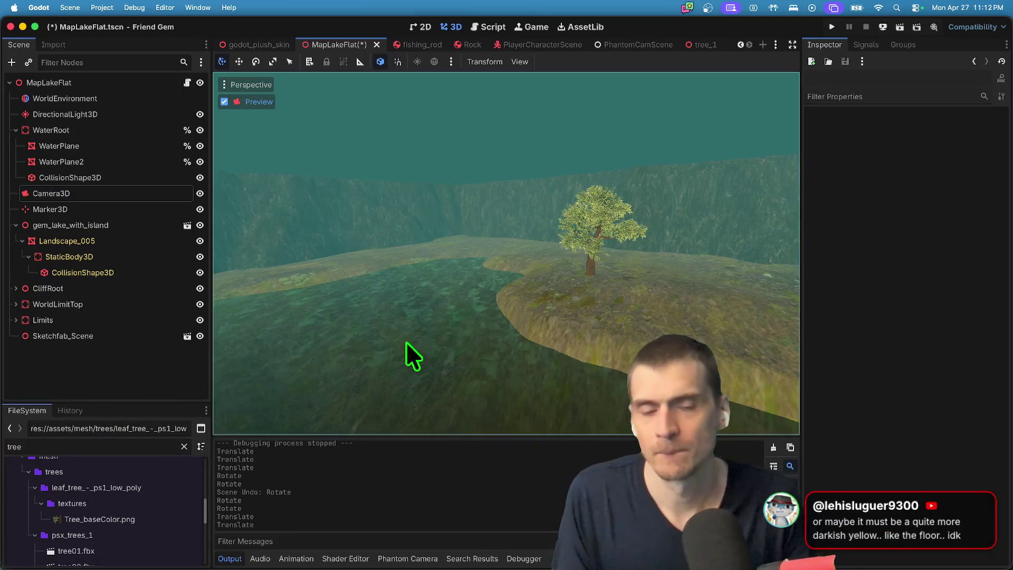
pyautogui.hotkey('ctrl', 's')
pyautogui.click(153, 194)
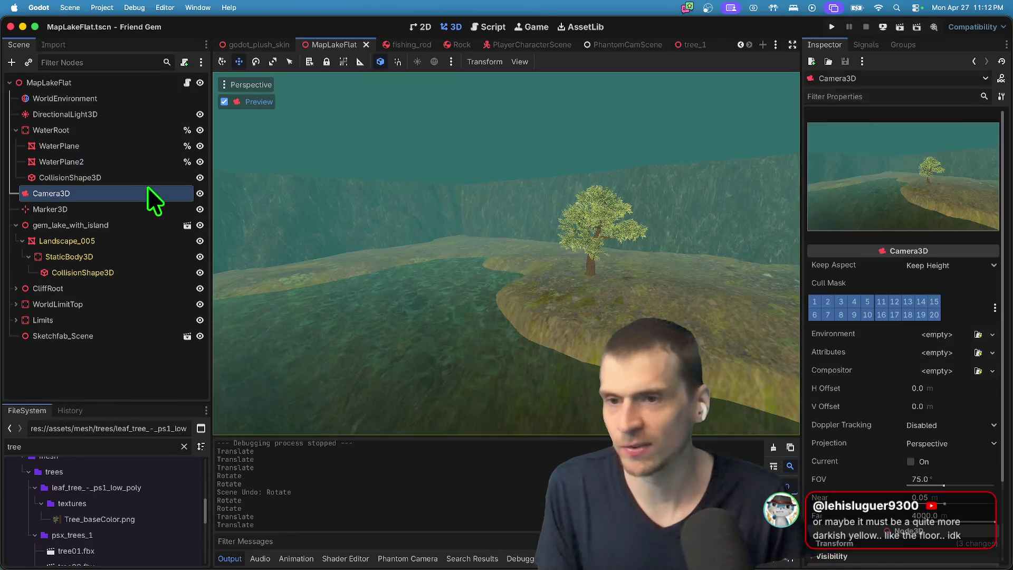
pyautogui.click(250, 96)
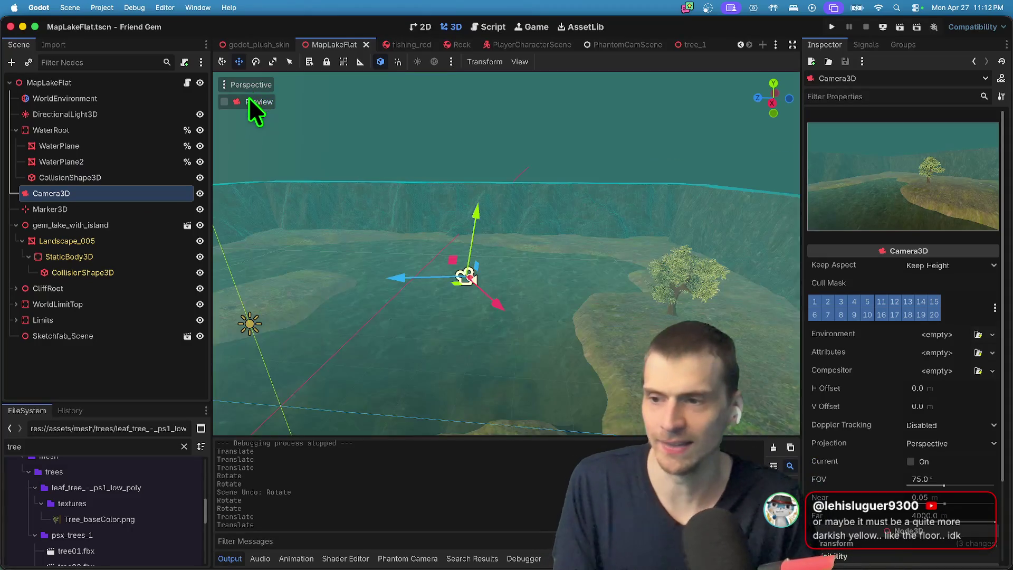
# Instance tree01.fbx into the map via the scene picker, then undo it.
pyautogui.click(150, 361)
pyautogui.hotkey('ctrl', 'shift', 'a')
pyautogui.write('tree')
pyautogui.press('Down')
pyautogui.press('Down')
pyautogui.press('Down')
pyautogui.press('Up')
pyautogui.press('Up')
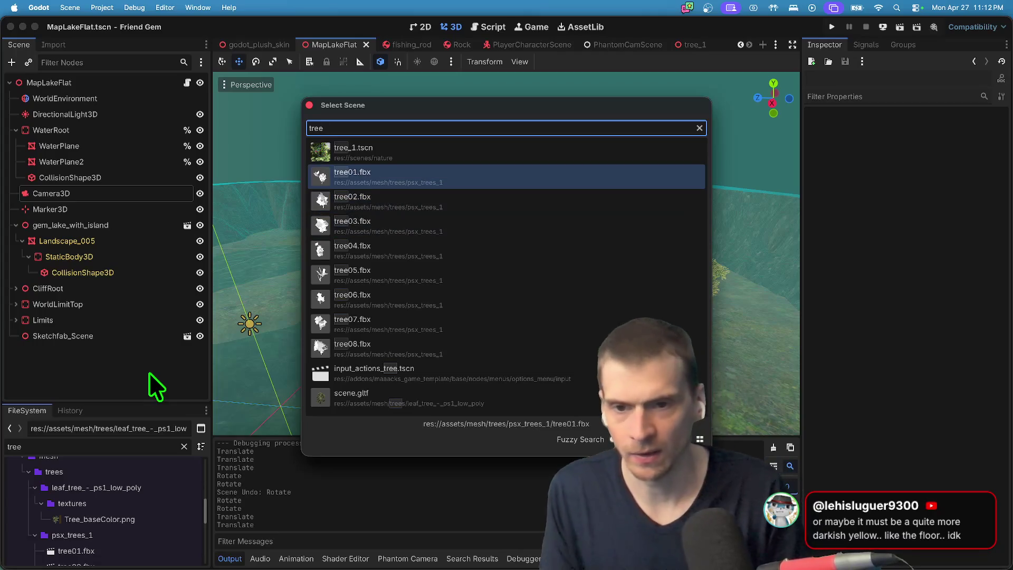
pyautogui.press('Return')
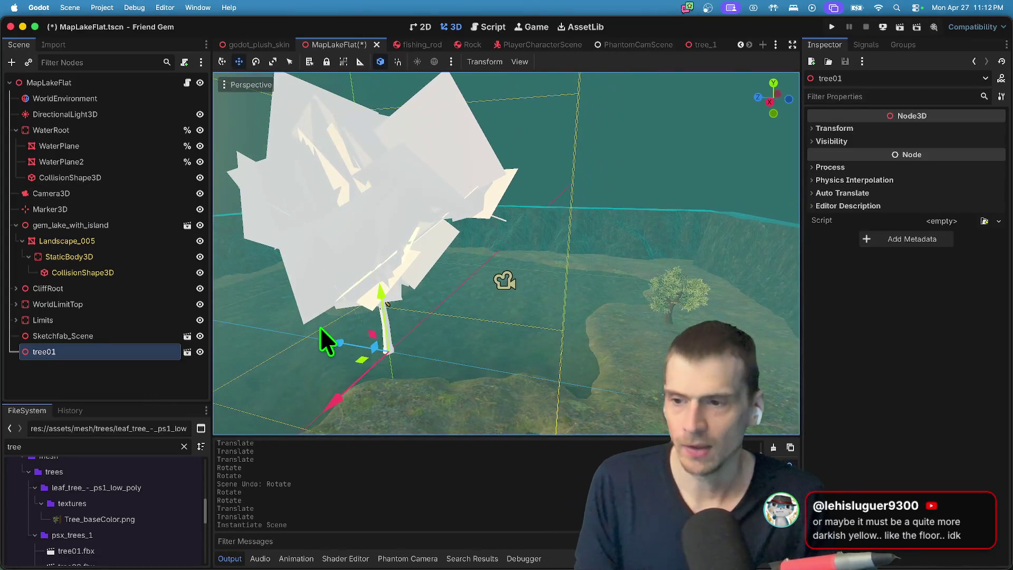
pyautogui.press('super+z')
# Switch over to the Finder window showing psx_trees_1.
pyautogui.press('super+Tab')
pyautogui.press('super+Tab')
pyautogui.press('super+Tab')
pyautogui.press('super+shift+Tab')
pyautogui.press('super+shift+Tab')
pyautogui.press('super+shift+Tab')
pyautogui.press('super+Tab')
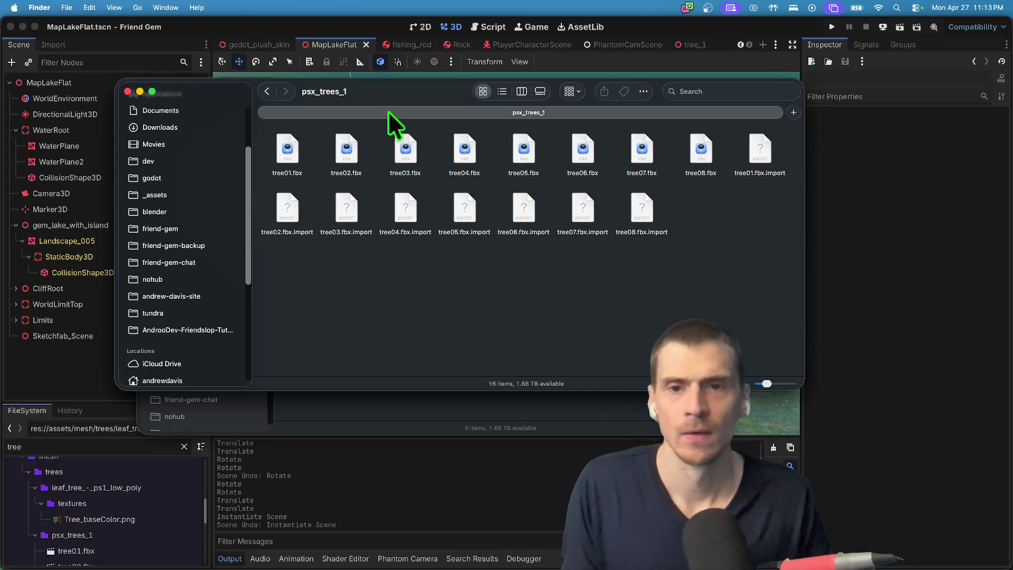
# Open a new Finder tab, then glance at tree06's advanced import settings in Godot.
pyautogui.press('super+t')
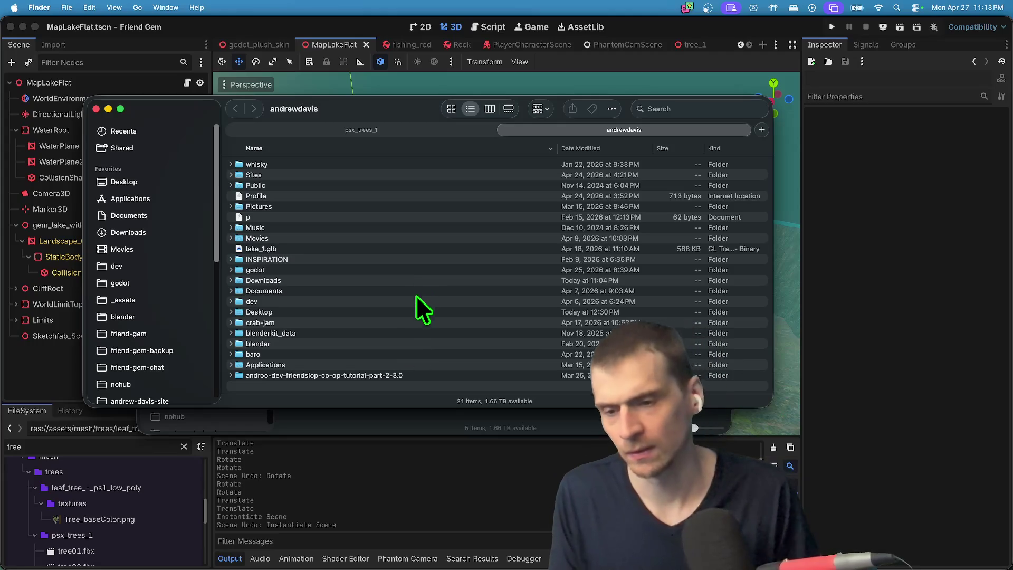
pyautogui.press('super+Tab')
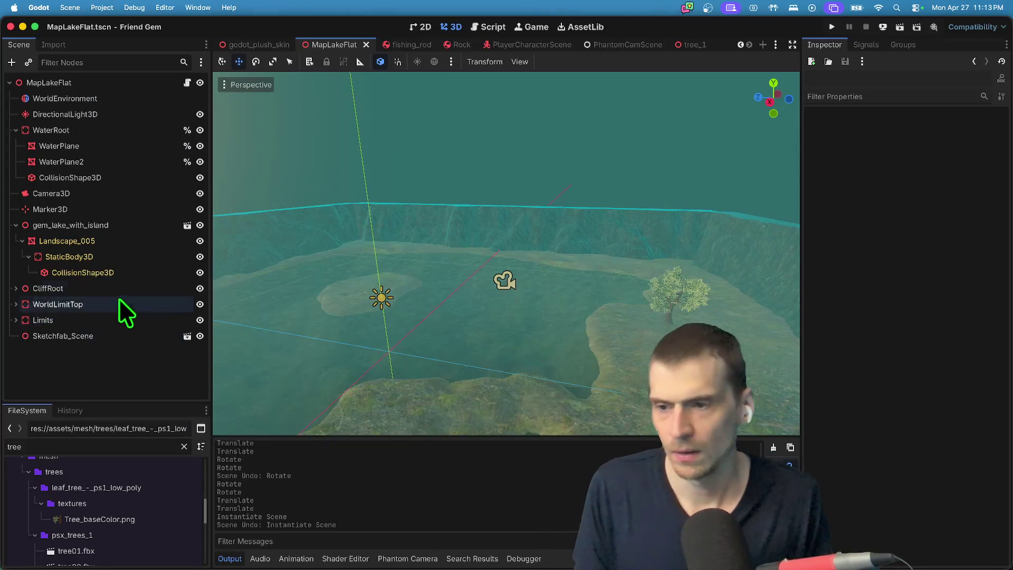
pyautogui.scroll(3, 123, 502)
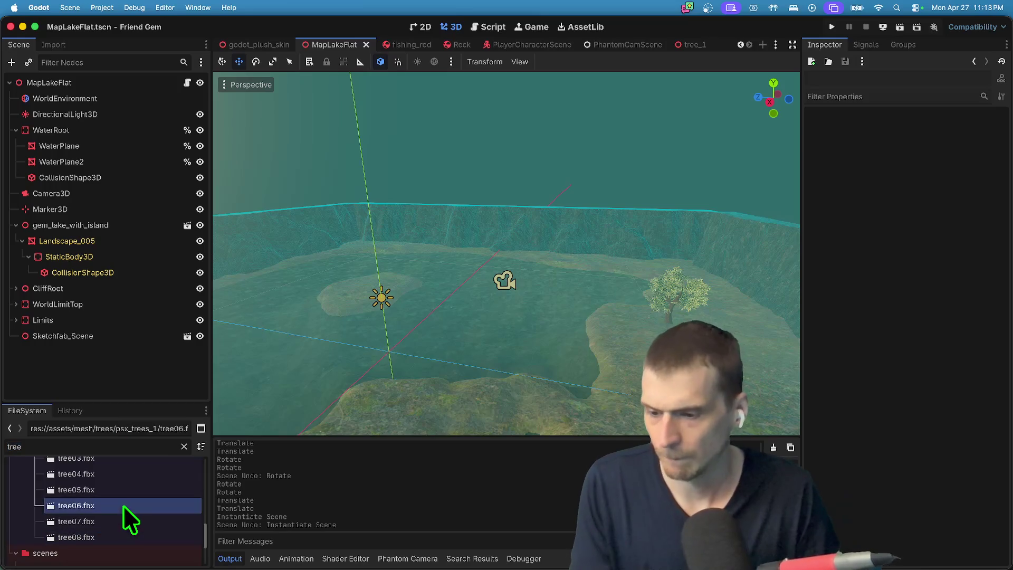
pyautogui.doubleClick(123, 505)
pyautogui.moveTo(539, 344)
pyautogui.mouseDown()
pyautogui.moveTo(491, 302)
pyautogui.moveTo(480, 309)
pyautogui.mouseUp()
pyautogui.press('Escape')
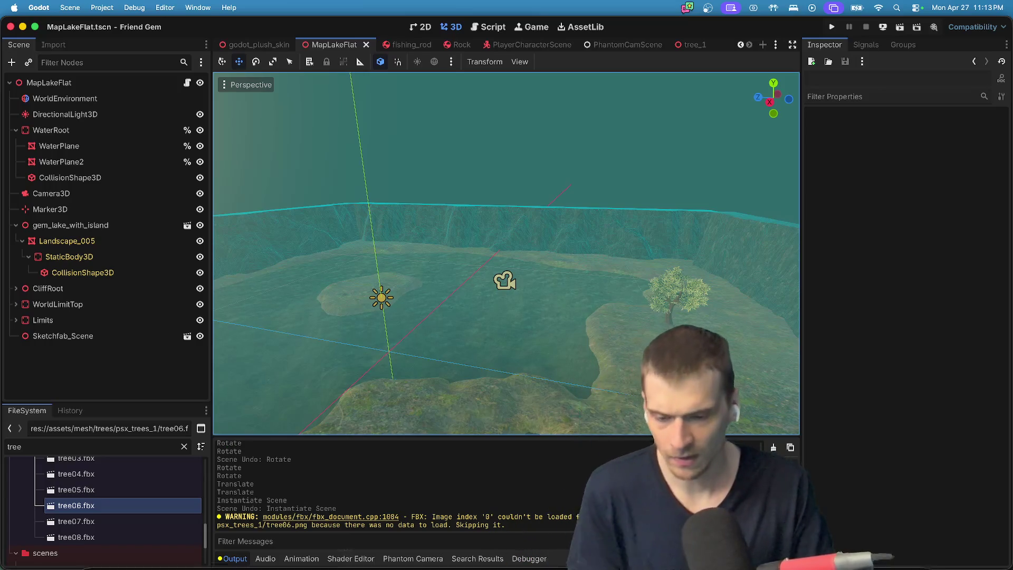
# In Finder, browse the _assets/ps1-style-trees folder's Models and Textures.
pyautogui.moveTo(274, 567)
pyautogui.click(111, 534)
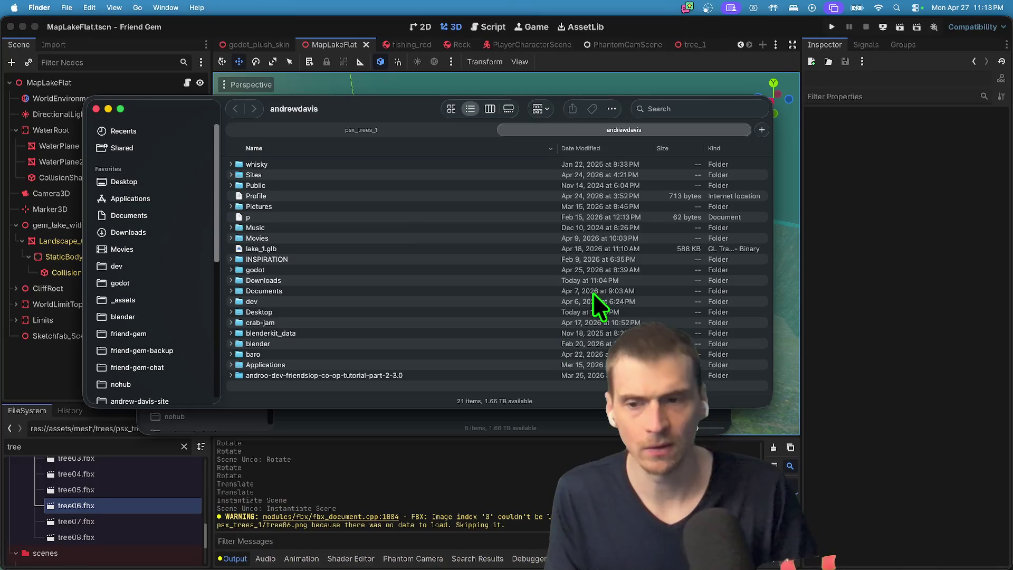
pyautogui.click(362, 250)
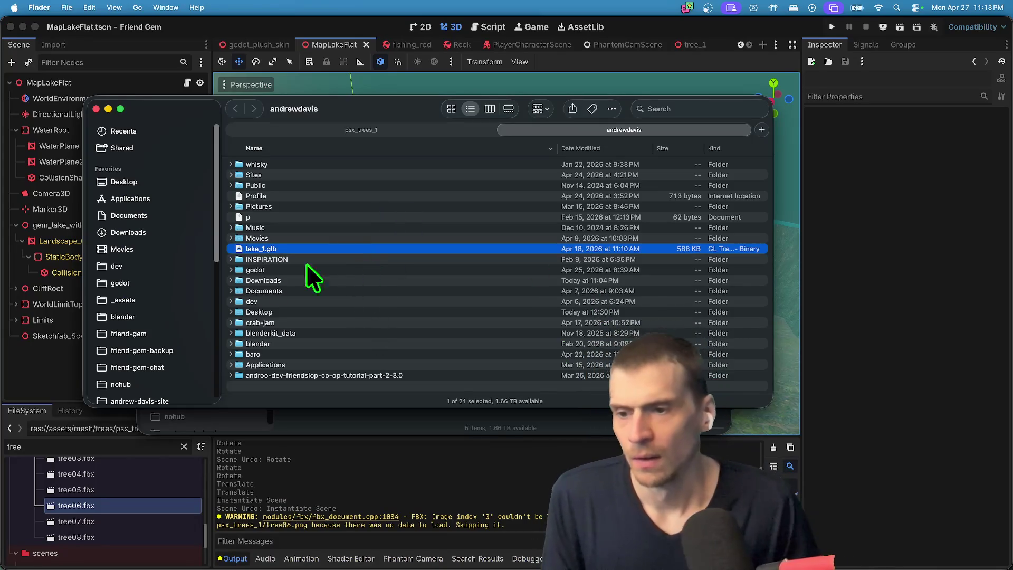
pyautogui.click(143, 298)
pyautogui.scroll(-3, 271, 295)
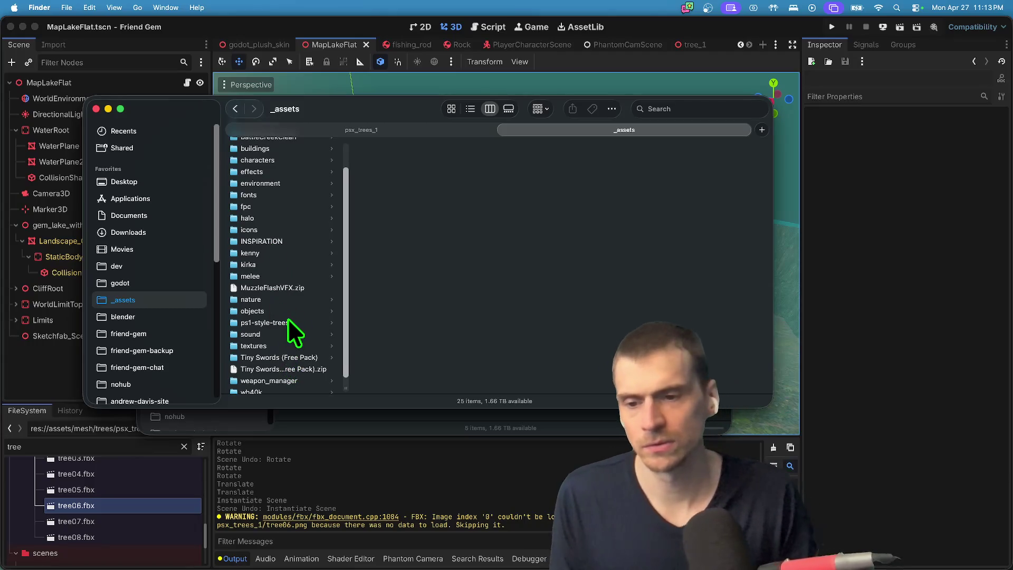
pyautogui.click(293, 321)
pyautogui.click(411, 150)
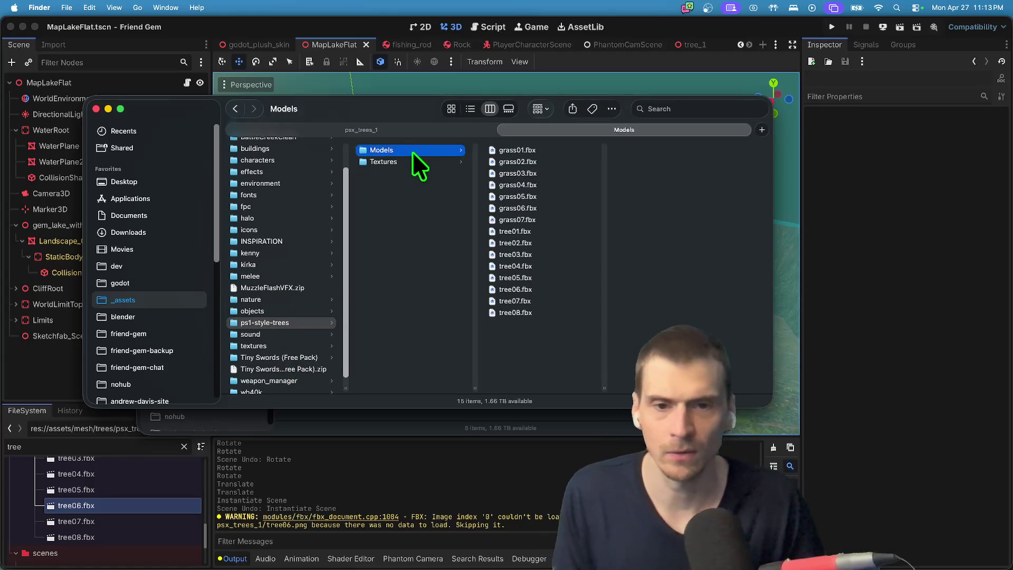
pyautogui.press('Down')
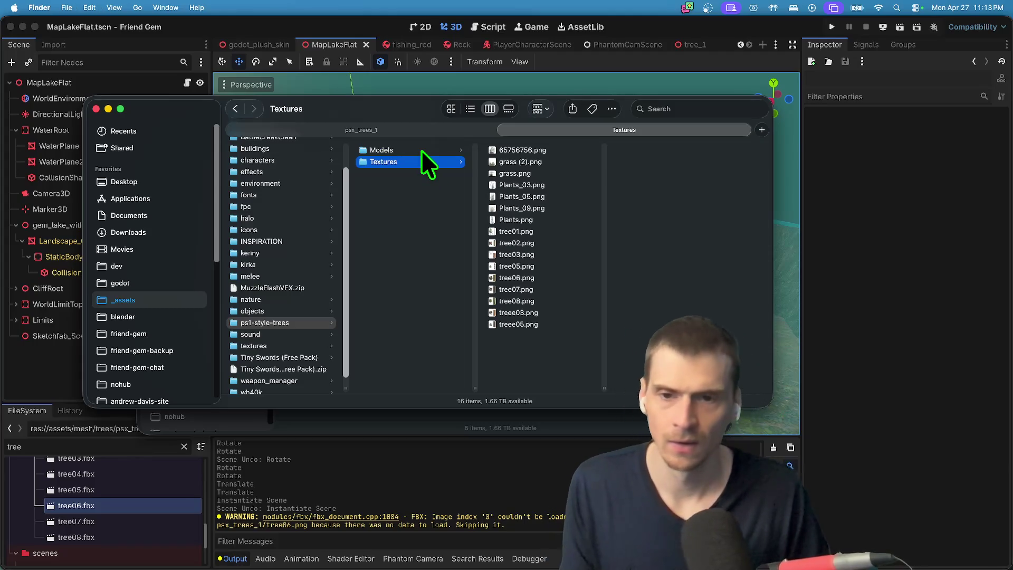
pyautogui.click(311, 320)
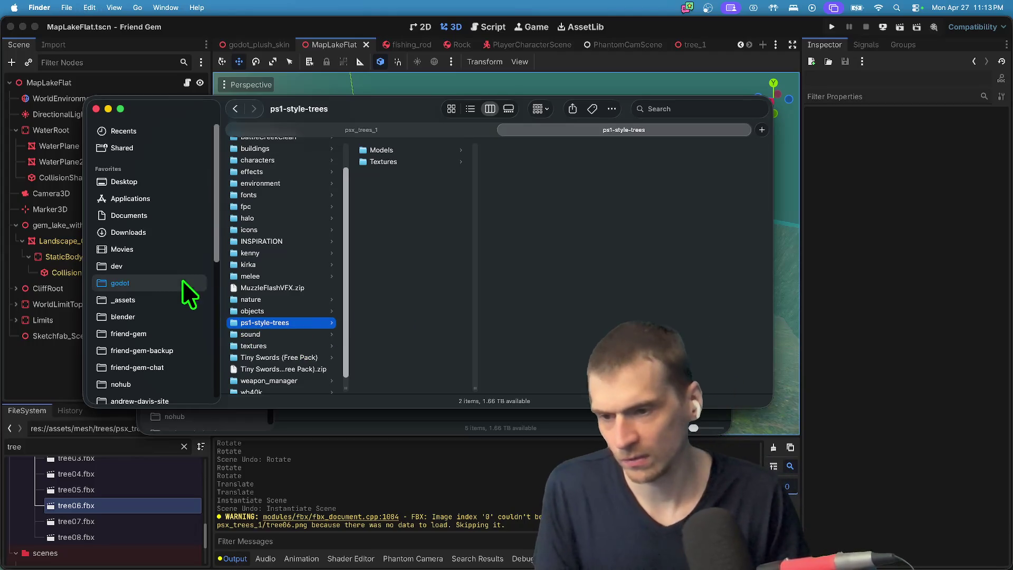
pyautogui.click(167, 295)
# Reveal tree05.fbx in Finder, delete psx_trees_1 and paste ps1-style-trees into trees.
pyautogui.rightClick(162, 486)
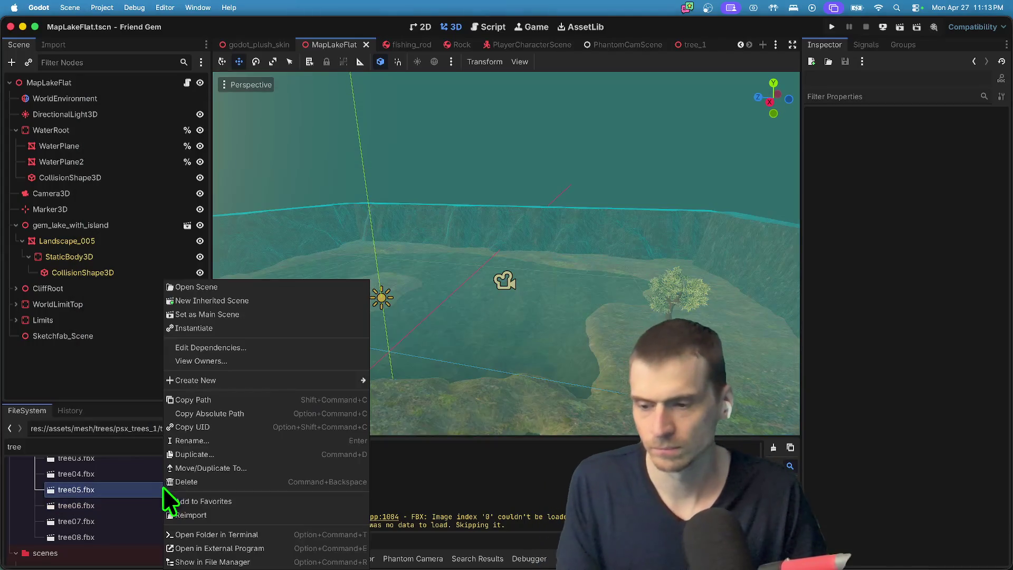
pyautogui.click(214, 559)
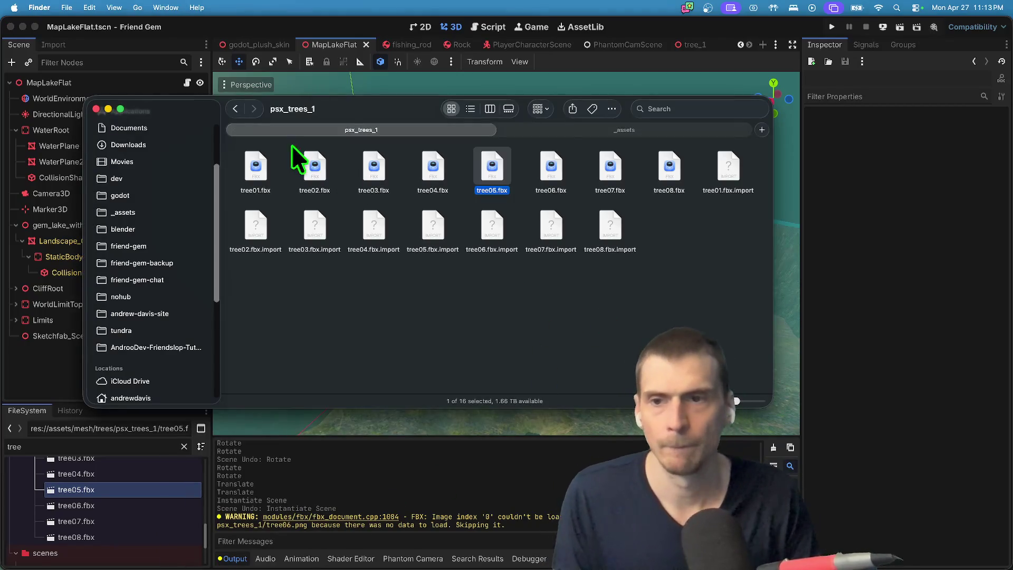
pyautogui.click(236, 108)
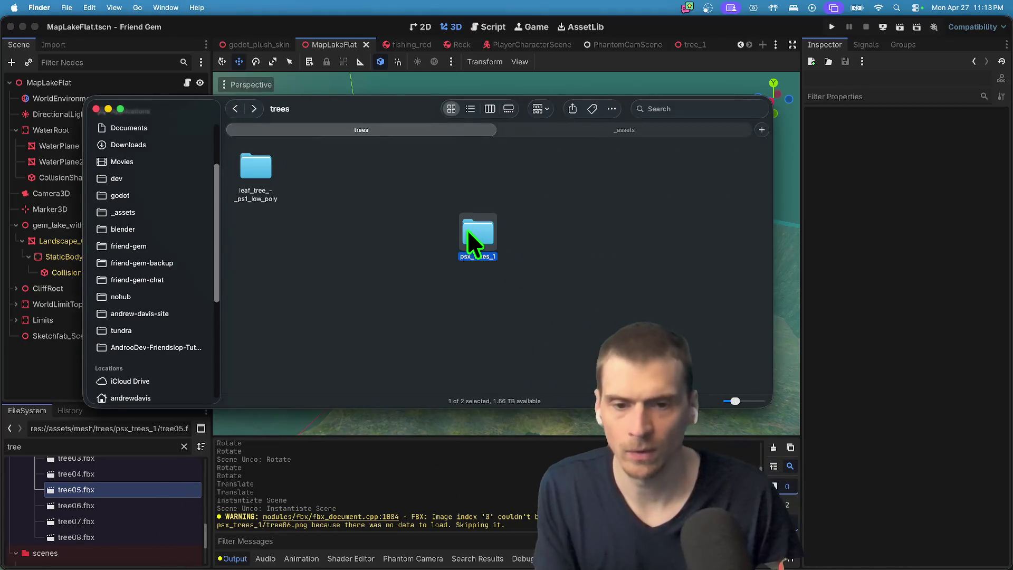
pyautogui.hotkey('ctrl', 'Tab')
pyautogui.hotkey('ctrl', 'Tab')
pyautogui.press('super+BackSpace')
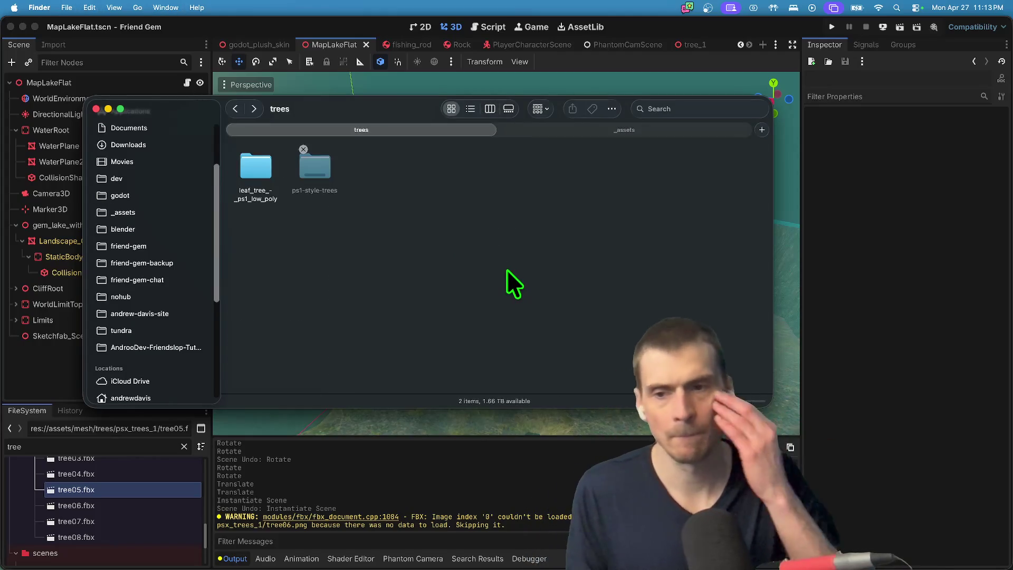
pyautogui.press('super+Tab')
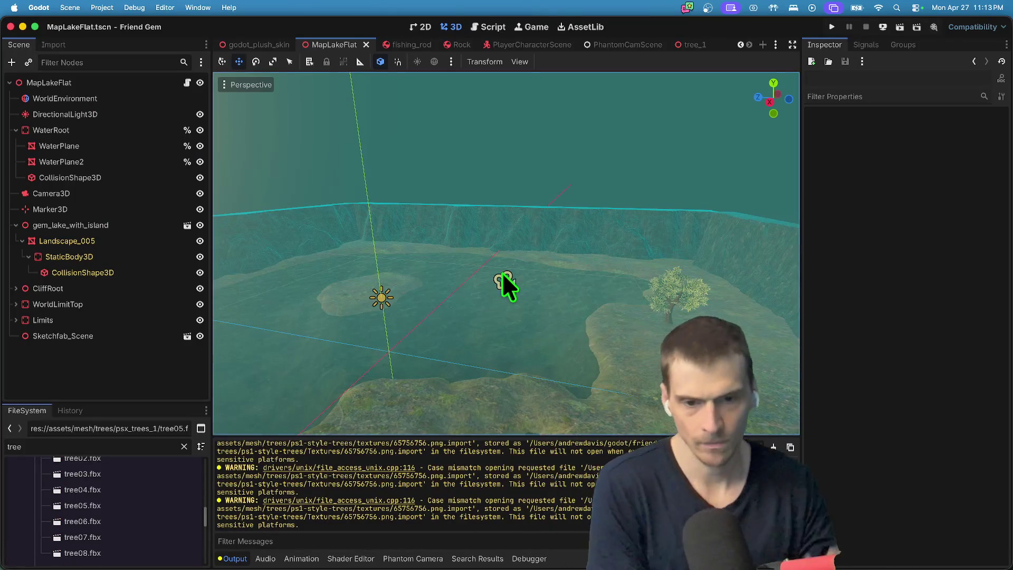
# Drop tree04 into the scene and undo it, then reload the current project.
pyautogui.moveTo(118, 491)
pyautogui.mouseDown()
pyautogui.moveTo(538, 407)
pyautogui.moveTo(638, 338)
pyautogui.moveTo(633, 354)
pyautogui.mouseUp()
pyautogui.press('super+z')
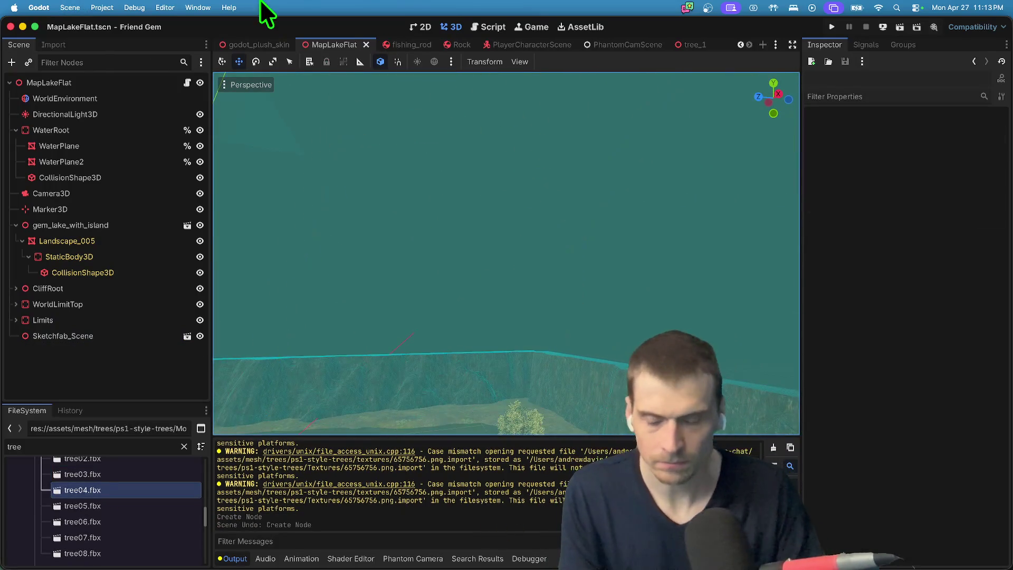
pyautogui.click(134, 7)
pyautogui.click(111, 154)
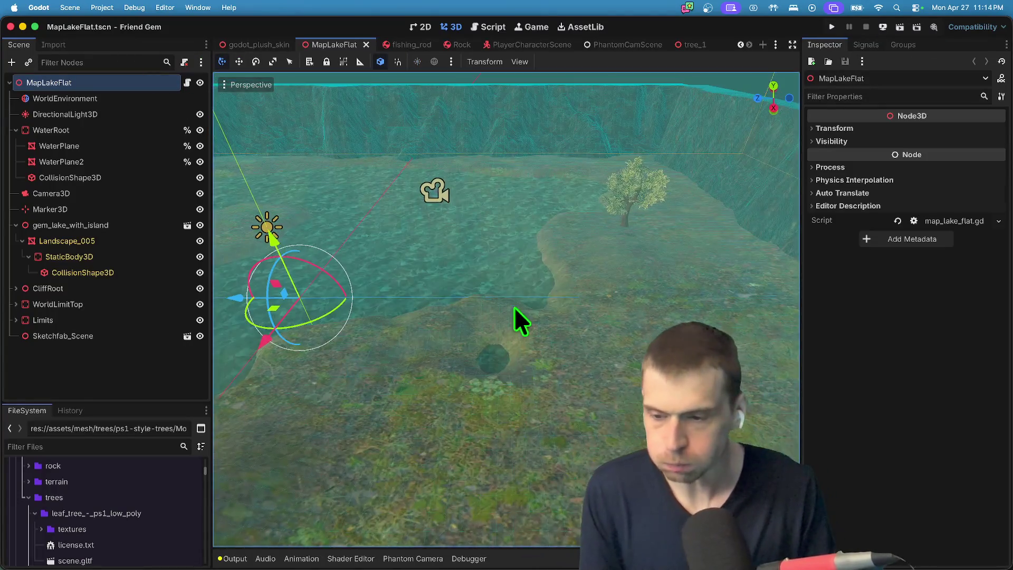
# Check grass05 and tree06 import settings, then drag tree06.fbx into the lake scene.
pyautogui.scroll(-5, 145, 475)
pyautogui.doubleClick(131, 504)
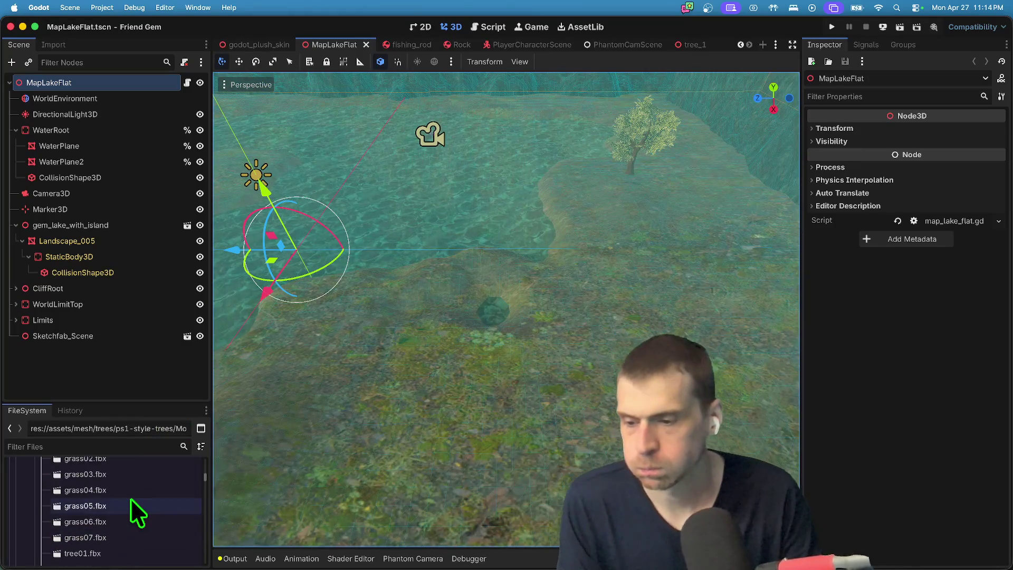
pyautogui.press('Escape')
pyautogui.scroll(-10, 71, 506)
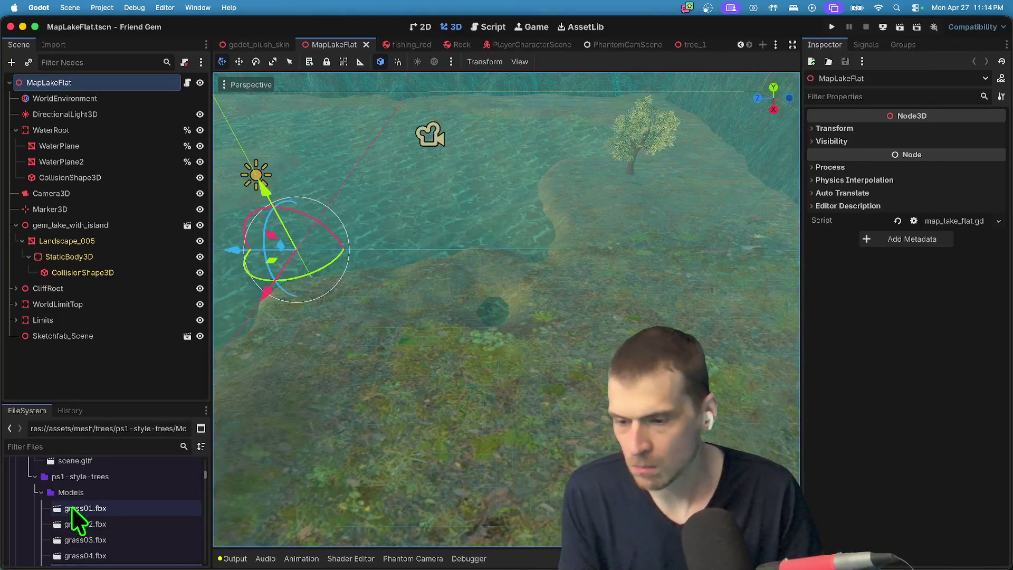
pyautogui.doubleClick(78, 527)
pyautogui.press('Escape')
pyautogui.moveTo(87, 530); pyautogui.dragTo(527, 369)
pyautogui.scroll(5, 506, 309)
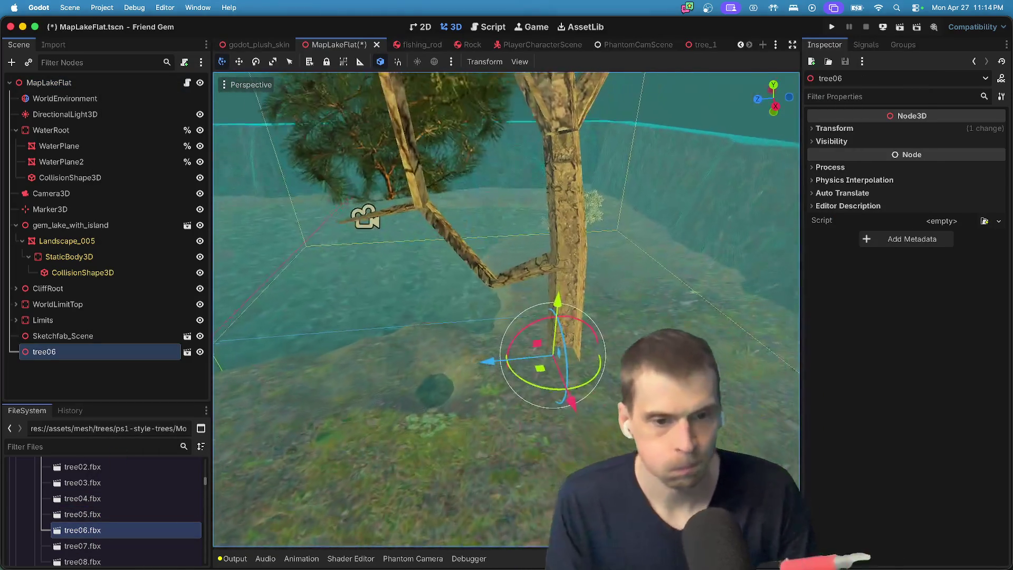
pyautogui.moveTo(506, 310); pyautogui.dragTo(333, 322)
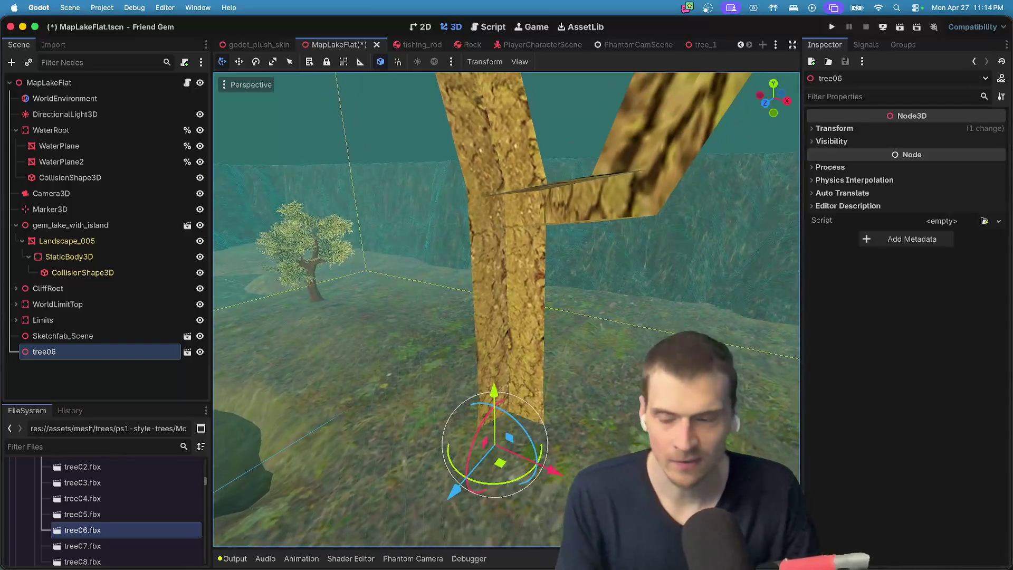
pyautogui.rightClick(135, 356)
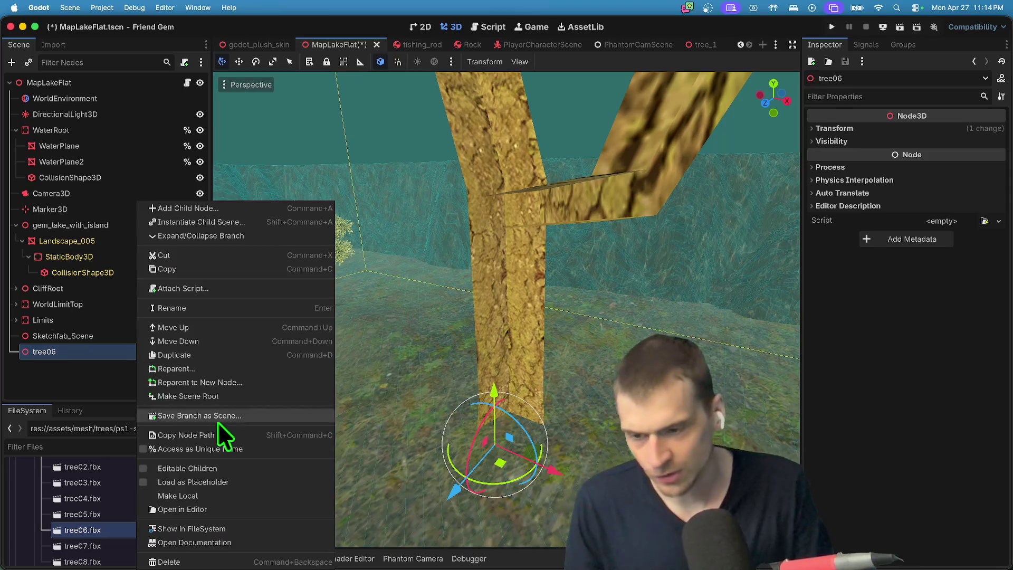
# Make tree06's children editable and select treee06, expanding its mesh's Surface 0.
pyautogui.click(223, 470)
pyautogui.click(73, 366)
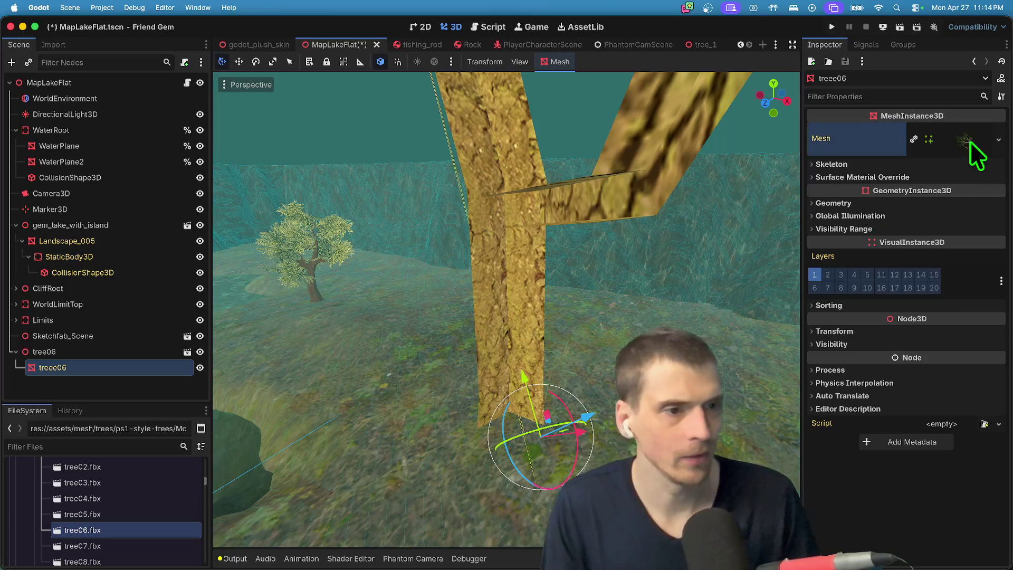
pyautogui.click(966, 141)
pyautogui.scroll(-3, 944, 237)
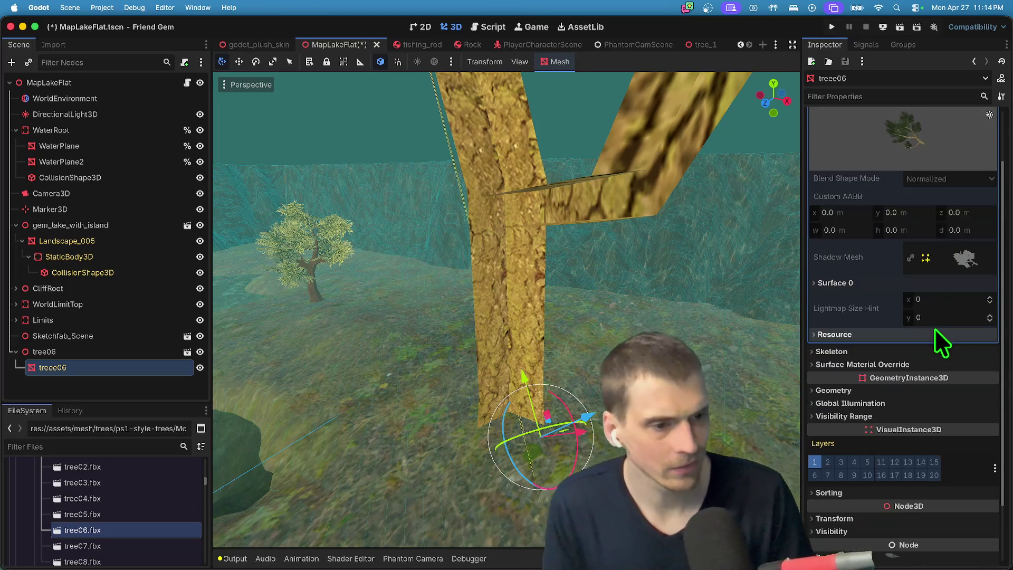
pyautogui.click(965, 286)
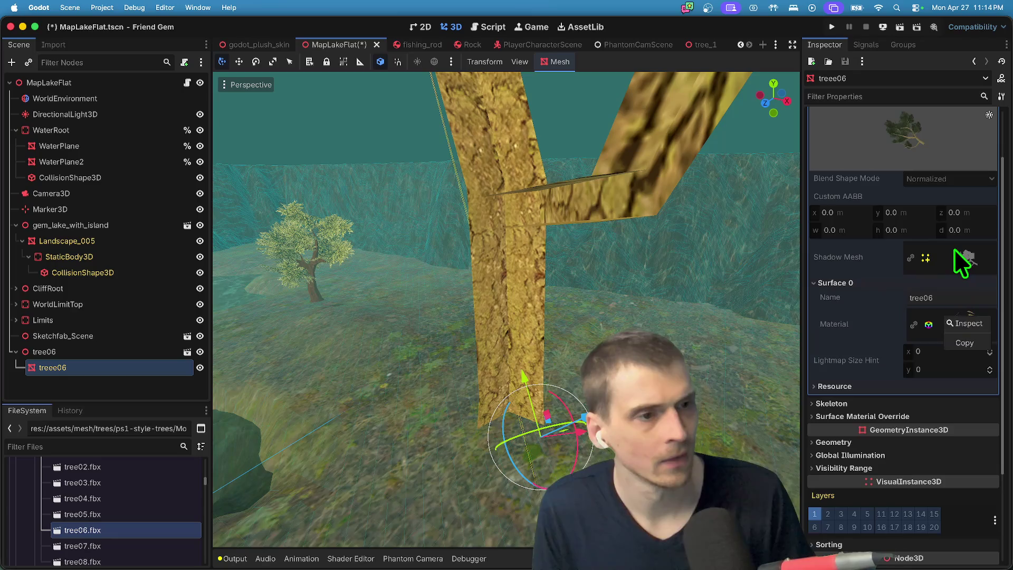
pyautogui.scroll(3, 956, 250)
# Make the treee06 mesh unique and open its Surface 0 material.
pyautogui.rightClick(960, 138)
pyautogui.click(976, 421)
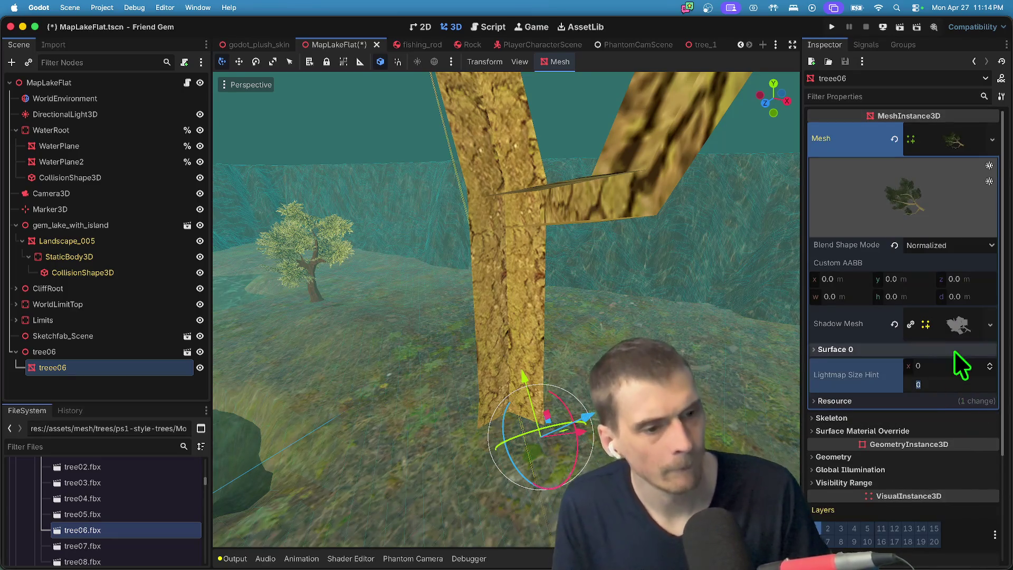
pyautogui.click(954, 351)
pyautogui.click(956, 395)
pyautogui.rightClick(955, 395)
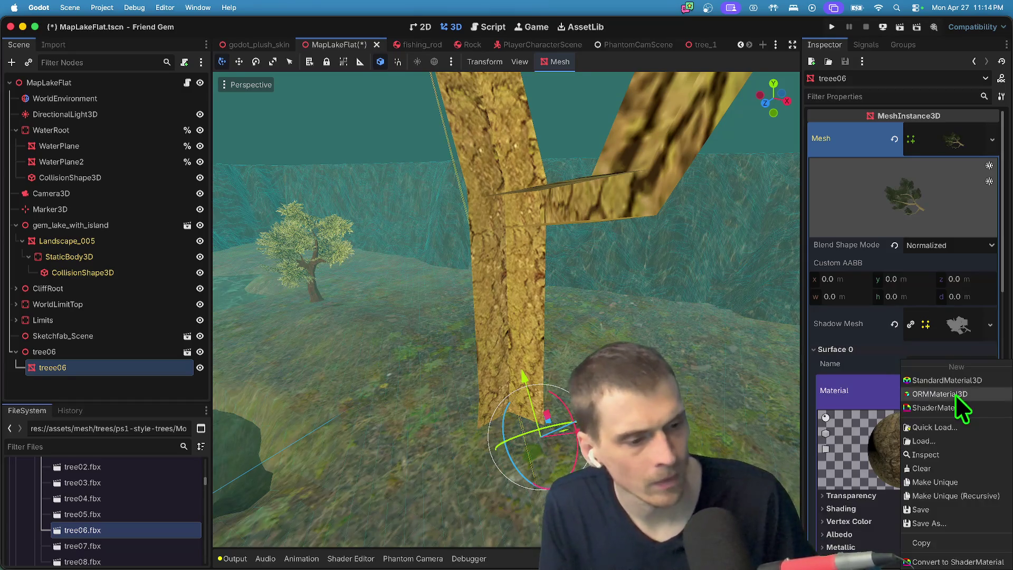
pyautogui.click(950, 481)
pyautogui.scroll(-3, 949, 483)
pyautogui.scroll(-2, 948, 479)
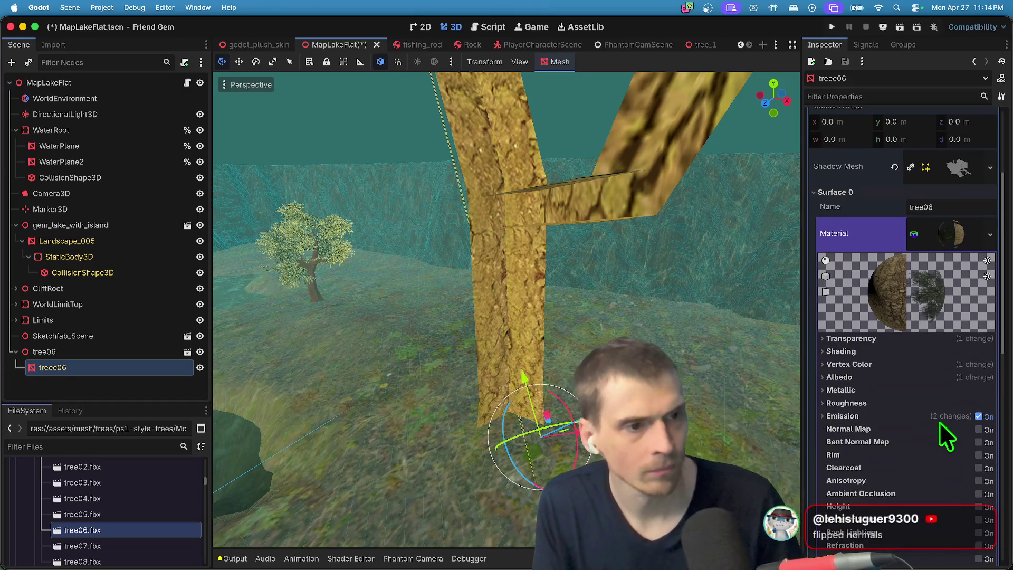
pyautogui.scroll(-1, 932, 425)
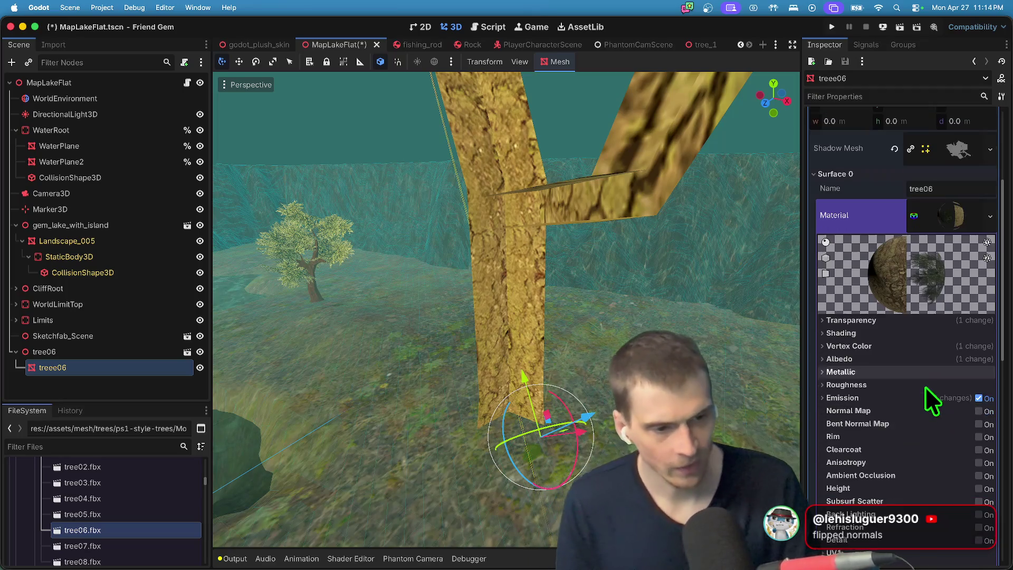
pyautogui.scroll(-10, 950, 412)
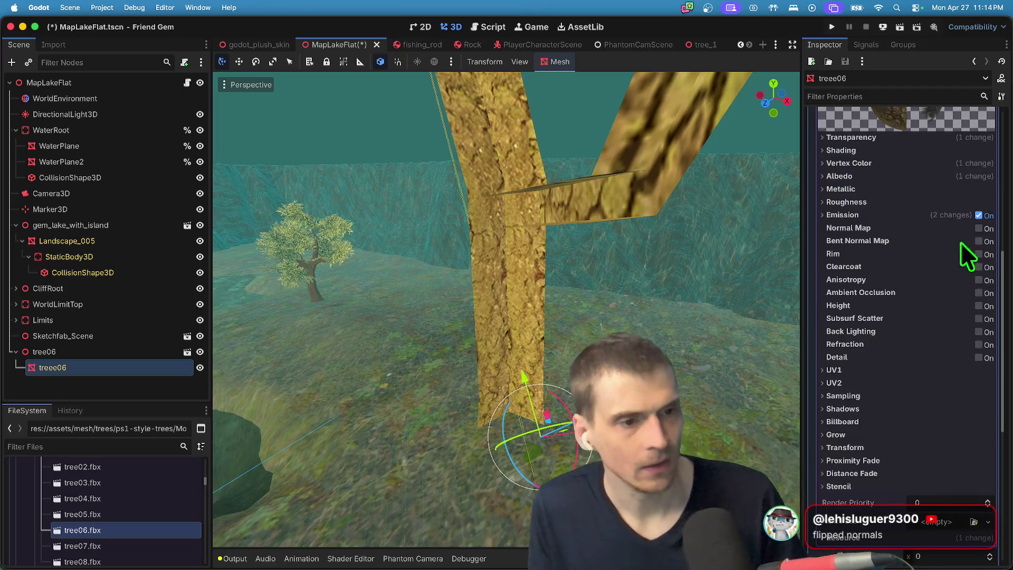
pyautogui.click(980, 243)
pyautogui.click(979, 241)
pyautogui.scroll(-5, 978, 279)
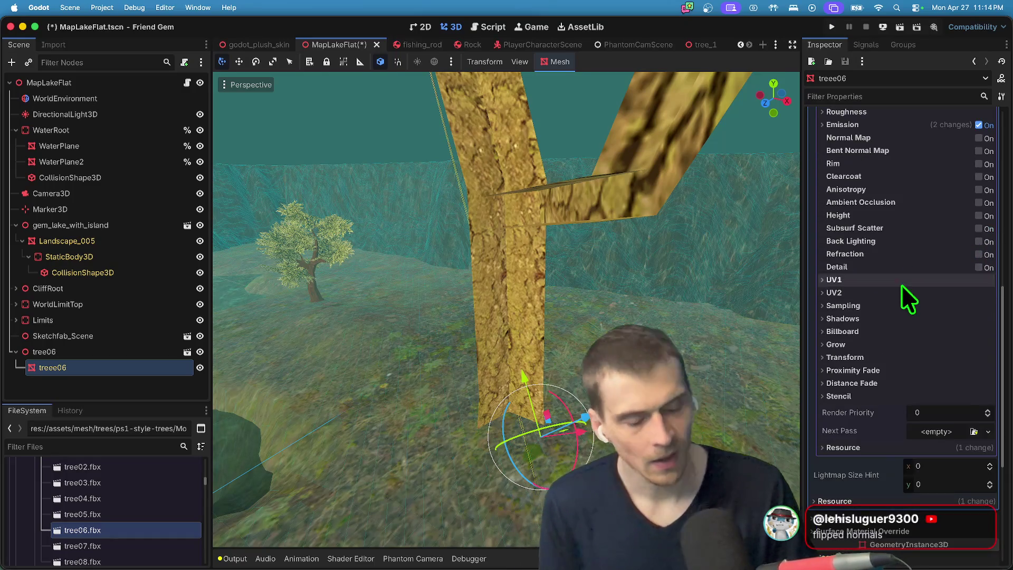
pyautogui.scroll(20, 910, 403)
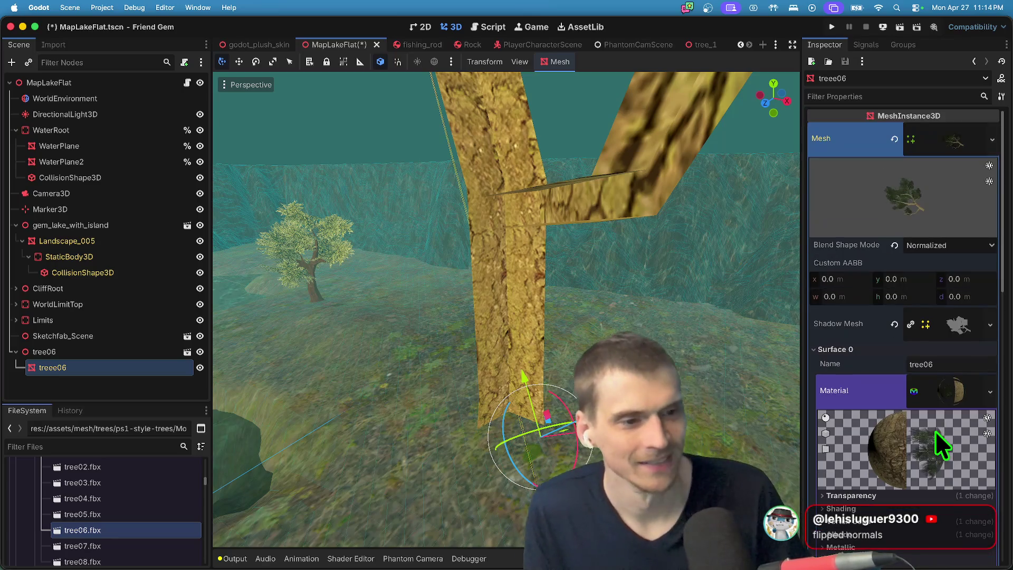
pyautogui.click(941, 248)
pyautogui.click(919, 258)
pyautogui.click(911, 246)
pyautogui.click(918, 258)
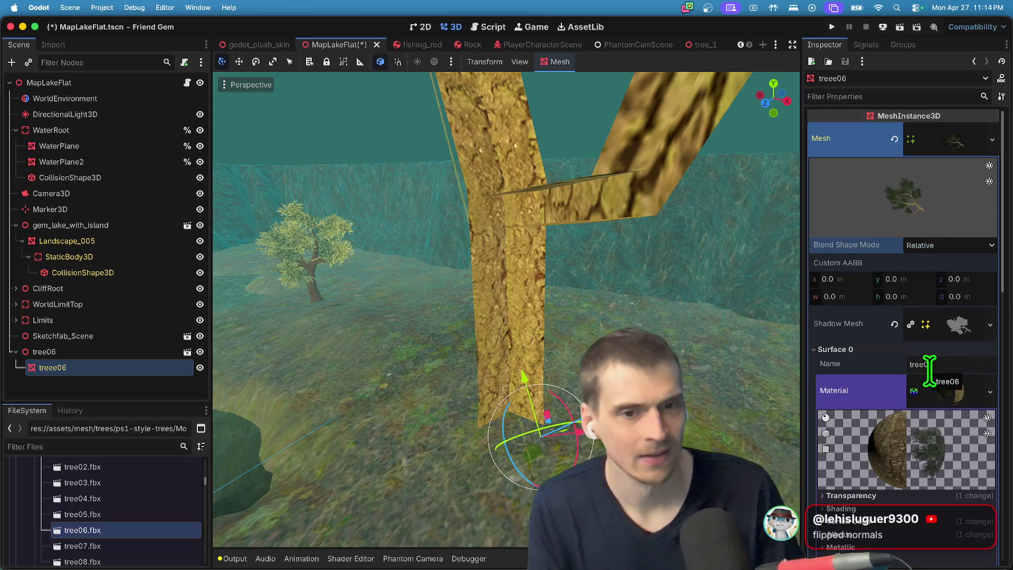
pyautogui.scroll(-3, 948, 359)
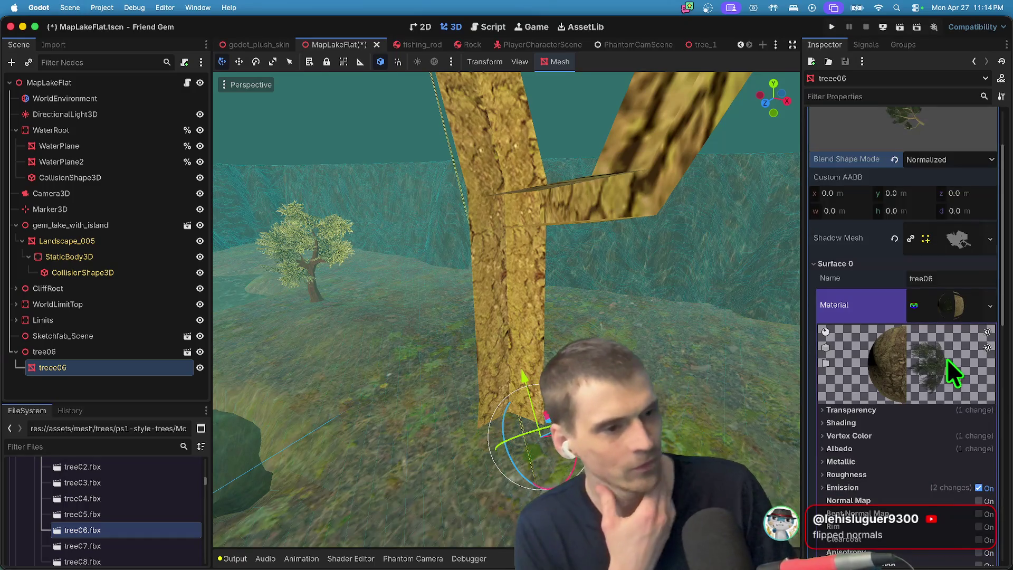
pyautogui.scroll(-12, 919, 324)
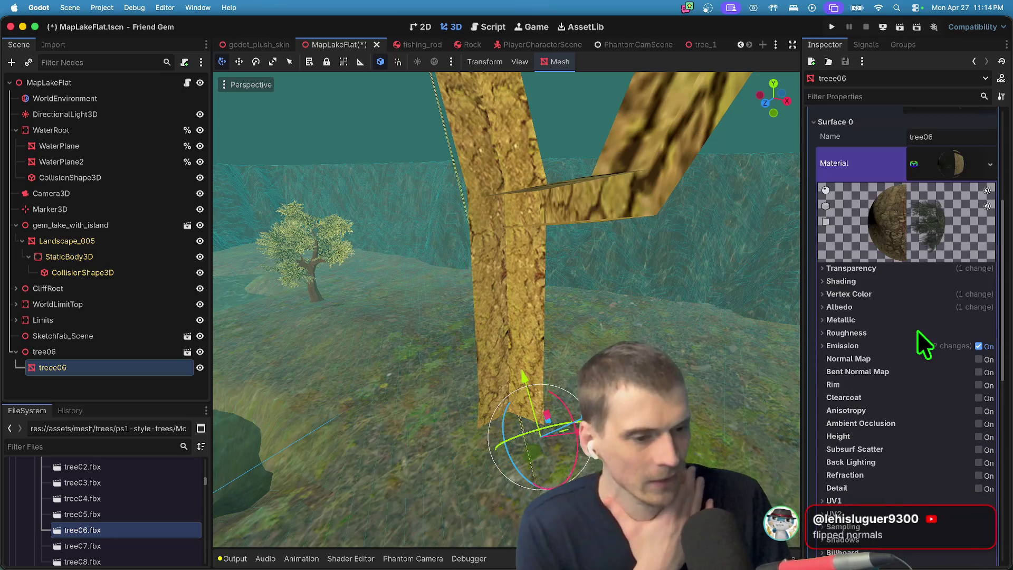
pyautogui.scroll(1, 935, 336)
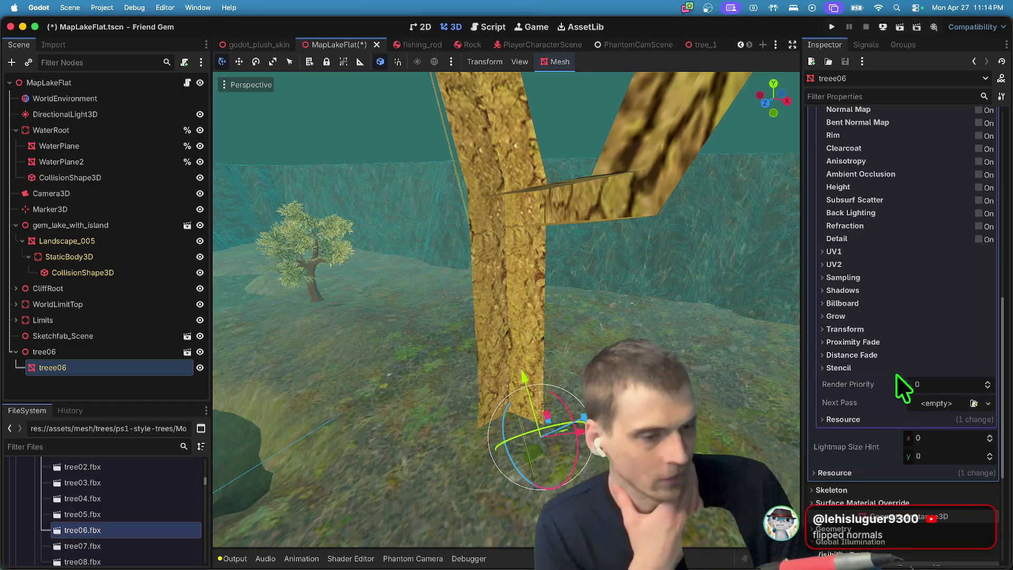
pyautogui.press('super+space')
pyautogui.write('blender')
pyautogui.press('Return')
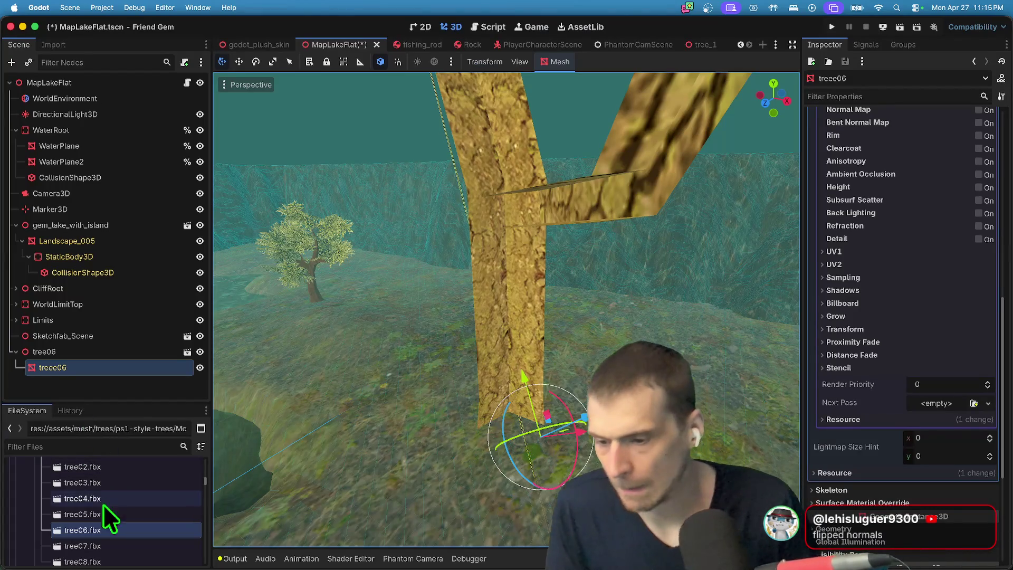
pyautogui.doubleClick(126, 530)
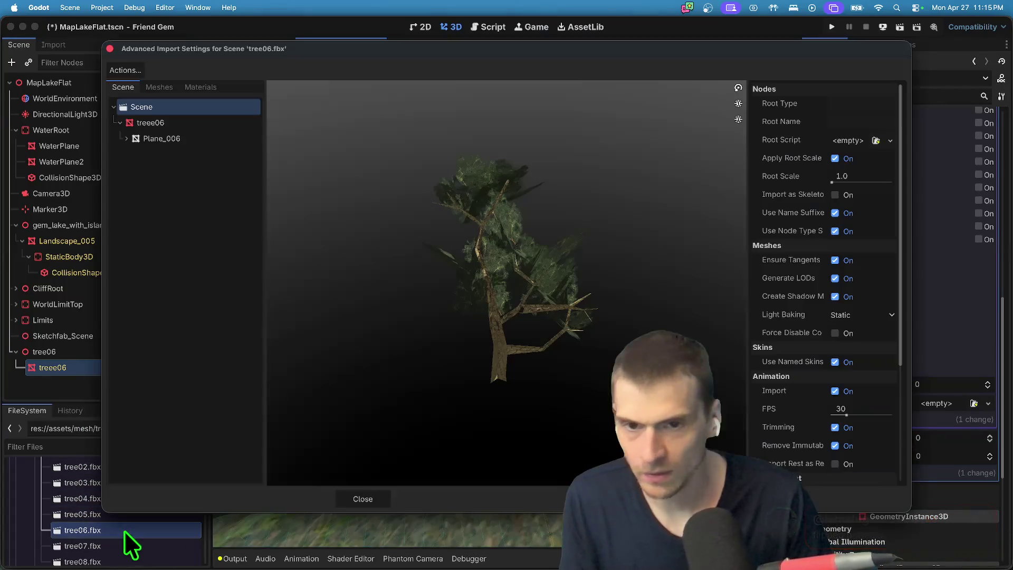
pyautogui.click(863, 319)
pyautogui.click(859, 329)
pyautogui.scroll(-5, 858, 330)
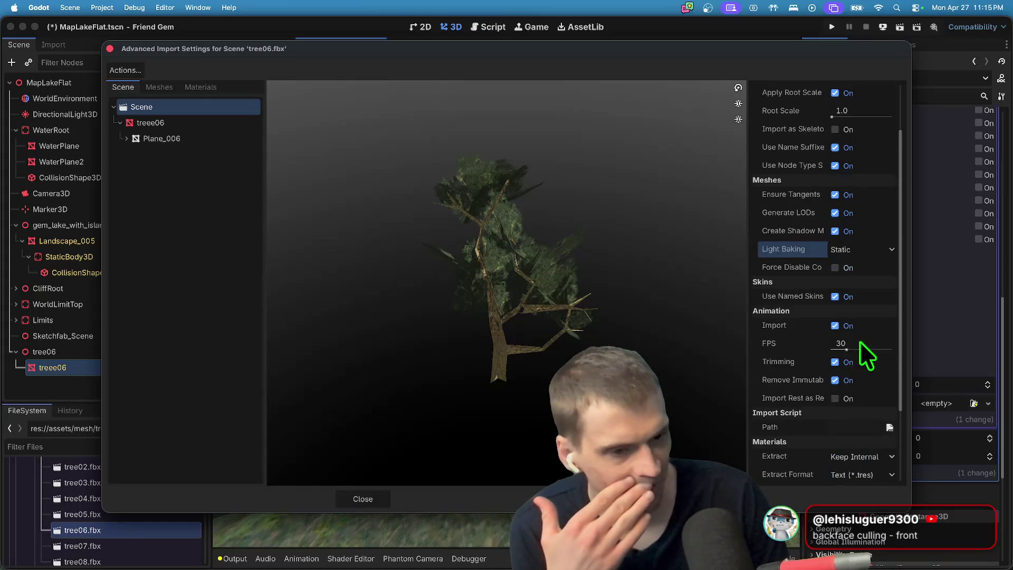
pyautogui.scroll(-2, 861, 364)
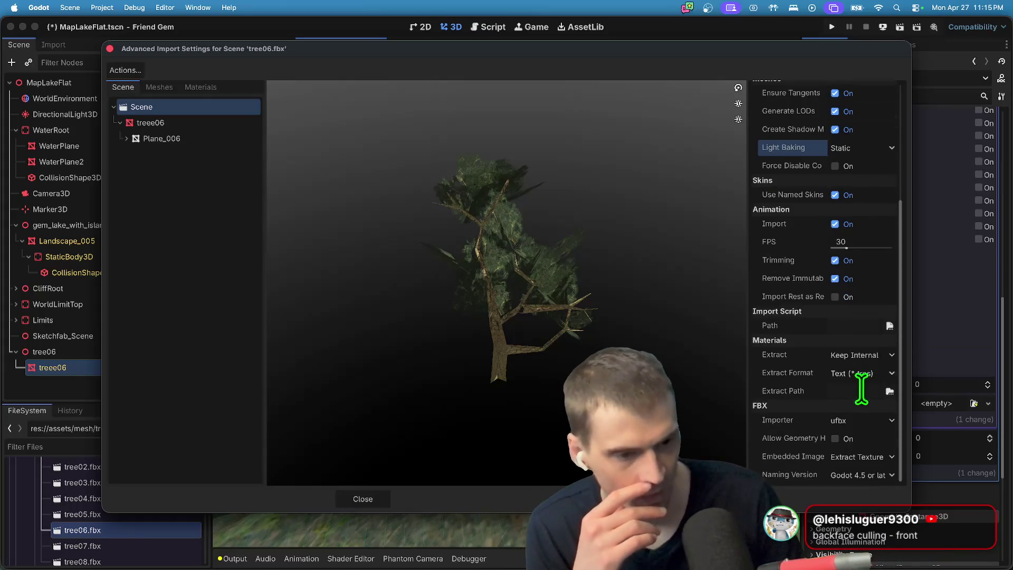
pyautogui.click(862, 443)
pyautogui.click(860, 440)
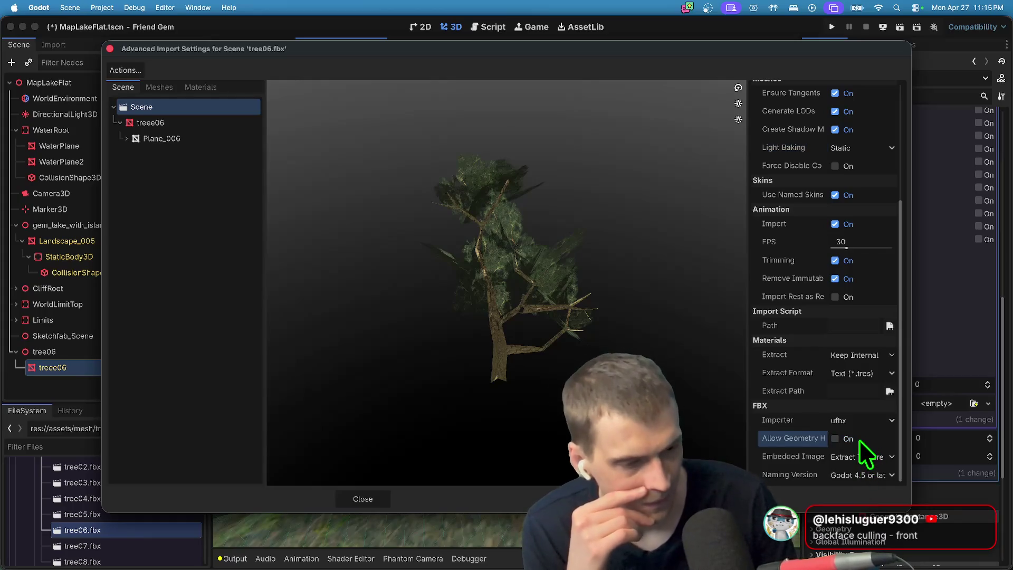
pyautogui.scroll(5, 492, 299)
pyautogui.moveTo(515, 348)
pyautogui.mouseDown()
pyautogui.moveTo(504, 379)
pyautogui.moveTo(496, 373)
pyautogui.moveTo(505, 366)
pyautogui.mouseUp()
pyautogui.scroll(5, 800, 350)
pyautogui.scroll(1, 800, 351)
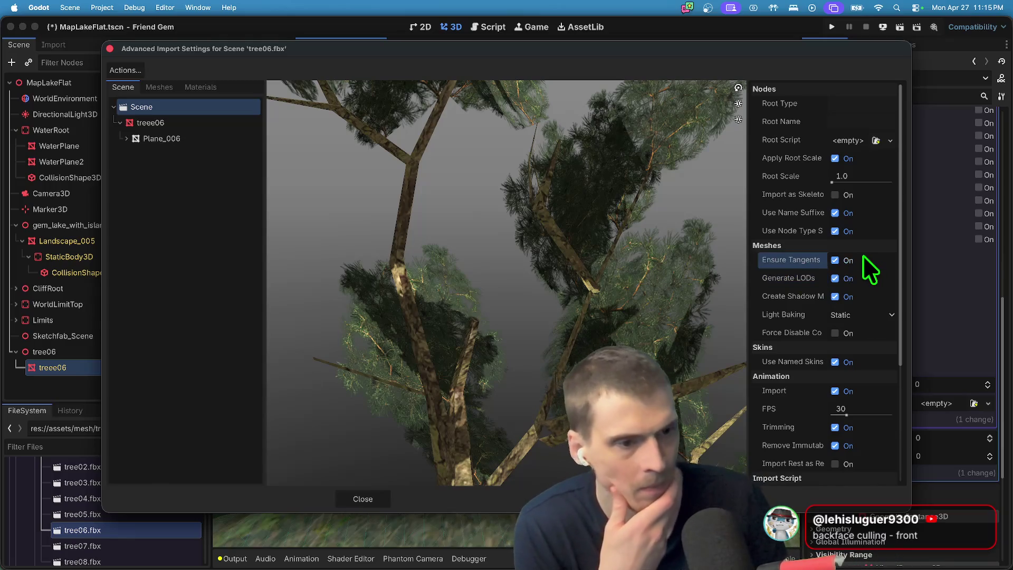
pyautogui.scroll(-1, 856, 312)
pyautogui.click(854, 320)
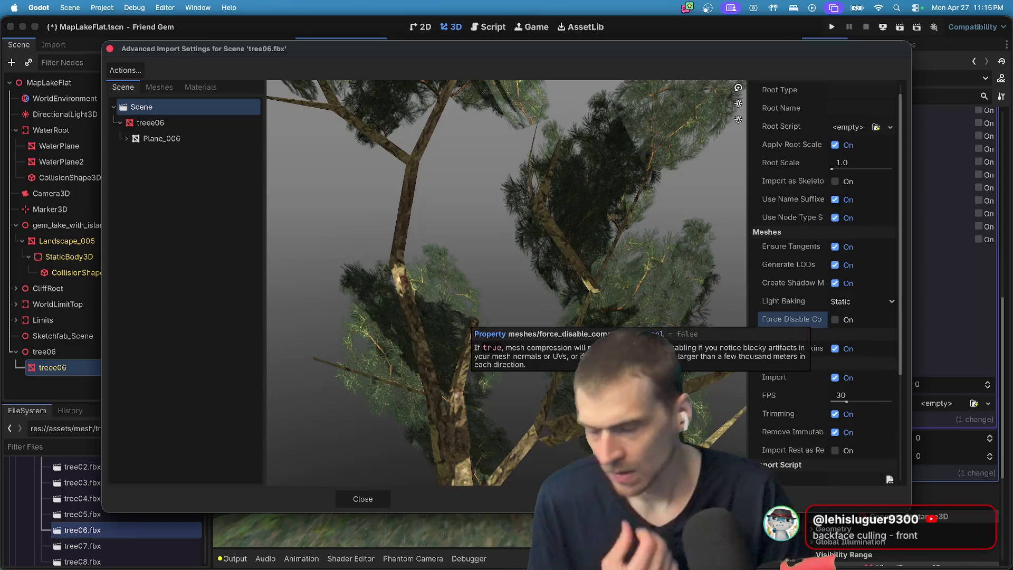
pyautogui.moveTo(417, 567)
pyautogui.press('super+Tab')
pyautogui.press('super+Tab')
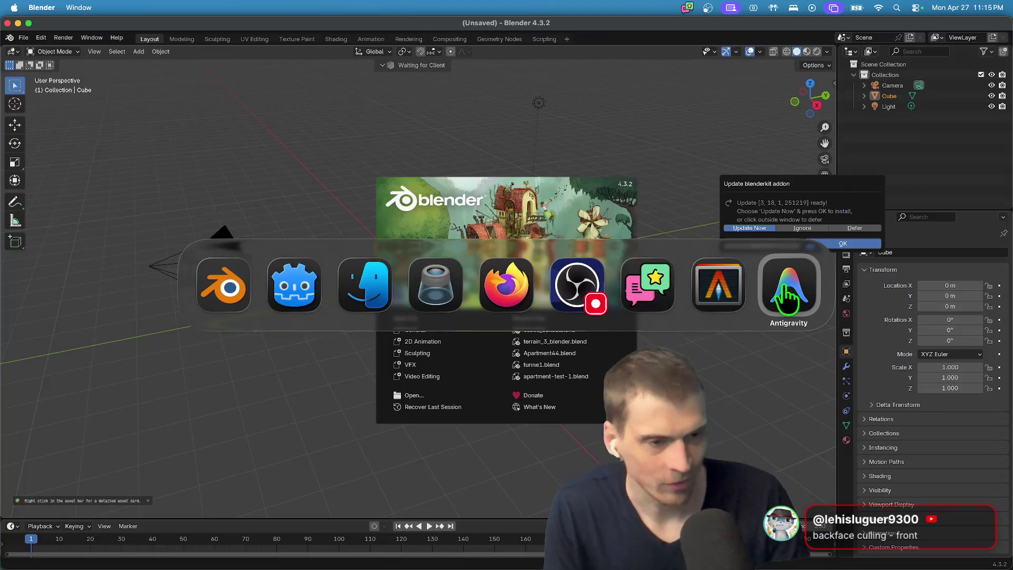
pyautogui.click(295, 285)
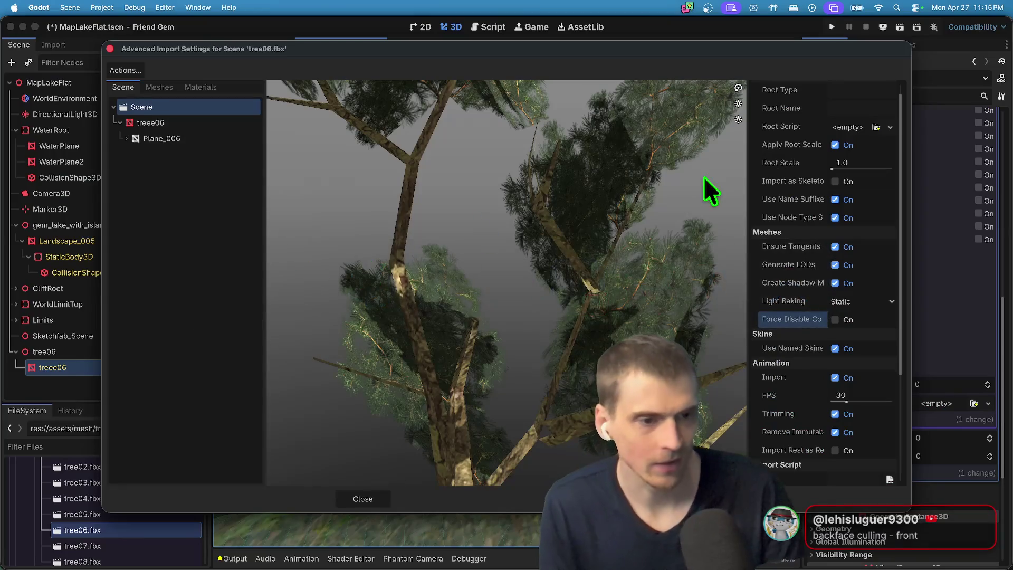
pyautogui.press('Escape')
pyautogui.scroll(5, 882, 252)
pyautogui.scroll(-1, 900, 341)
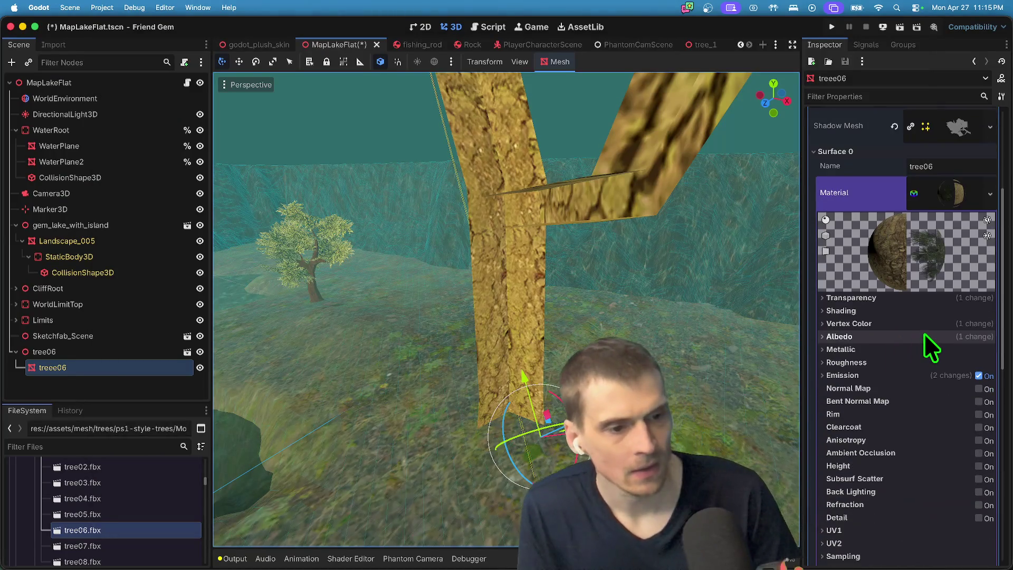
pyautogui.click(940, 298)
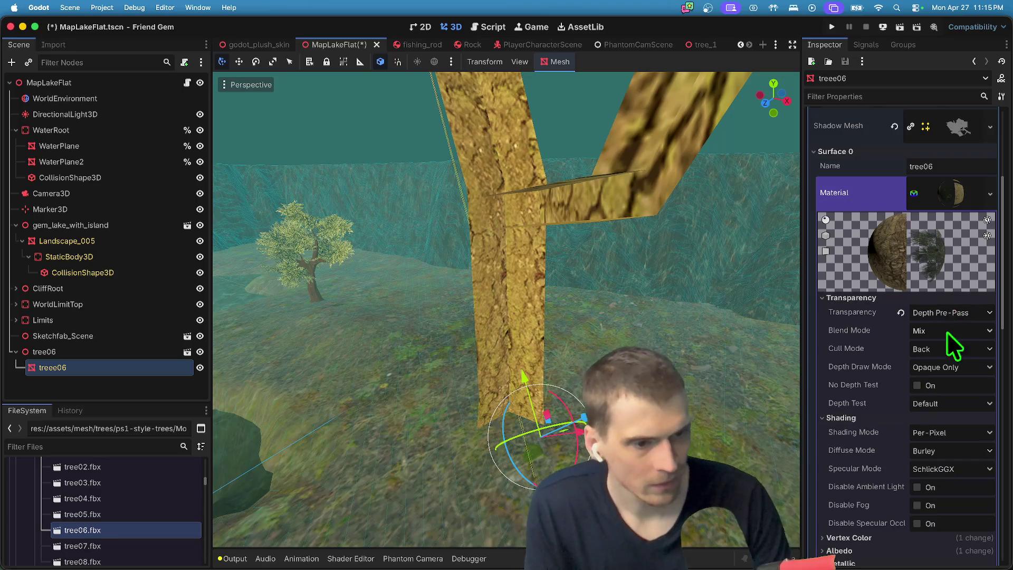
pyautogui.click(948, 351)
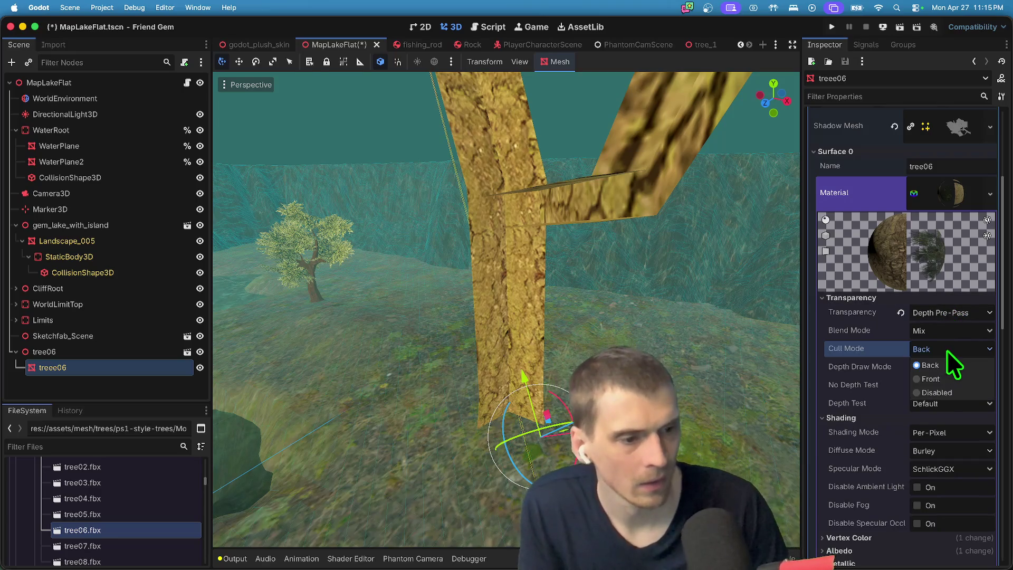
pyautogui.click(930, 379)
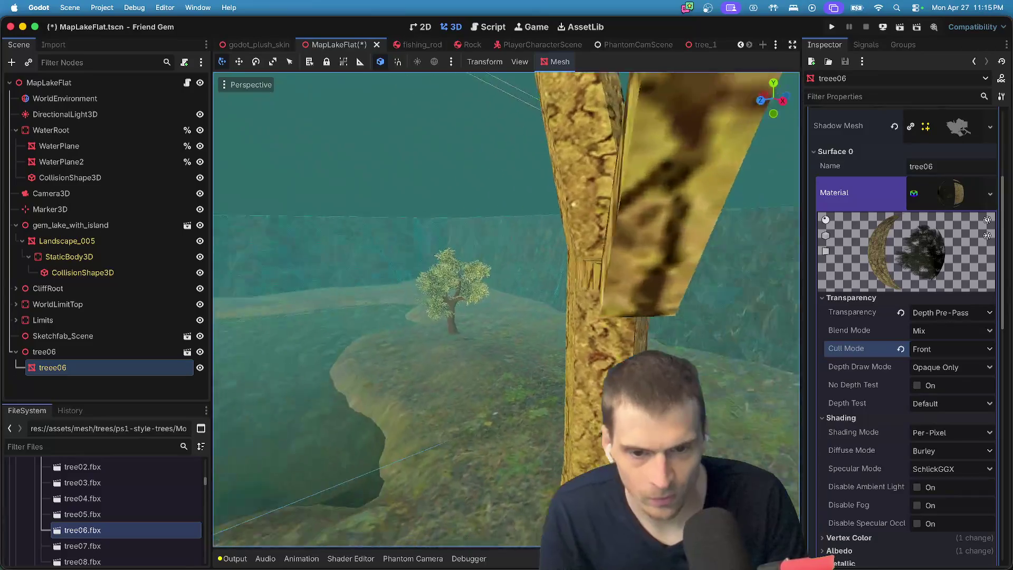
pyautogui.click(922, 349)
pyautogui.click(930, 404)
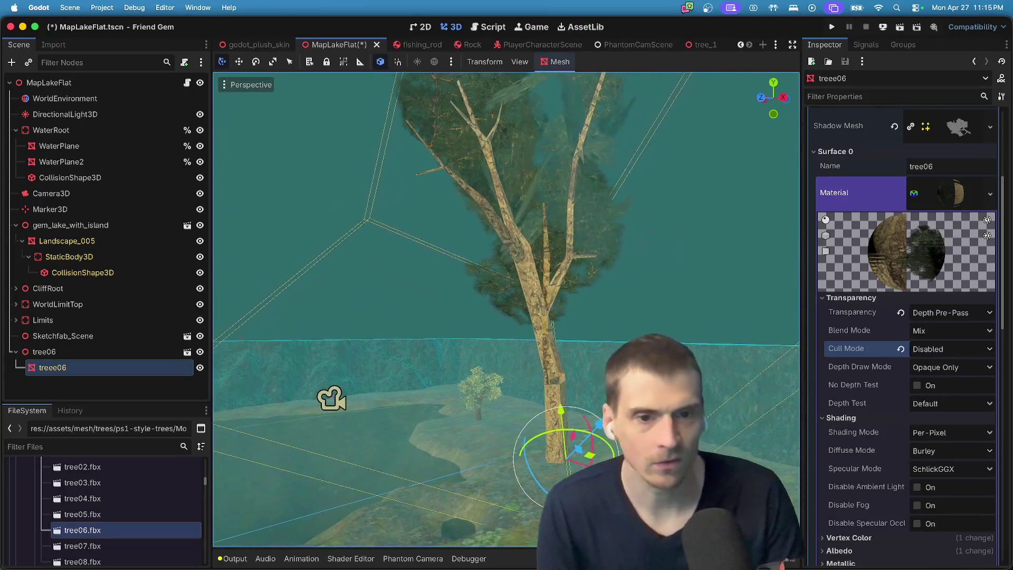
pyautogui.click(964, 370)
pyautogui.click(962, 397)
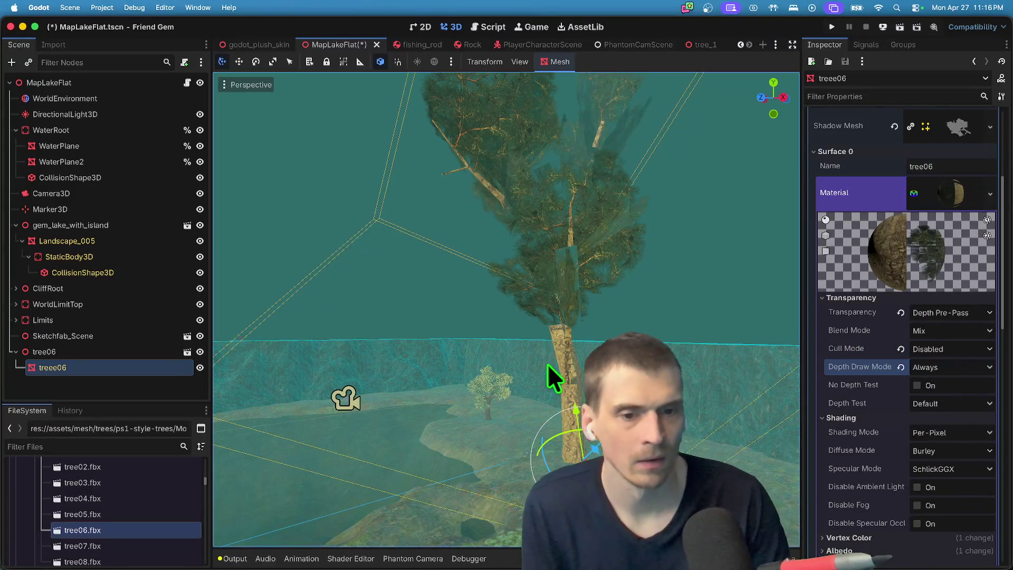
pyautogui.press('super+z')
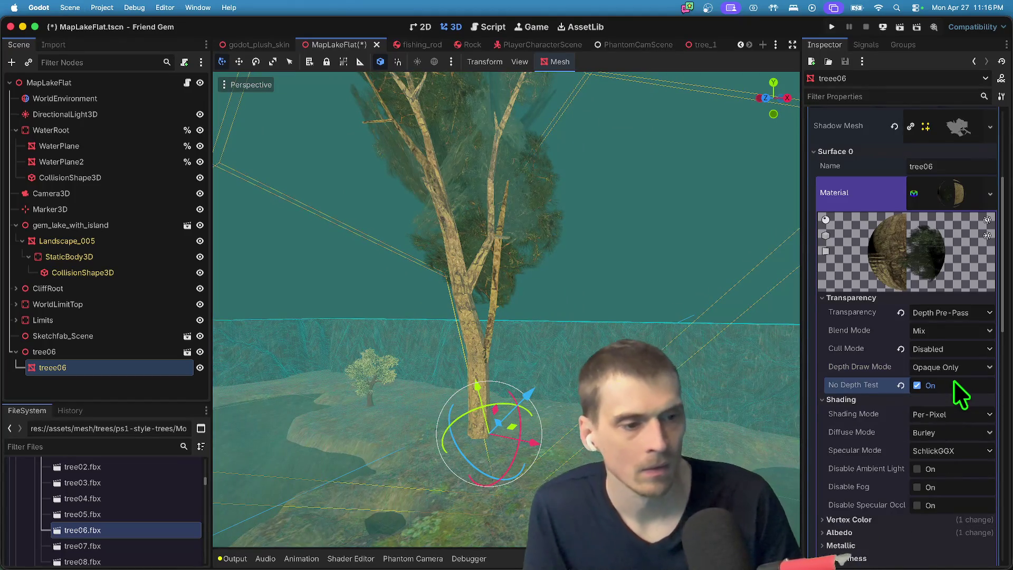
pyautogui.click(947, 405)
pyautogui.click(946, 435)
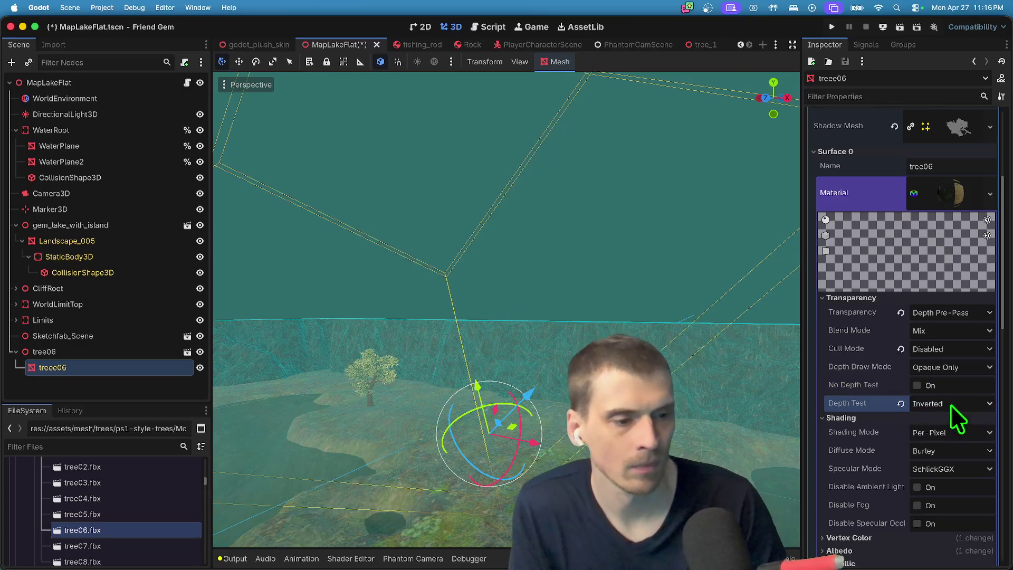
pyautogui.click(951, 391)
pyautogui.click(951, 391)
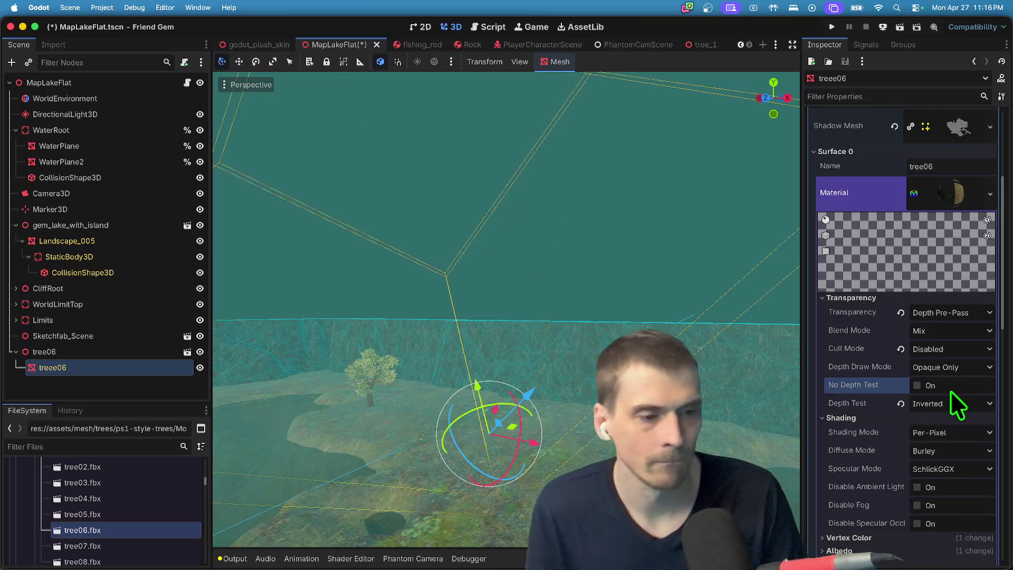
pyautogui.click(949, 350)
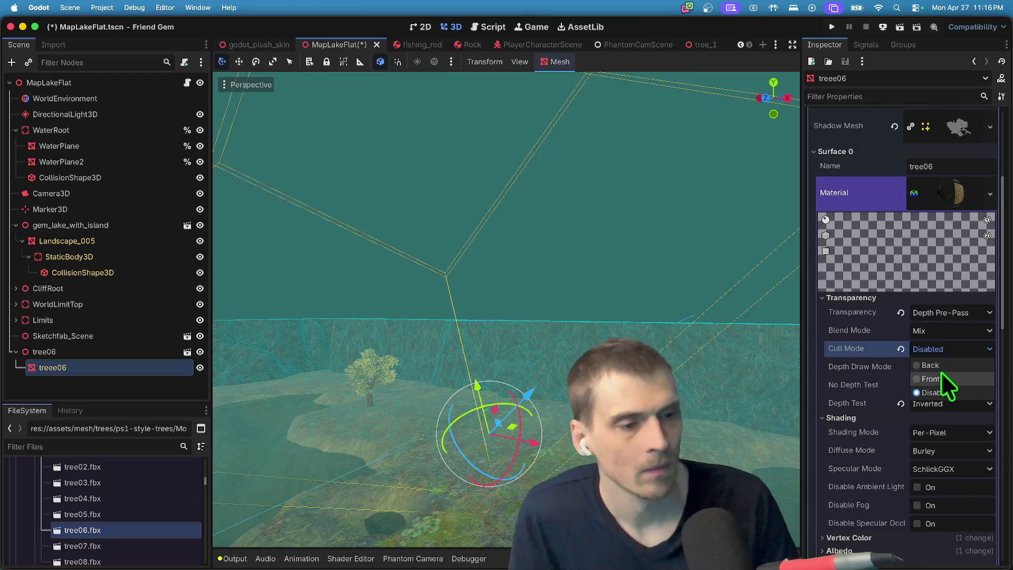
pyautogui.click(941, 372)
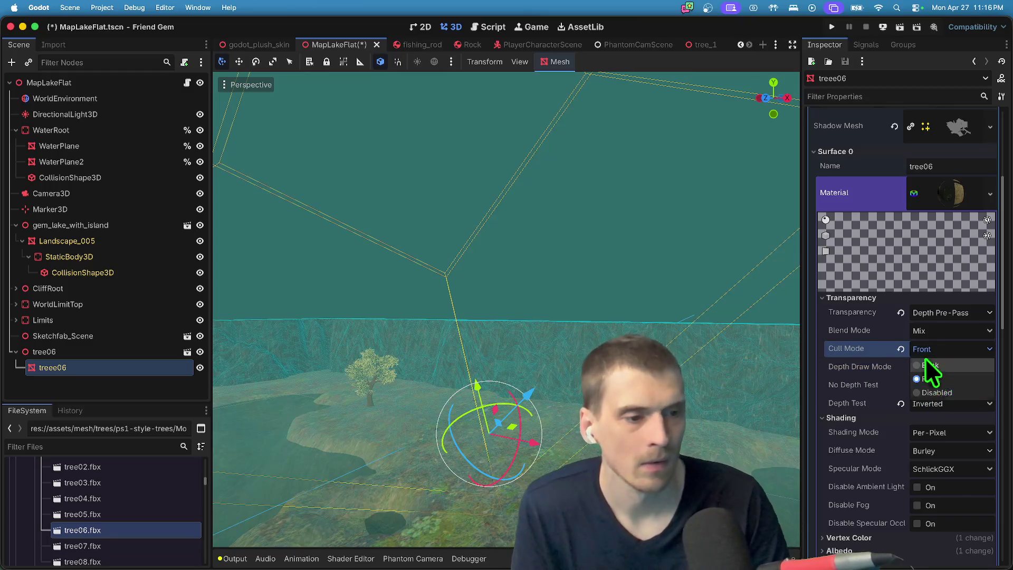
pyautogui.click(937, 313)
pyautogui.click(945, 342)
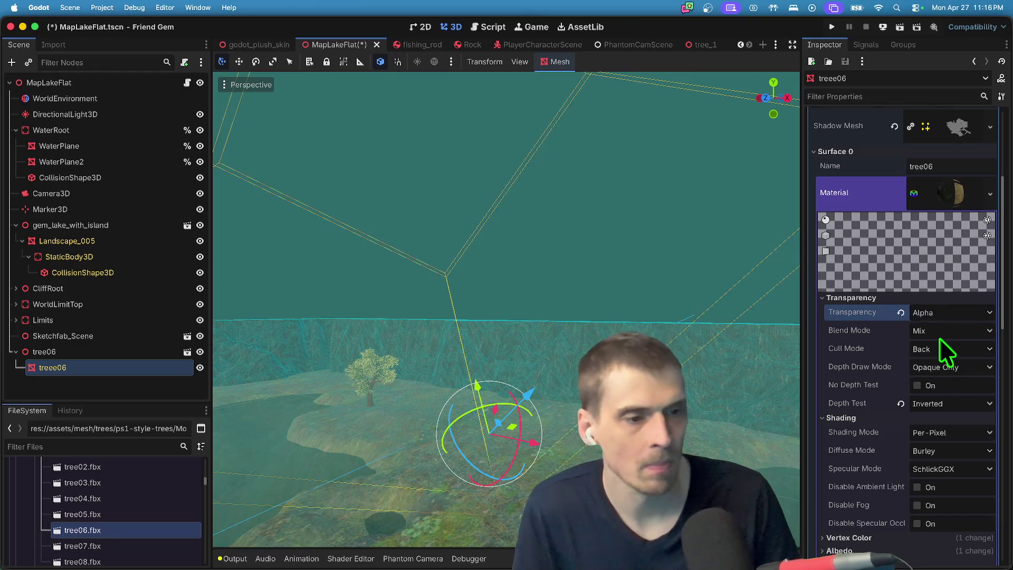
pyautogui.click(942, 348)
pyautogui.click(929, 359)
pyautogui.press('super+z')
pyautogui.press('super+z')
pyautogui.press('super+z')
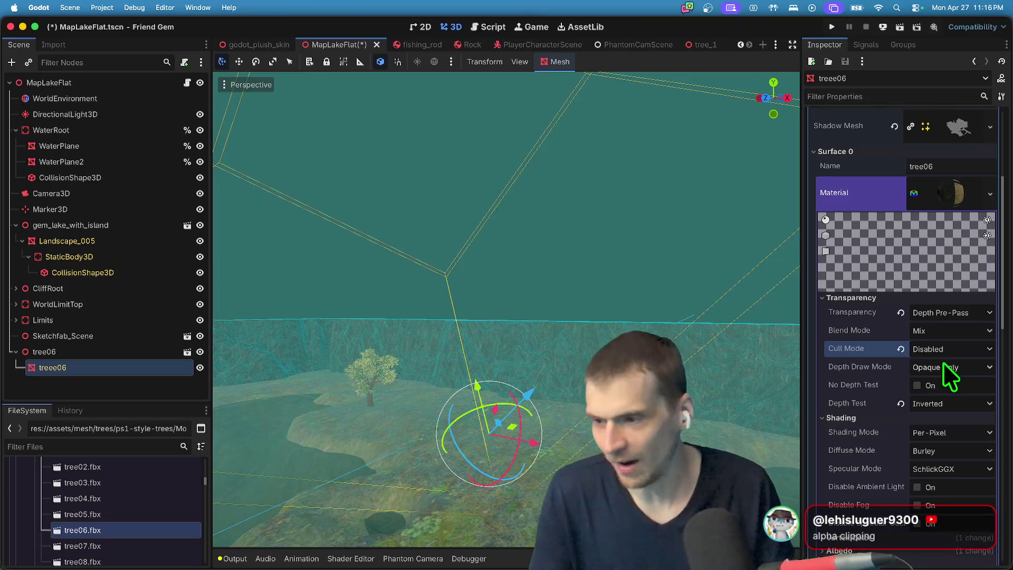
pyautogui.press('super+z')
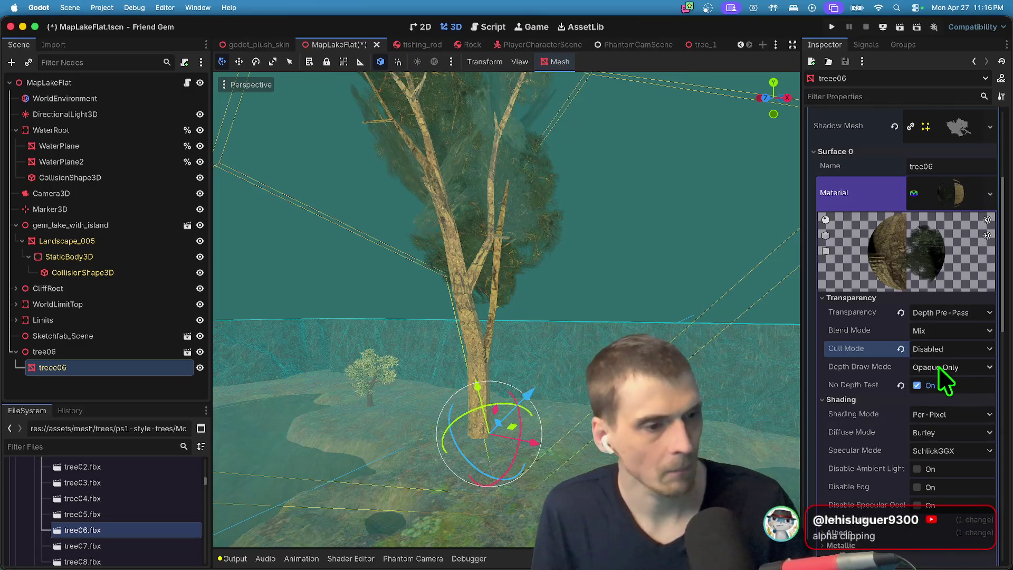
pyautogui.press('super+shift+z')
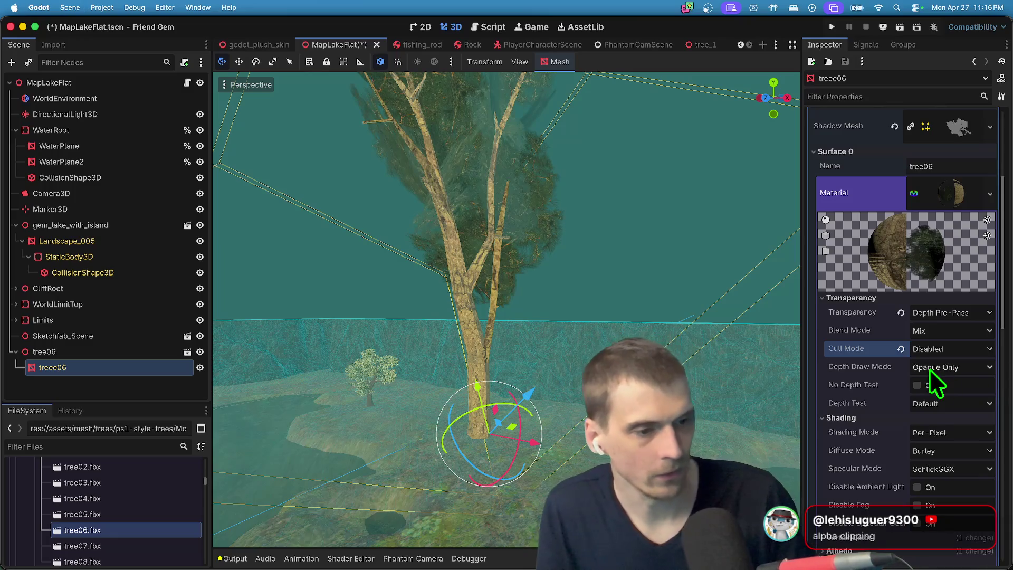
pyautogui.click(900, 349)
pyautogui.click(945, 349)
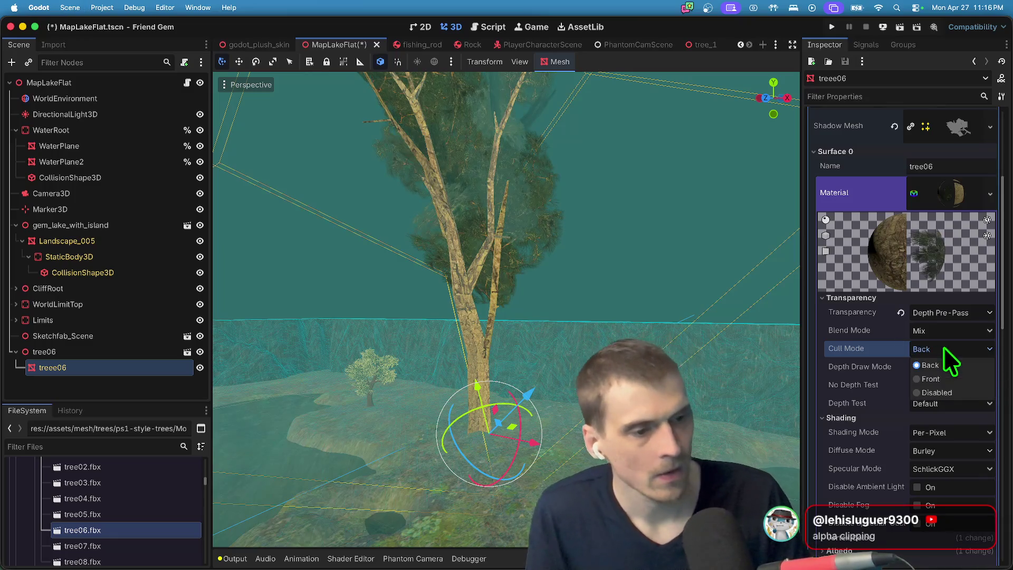
pyautogui.click(961, 378)
# Set the leaf material's transparency to Alpha Scissor, keeping Mix blend mode.
pyautogui.click(971, 313)
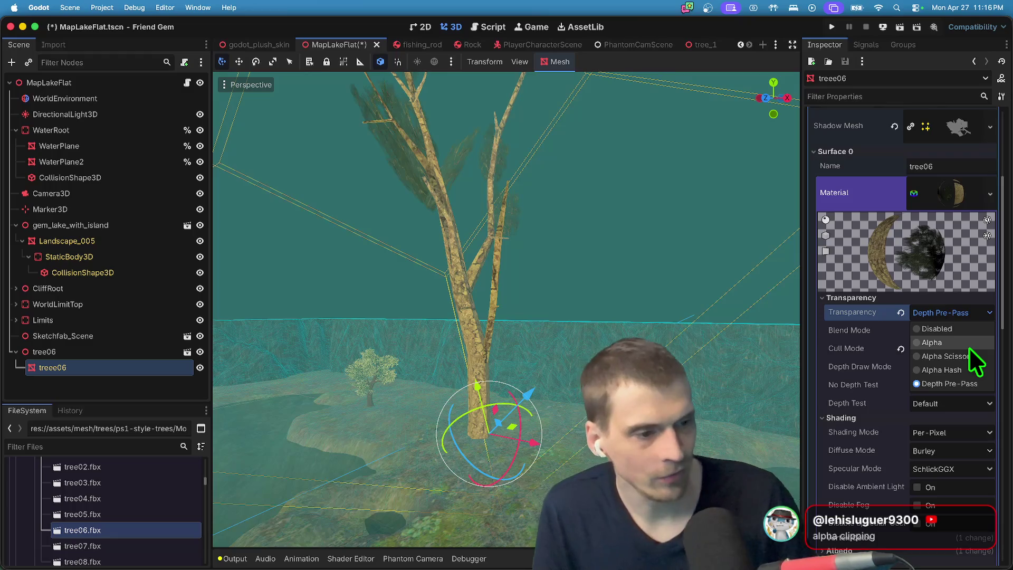
pyautogui.click(970, 347)
pyautogui.click(972, 327)
pyautogui.click(972, 327)
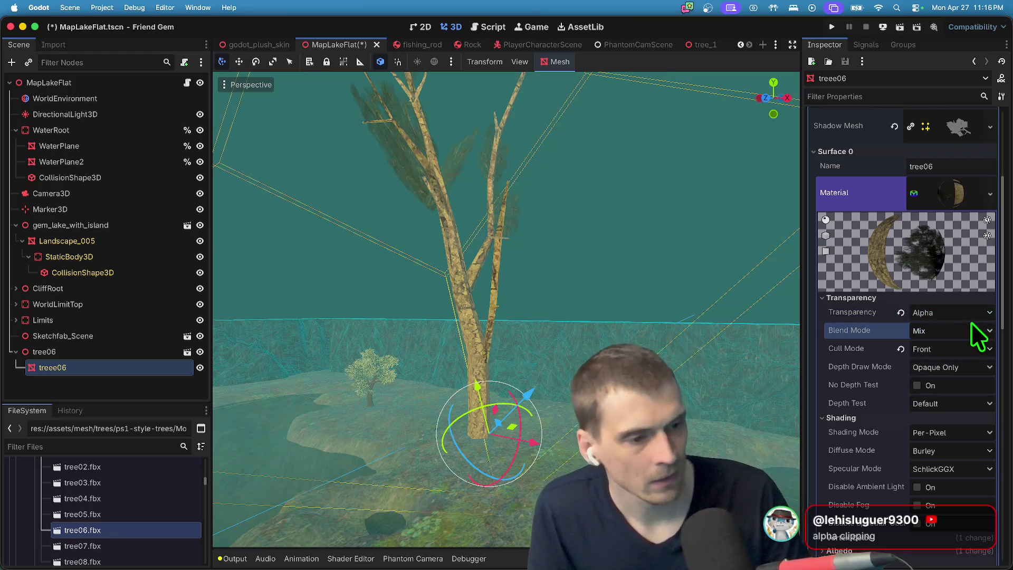
pyautogui.click(974, 312)
pyautogui.click(969, 357)
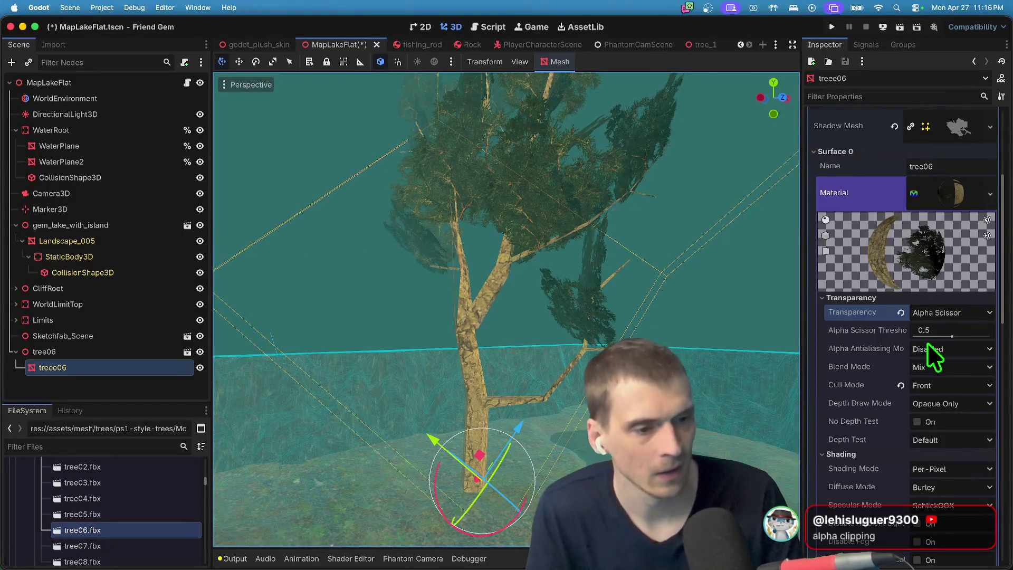
# Adjust the scissor threshold and set Alpha Edge Clip antialiasing with edge 0.41.
pyautogui.moveTo(953, 336); pyautogui.dragTo(930, 336)
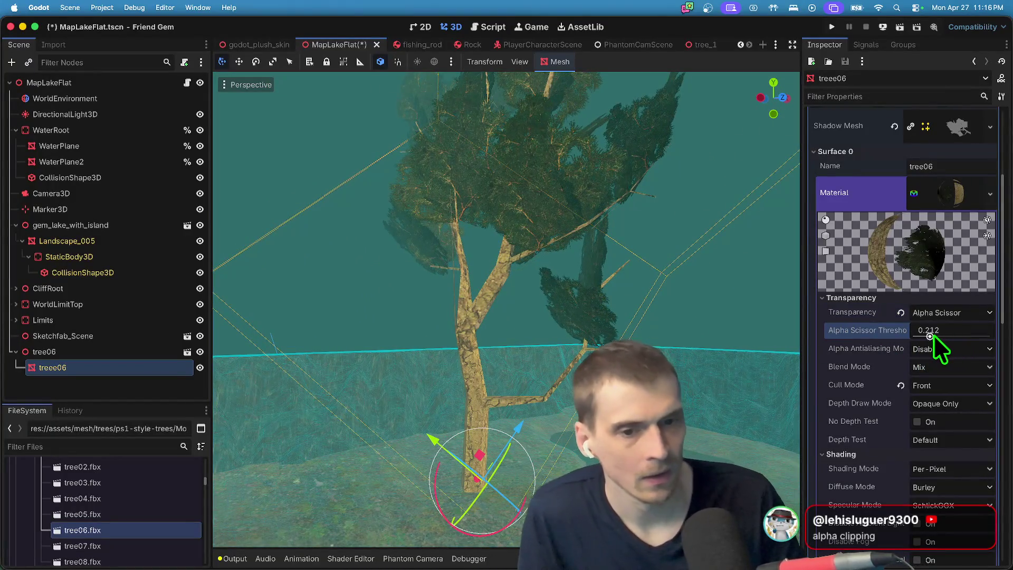
pyautogui.click(956, 349)
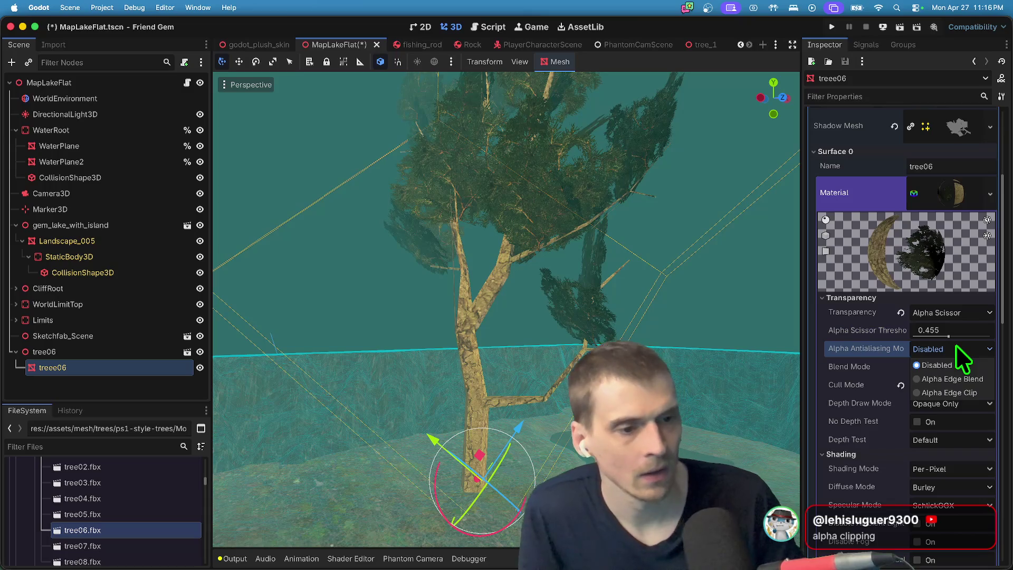
pyautogui.click(955, 392)
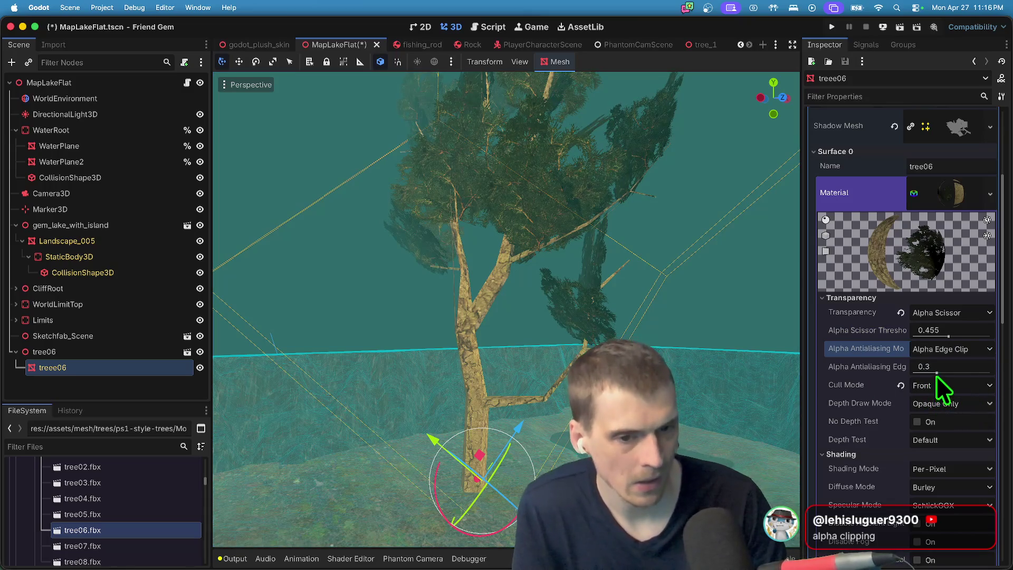
pyautogui.moveTo(936, 372); pyautogui.dragTo(945, 373)
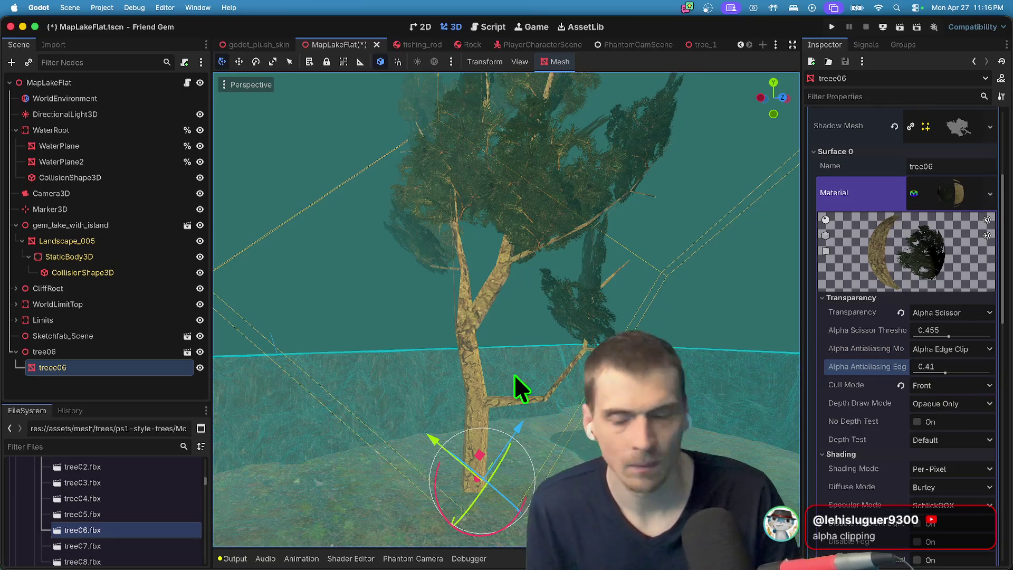
pyautogui.hscroll(-5, 516, 389)
pyautogui.hscroll(-10, 515, 333)
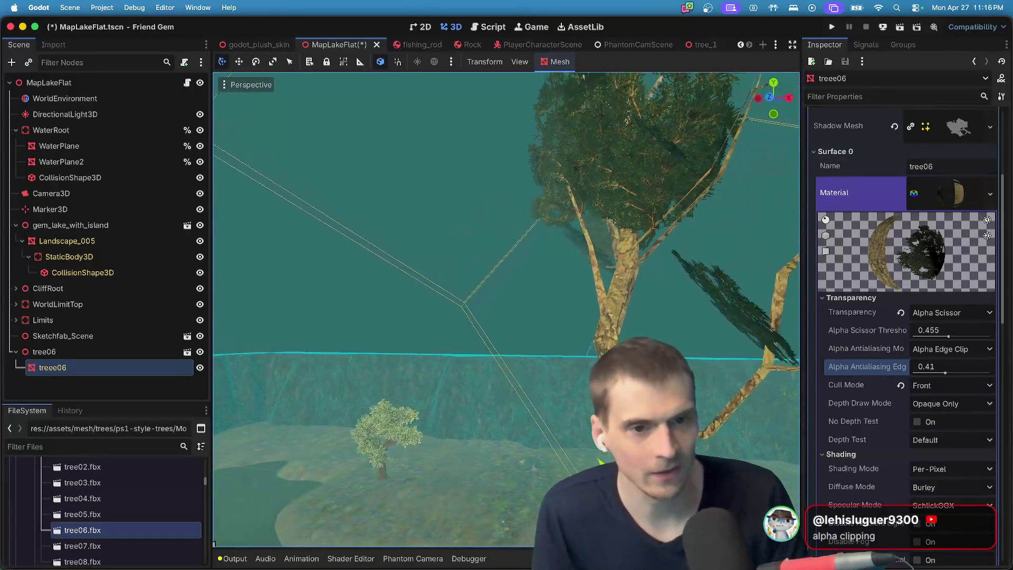
pyautogui.scroll(-10, 506, 309)
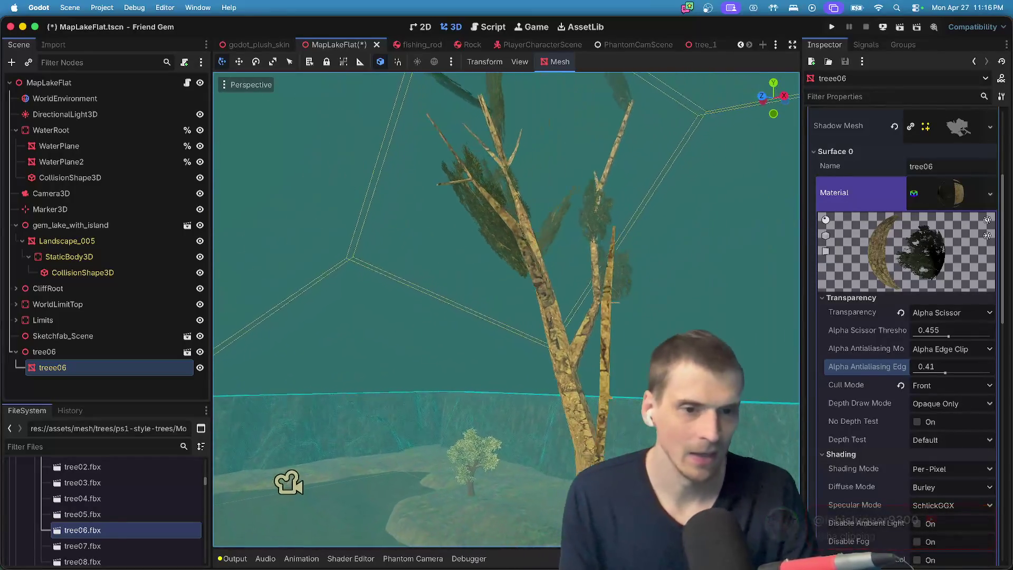
pyautogui.scroll(-10, 507, 308)
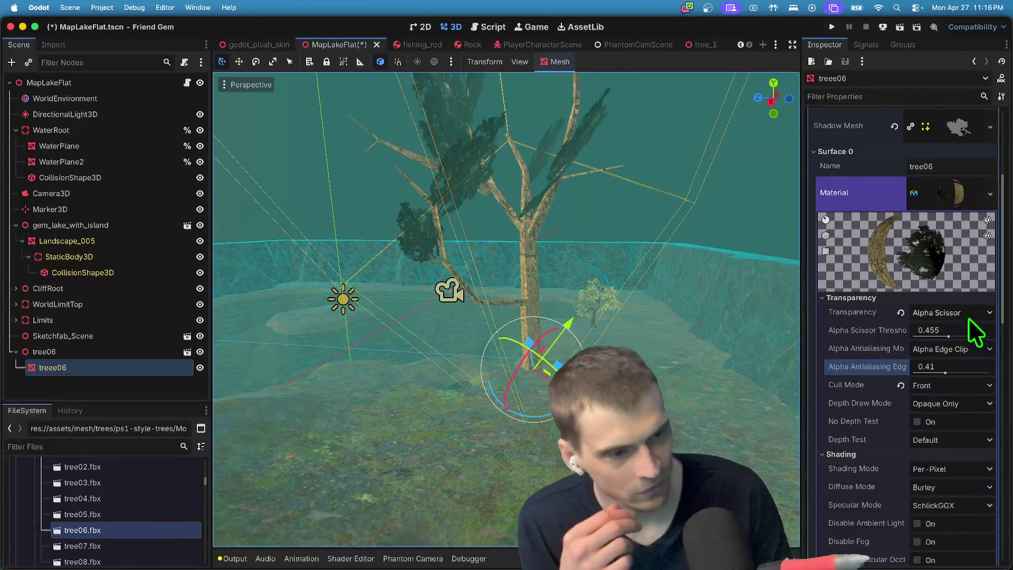
# Try Alpha Hash, then settle leaf transparency on Alpha with Mix blend, and inspect the tree.
pyautogui.click(985, 315)
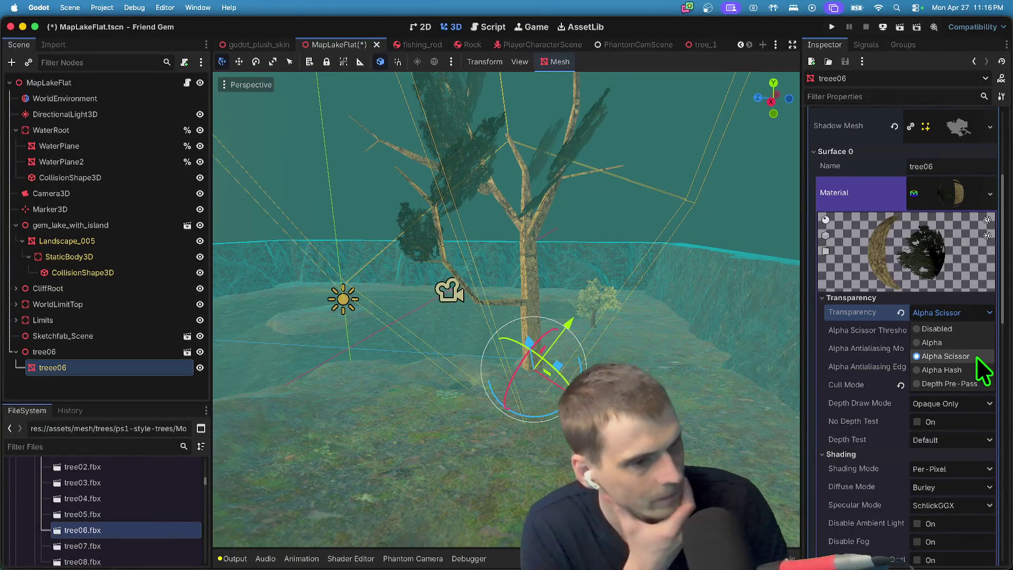
pyautogui.click(958, 370)
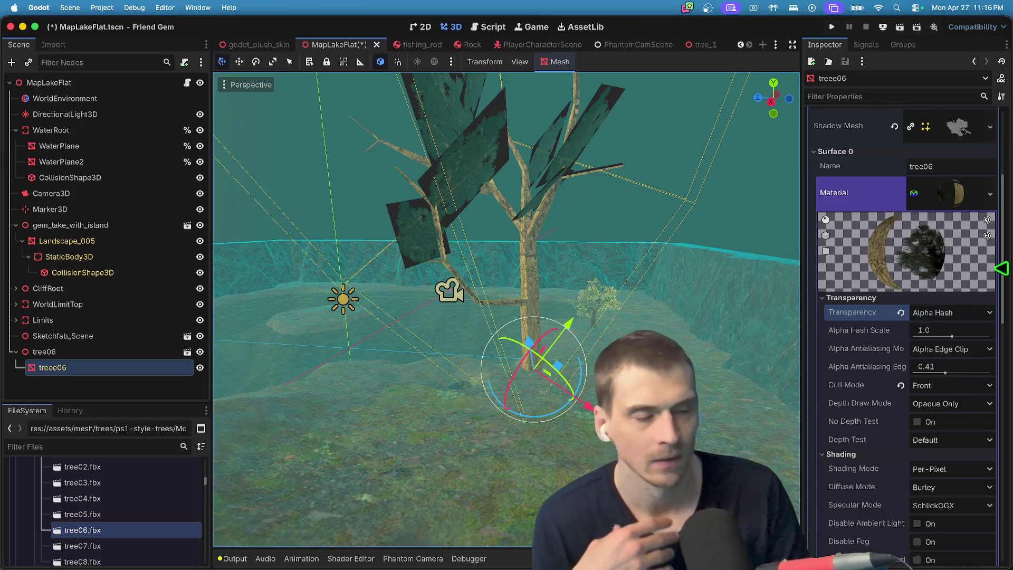
pyautogui.click(985, 312)
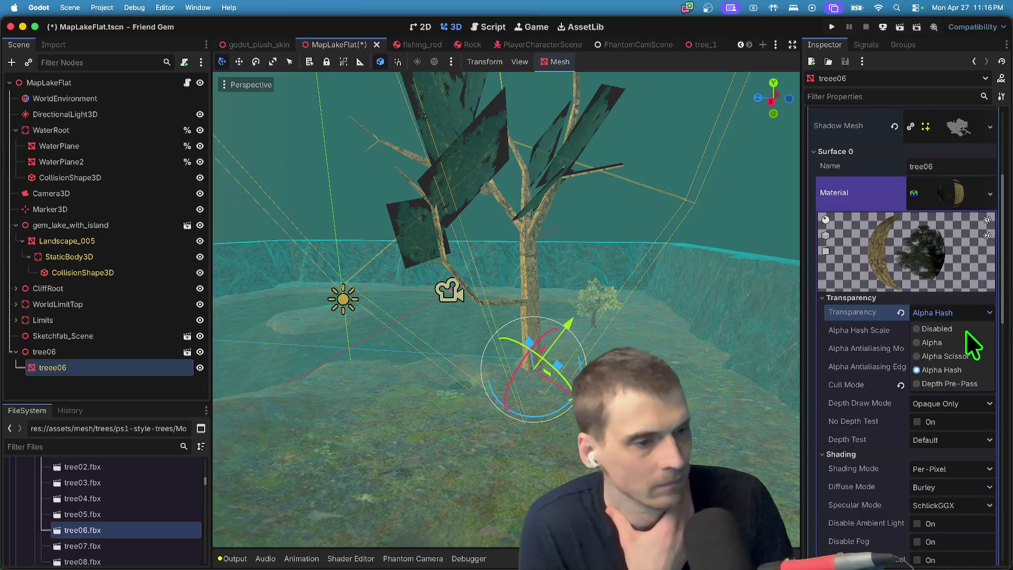
pyautogui.click(929, 343)
pyautogui.click(952, 329)
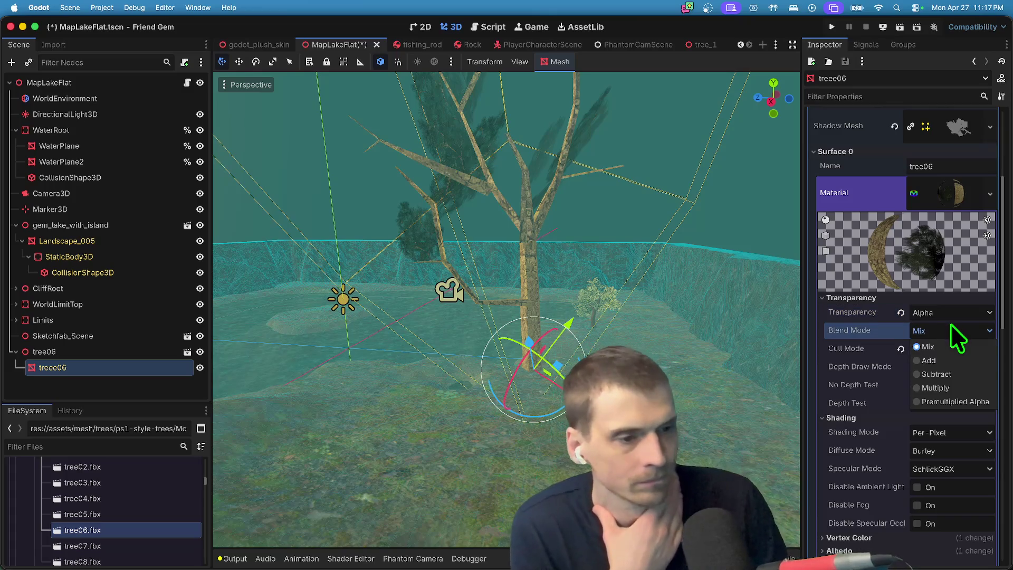
pyautogui.click(928, 346)
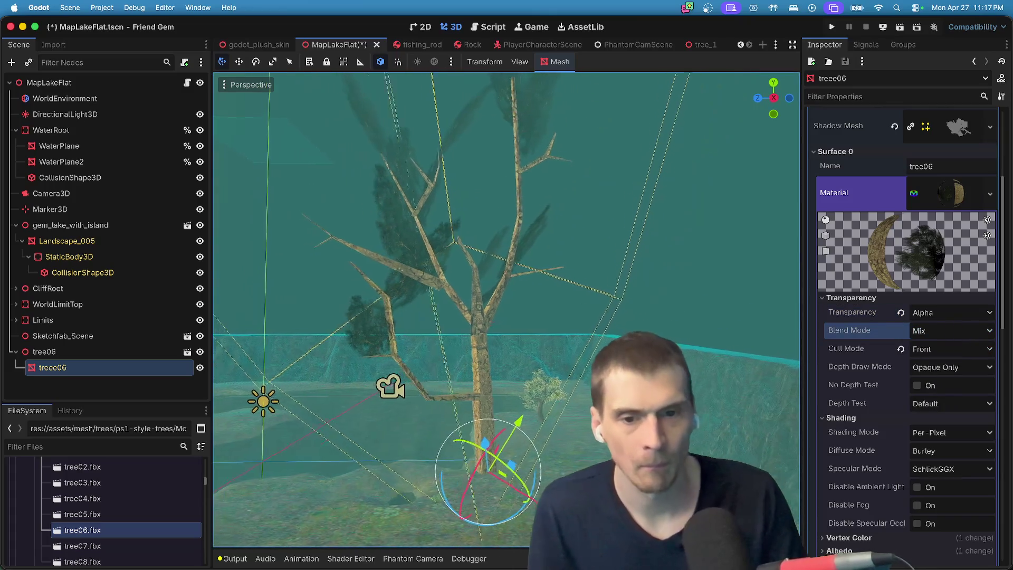
pyautogui.press('w')
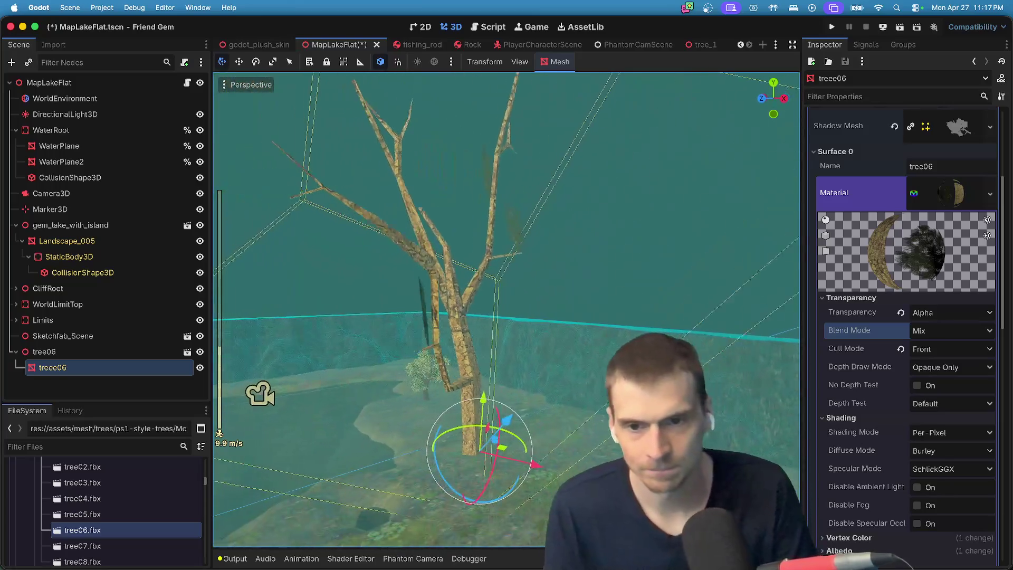
pyautogui.press('s')
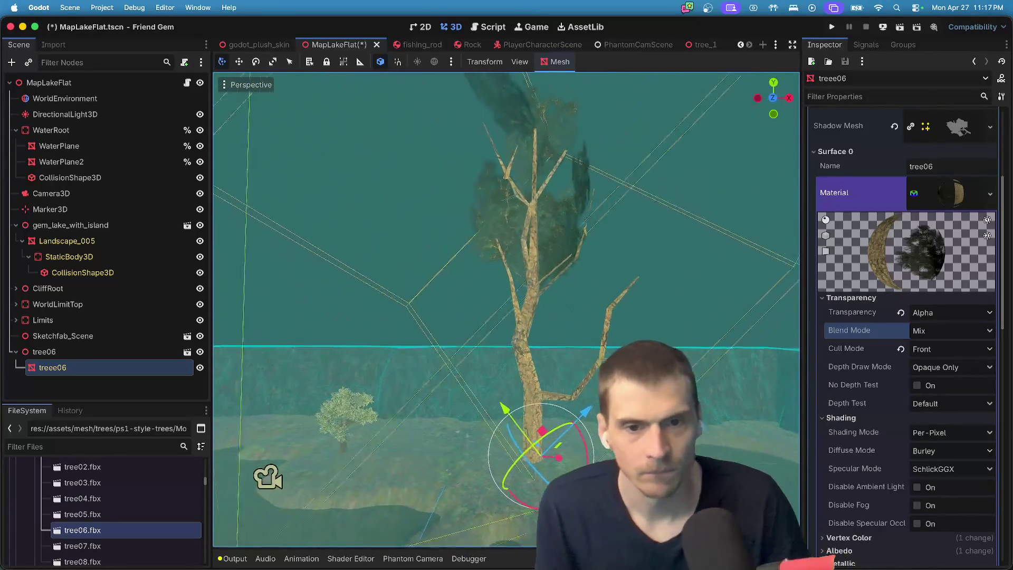
pyautogui.press('a')
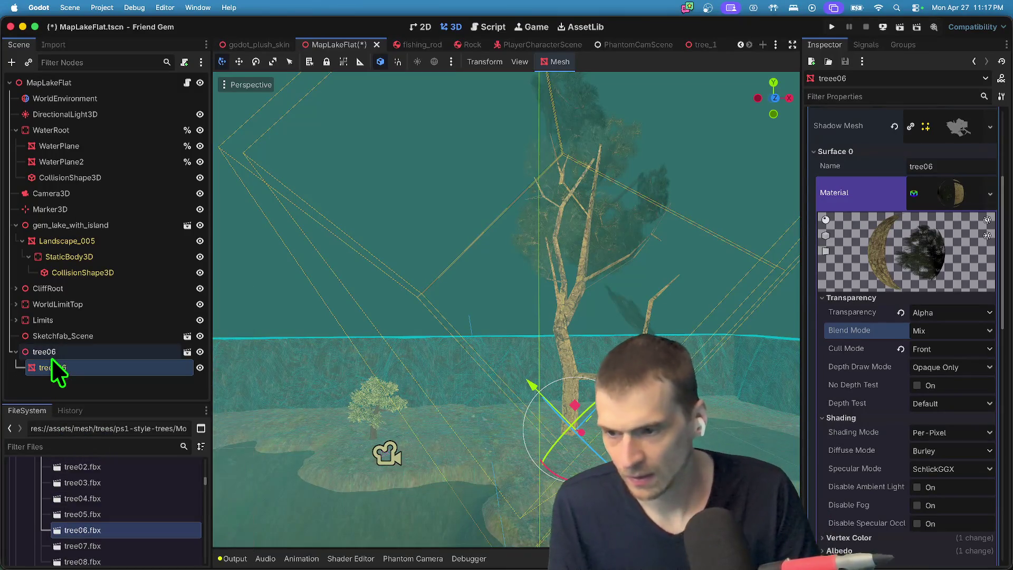
# Cancel an accidental delete of tree06, then set treee06's material cull mode to Disabled.
pyautogui.rightClick(53, 350)
pyautogui.click(79, 561)
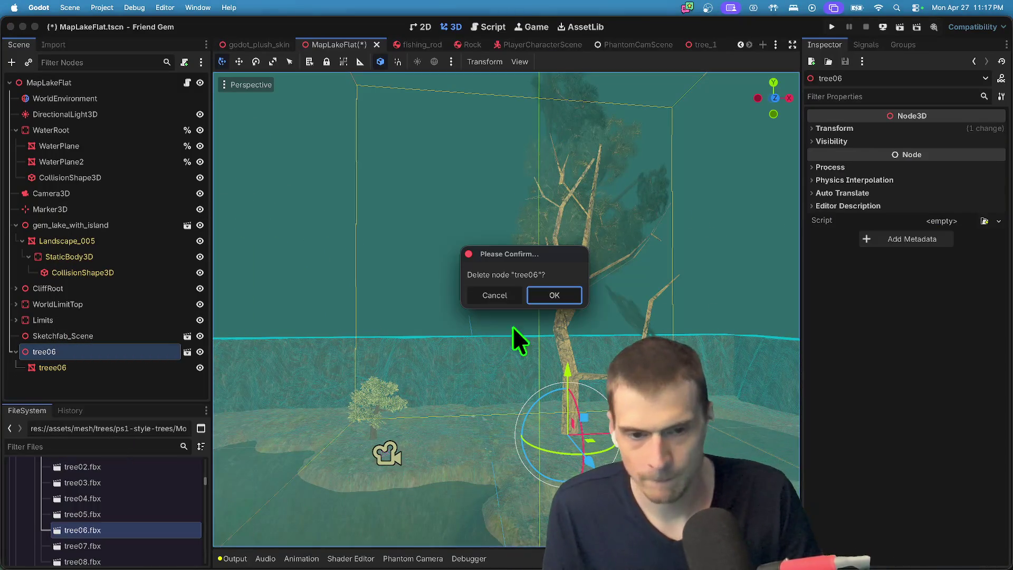
pyautogui.click(543, 296)
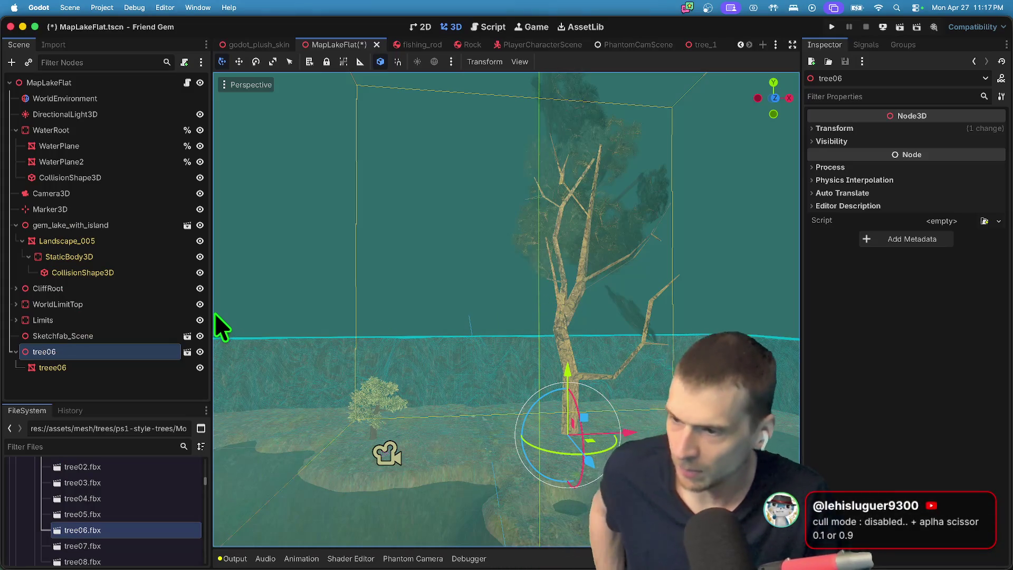
pyautogui.click(139, 370)
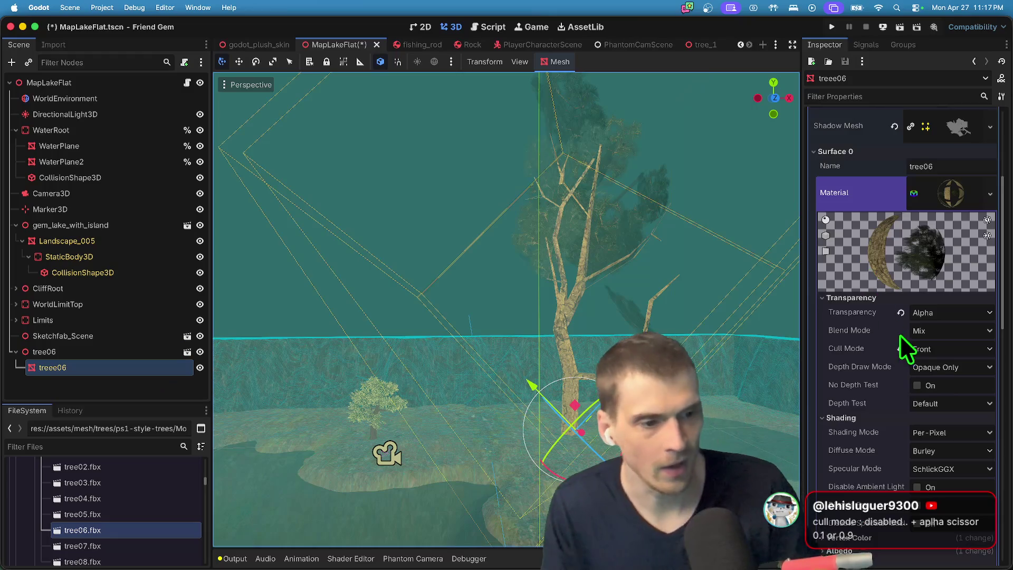
pyautogui.click(926, 350)
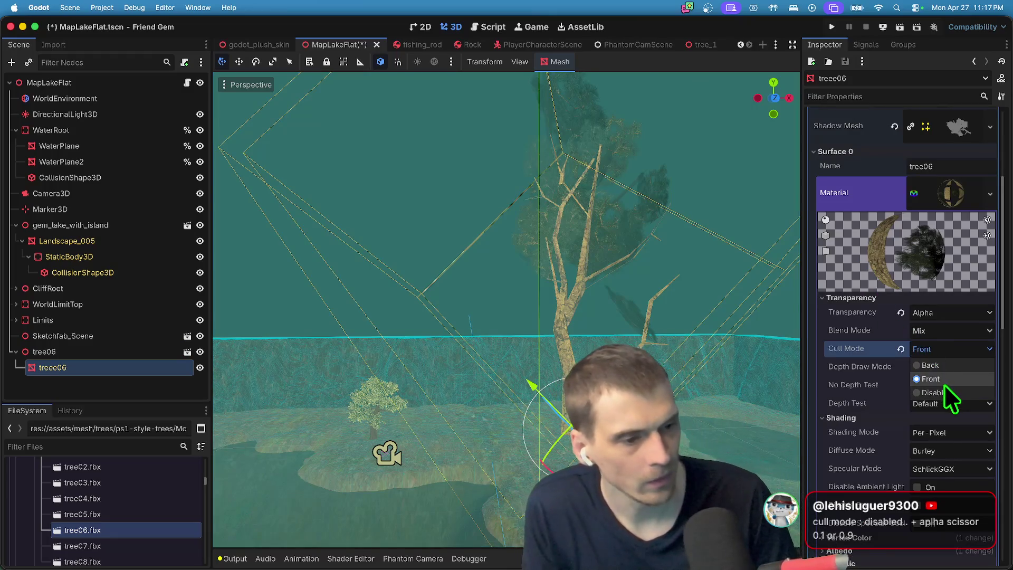
pyautogui.click(945, 385)
pyautogui.scroll(5, 507, 309)
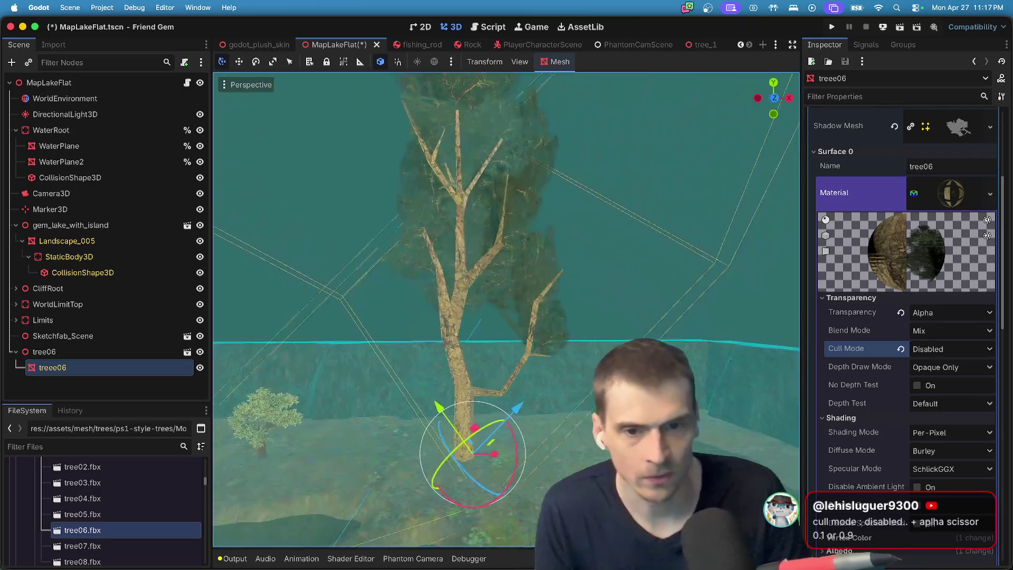
pyautogui.moveTo(214, 493)
pyautogui.mouseDown()
pyautogui.moveTo(274, 501)
pyautogui.moveTo(275, 489)
pyautogui.mouseUp()
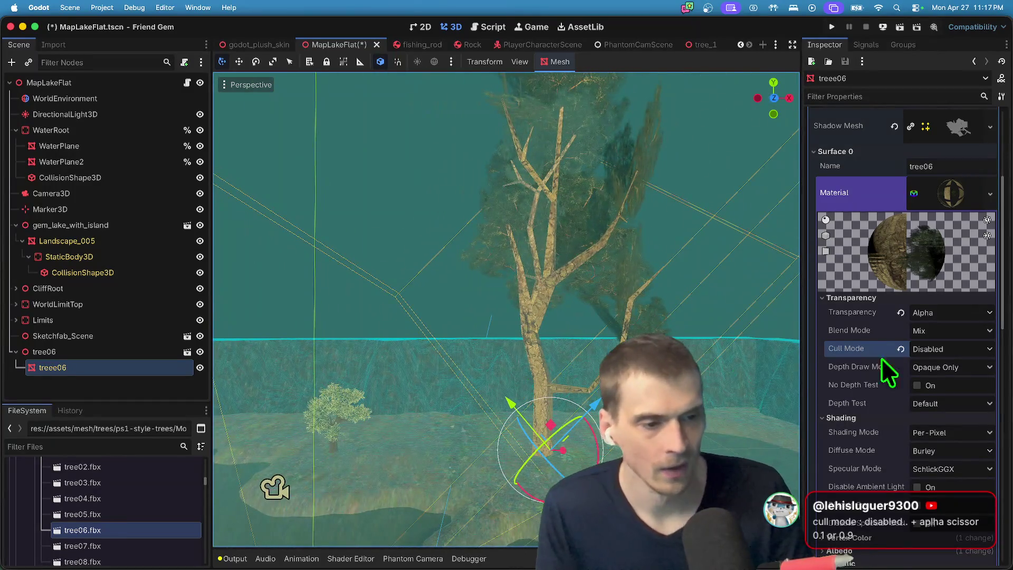
# Keep Mix blending, switch transparency back to Alpha Scissor and raise its threshold slightly.
pyautogui.click(960, 330)
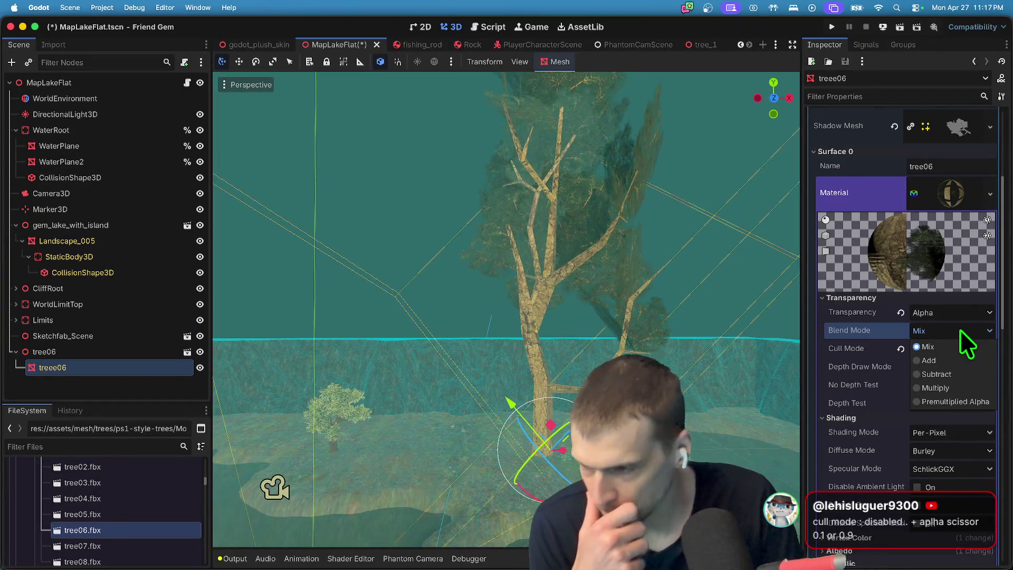
pyautogui.click(958, 330)
pyautogui.click(955, 313)
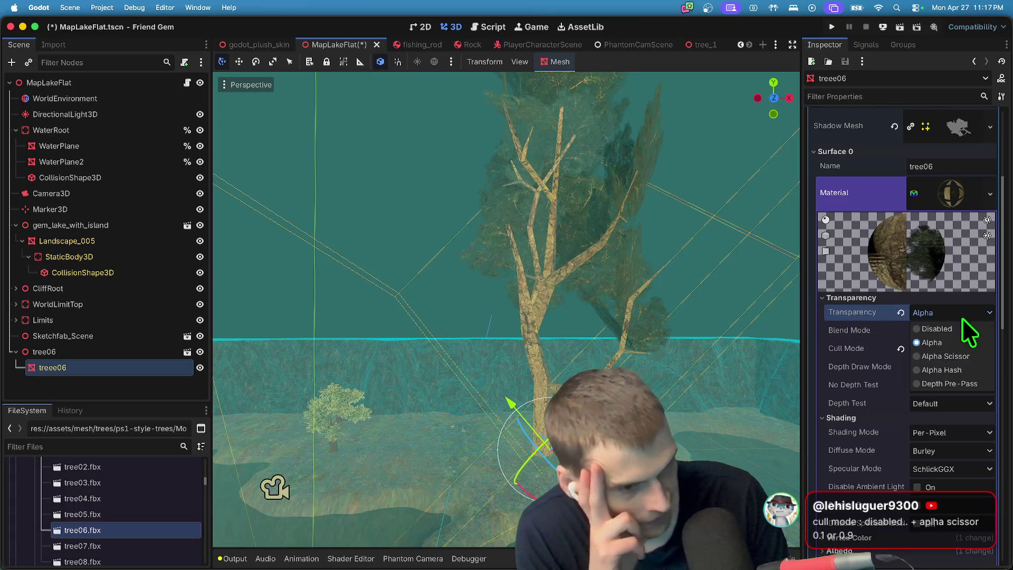
pyautogui.click(955, 349)
pyautogui.moveTo(954, 341)
pyautogui.mouseDown()
pyautogui.moveTo(914, 336)
pyautogui.moveTo(977, 333)
pyautogui.mouseUp()
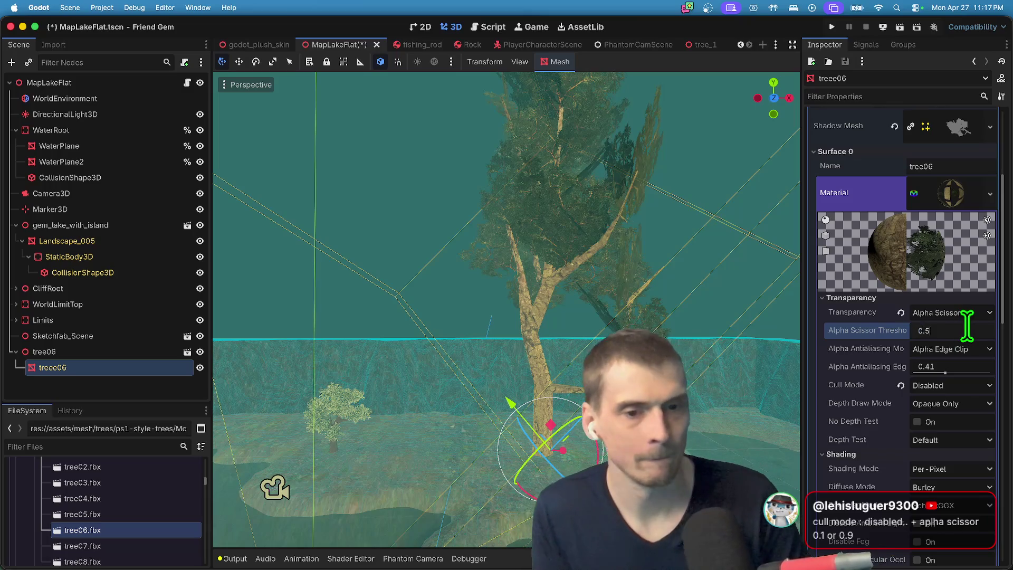
# Scroll the treee06 material in the Inspector to its Alpha Scissor threshold of 0.5.
pyautogui.scroll(5, 663, 253)
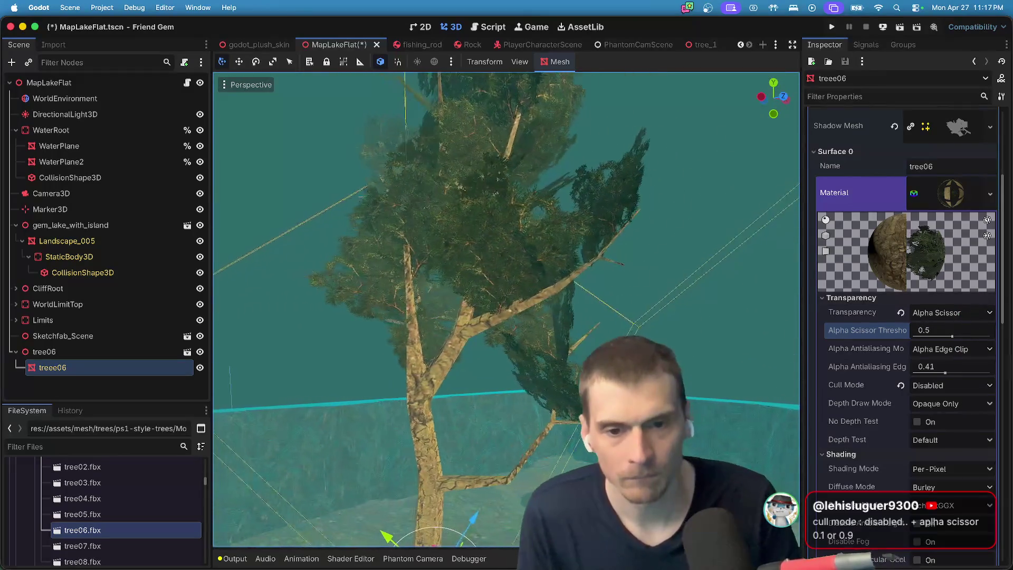
pyautogui.scroll(5, 507, 309)
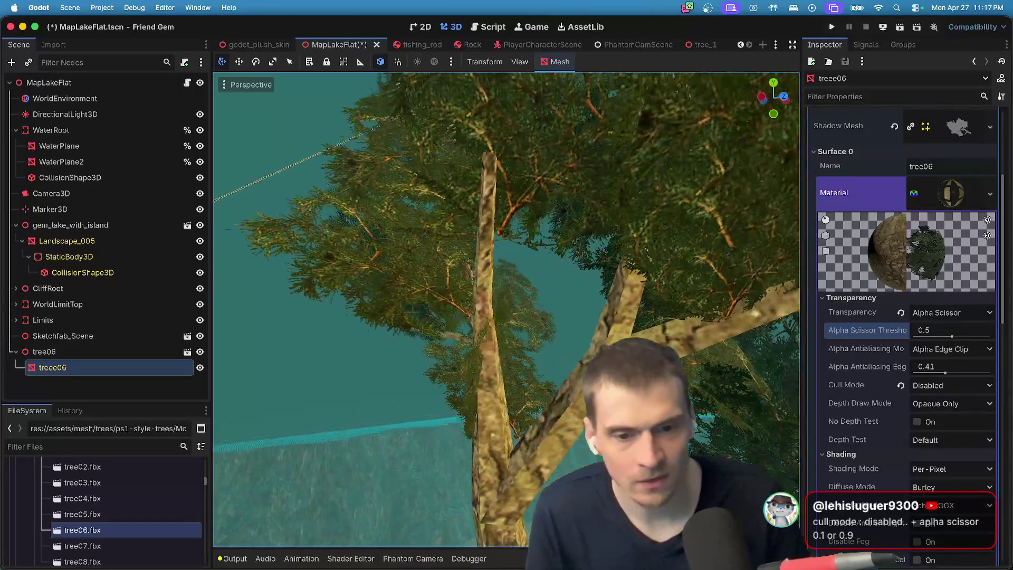
pyautogui.scroll(-5, 561, 381)
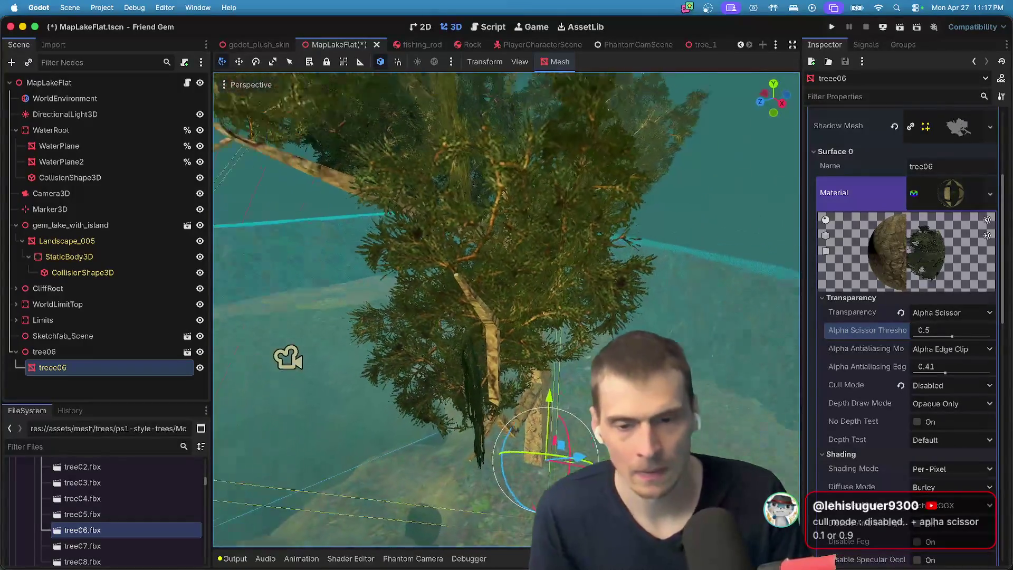
pyautogui.hscroll(-5, 561, 381)
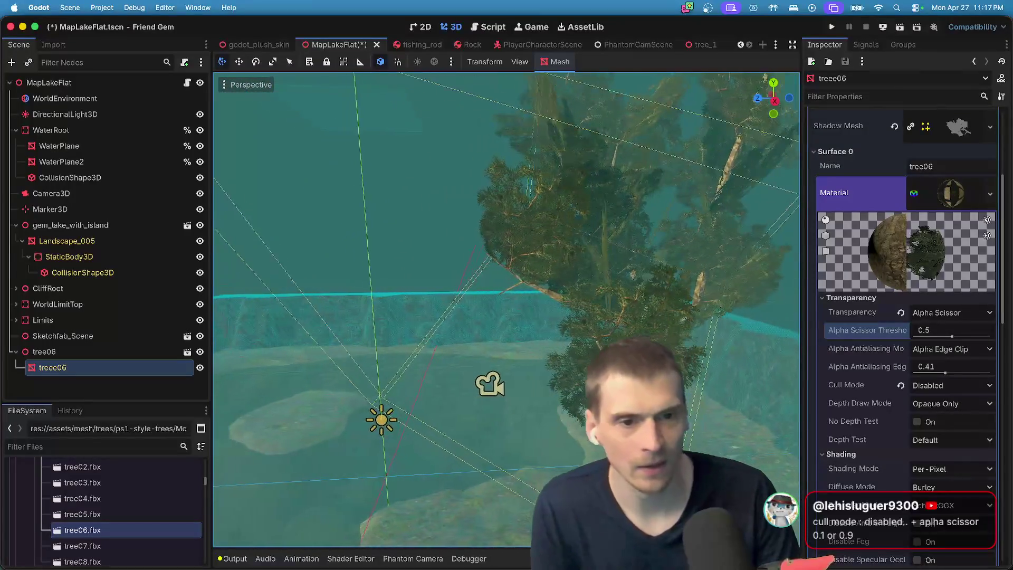
pyautogui.scroll(5, 321, 374)
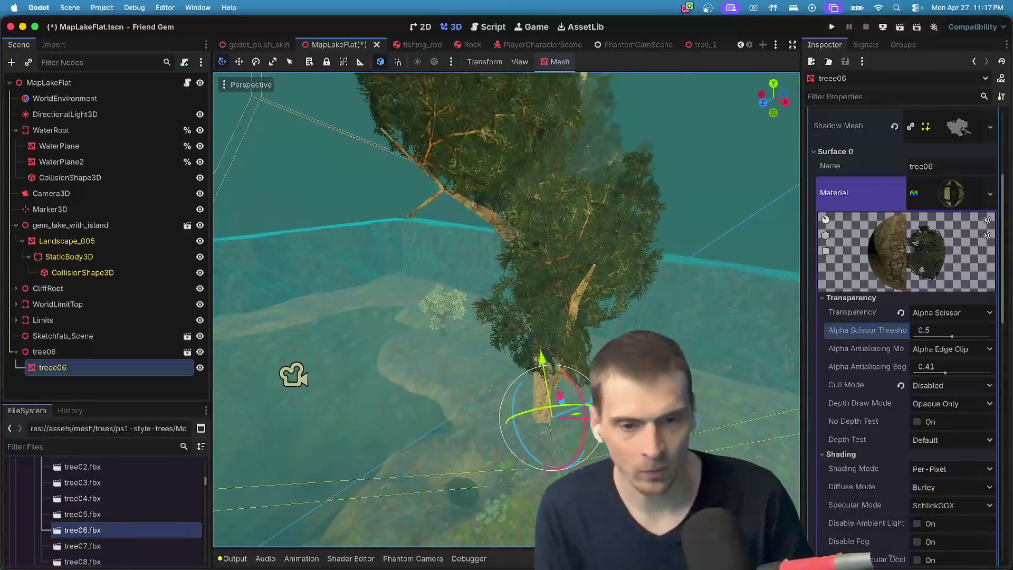
pyautogui.scroll(-5, 221, 394)
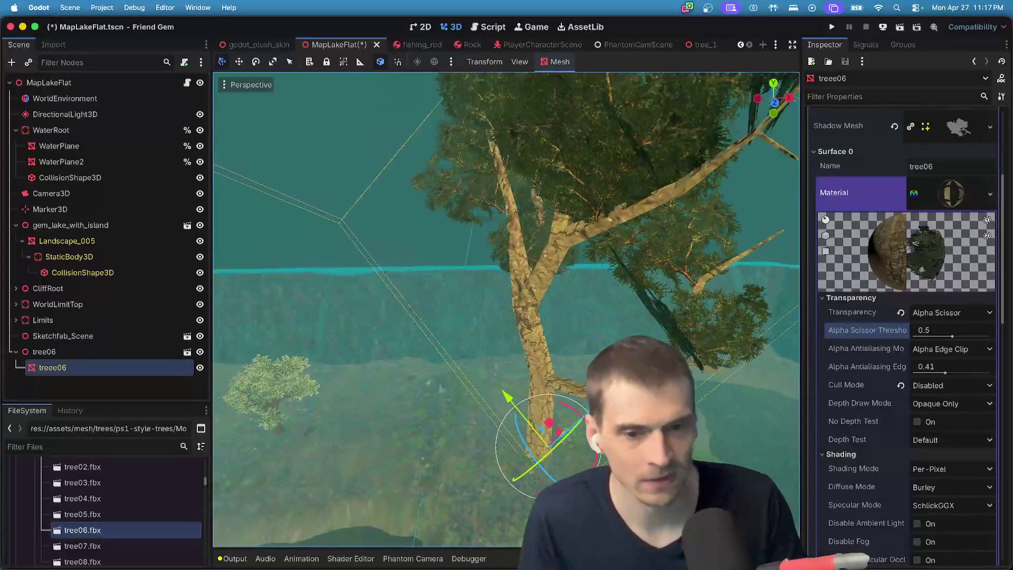
pyautogui.hscroll(-5, 458, 504)
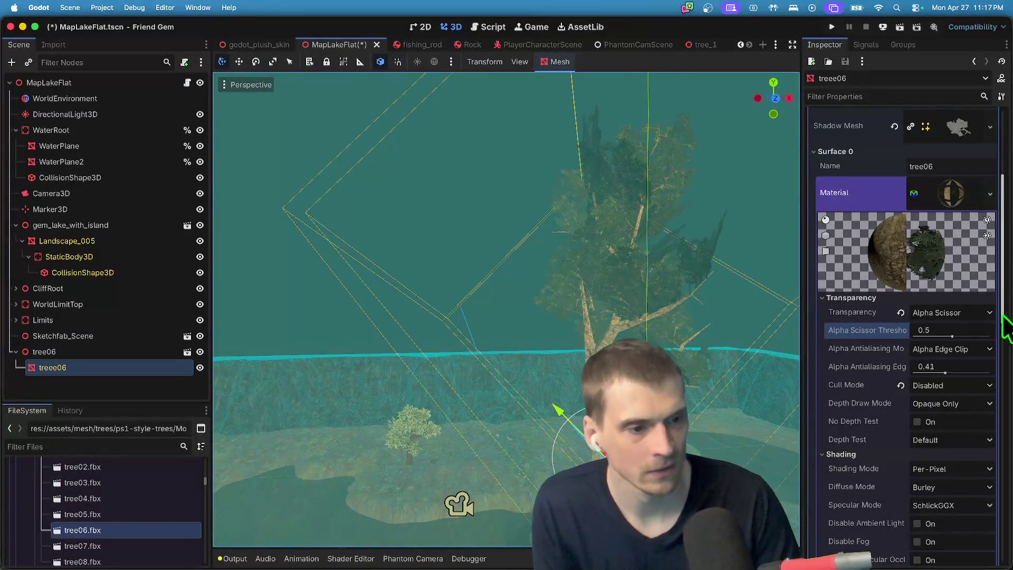
pyautogui.click(958, 333)
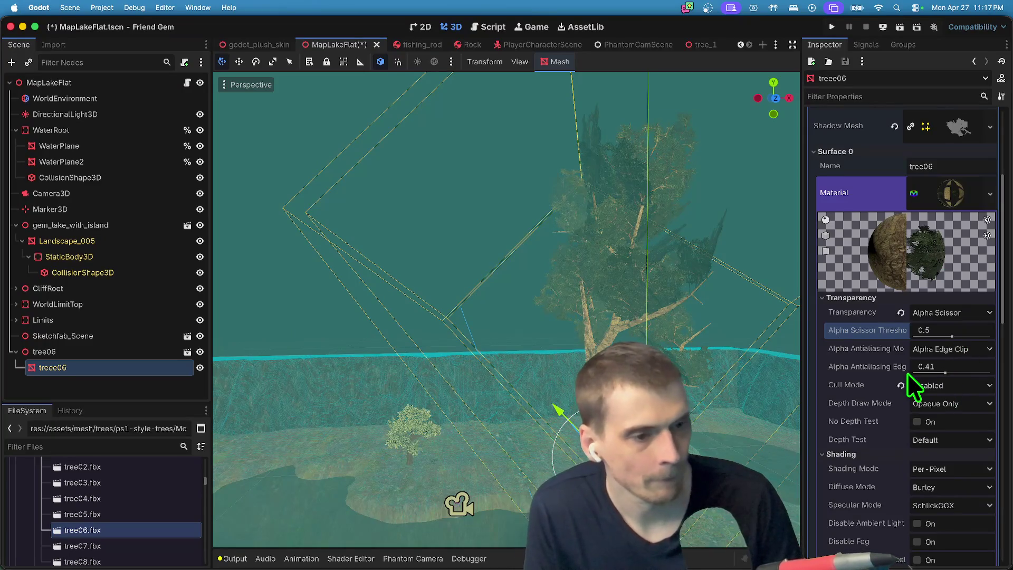
# Keep Cull Mode Disabled and set Alpha Antialiasing Mode to Disabled on the treee06 material.
pyautogui.click(942, 385)
pyautogui.click(949, 432)
pyautogui.click(948, 367)
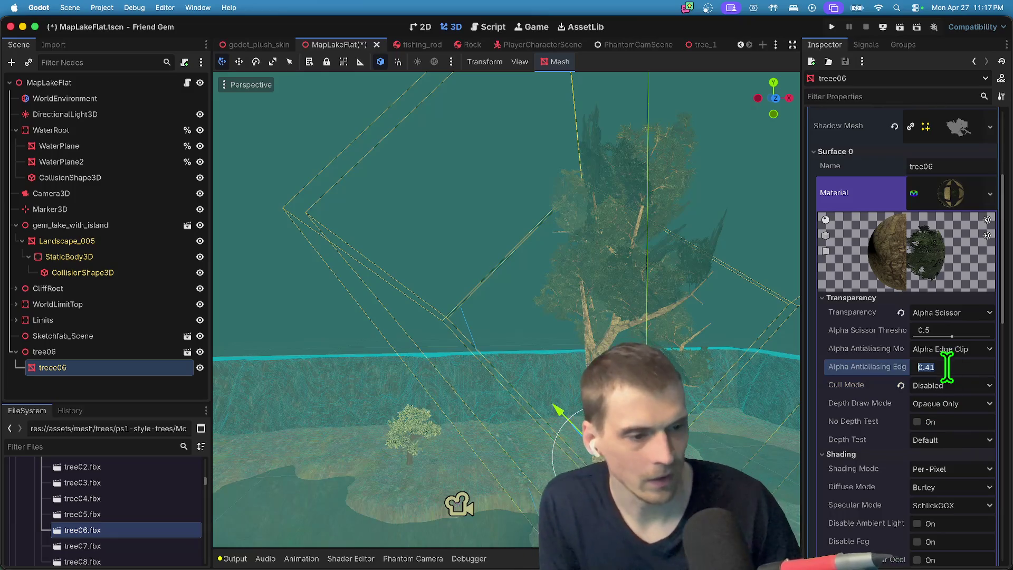
pyautogui.write('0.5')
pyautogui.click(960, 348)
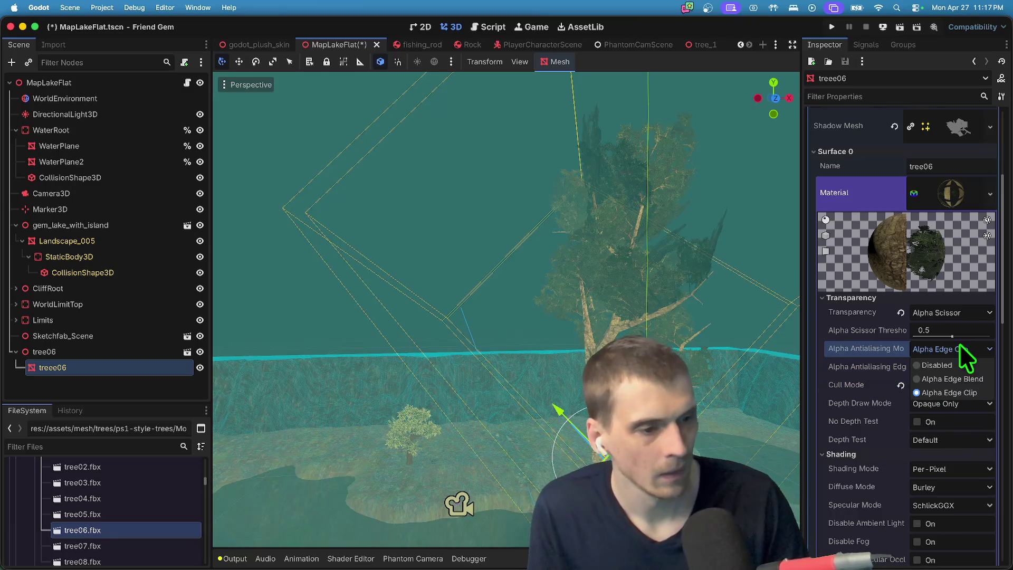
pyautogui.click(959, 366)
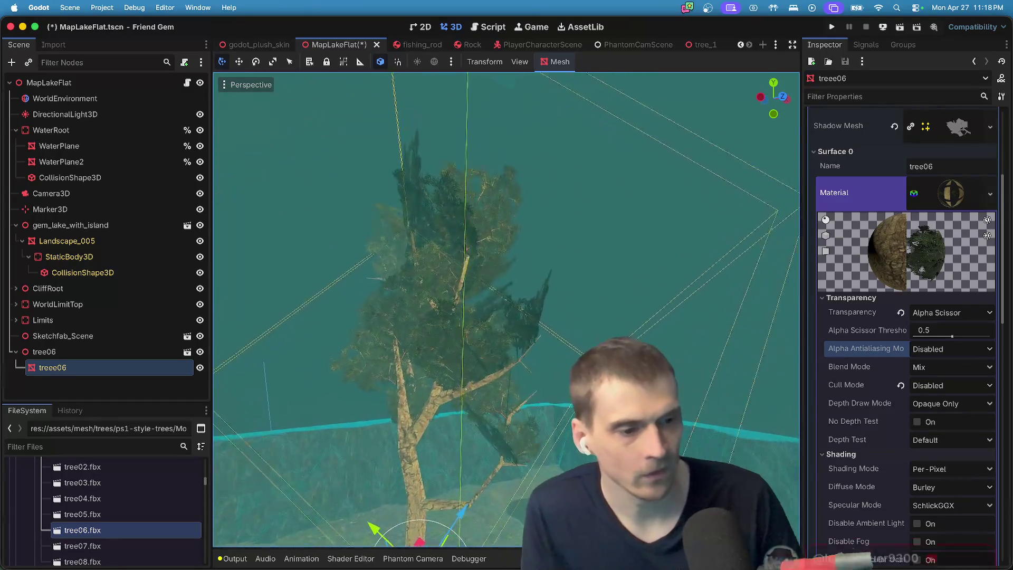
# Leave diffuse shading on Burley, deselect the treee06 mesh, and orbit to a close side view.
pyautogui.scroll(-1, 552, 391)
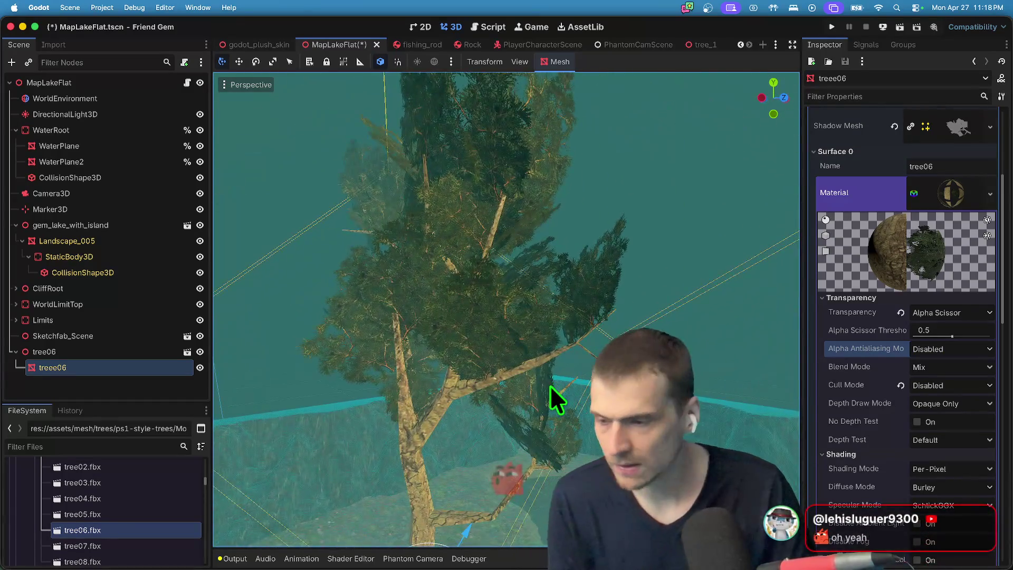
pyautogui.click(961, 490)
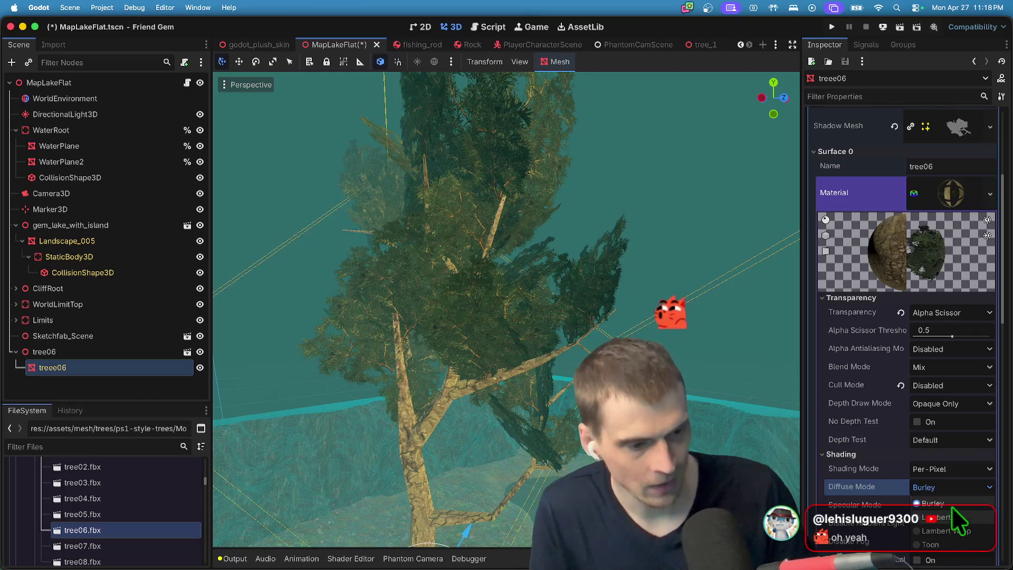
pyautogui.click(973, 503)
pyautogui.scroll(-5, 595, 362)
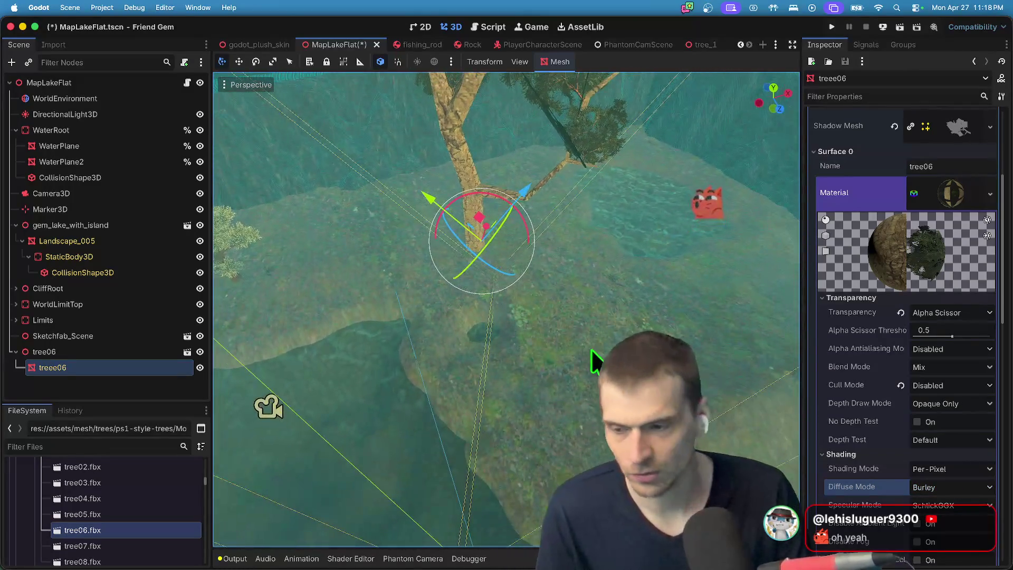
pyautogui.click(136, 528)
pyautogui.moveTo(423, 430); pyautogui.dragTo(423, 343)
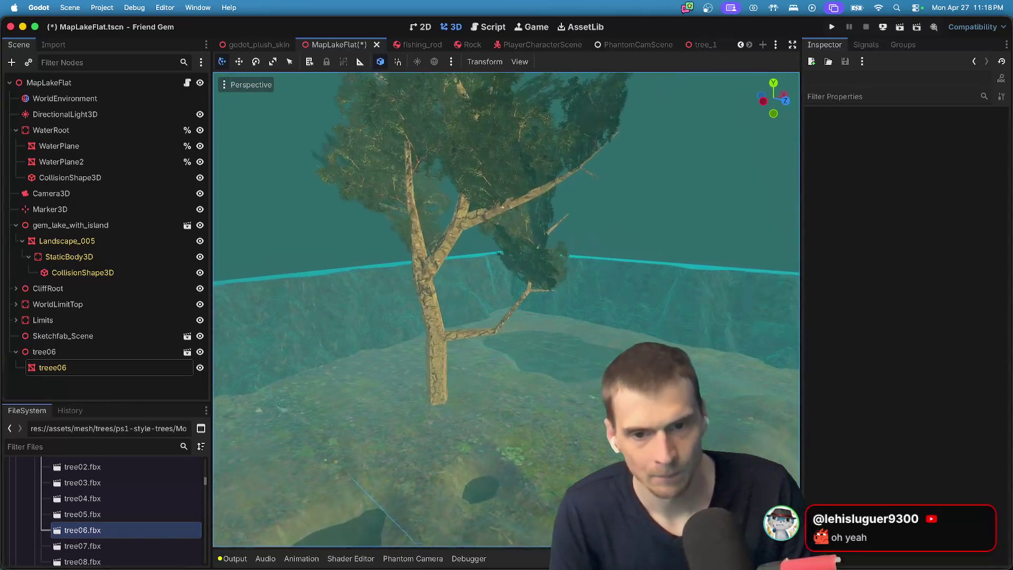
# Drop tree05.fbx beside tree06 in the lake map, undoing an accidental tree04 drop.
pyautogui.moveTo(82, 498)
pyautogui.mouseDown()
pyautogui.moveTo(74, 507)
pyautogui.moveTo(540, 428)
pyautogui.moveTo(606, 446)
pyautogui.mouseUp()
pyautogui.press('super+z')
pyautogui.moveTo(161, 518); pyautogui.dragTo(589, 412)
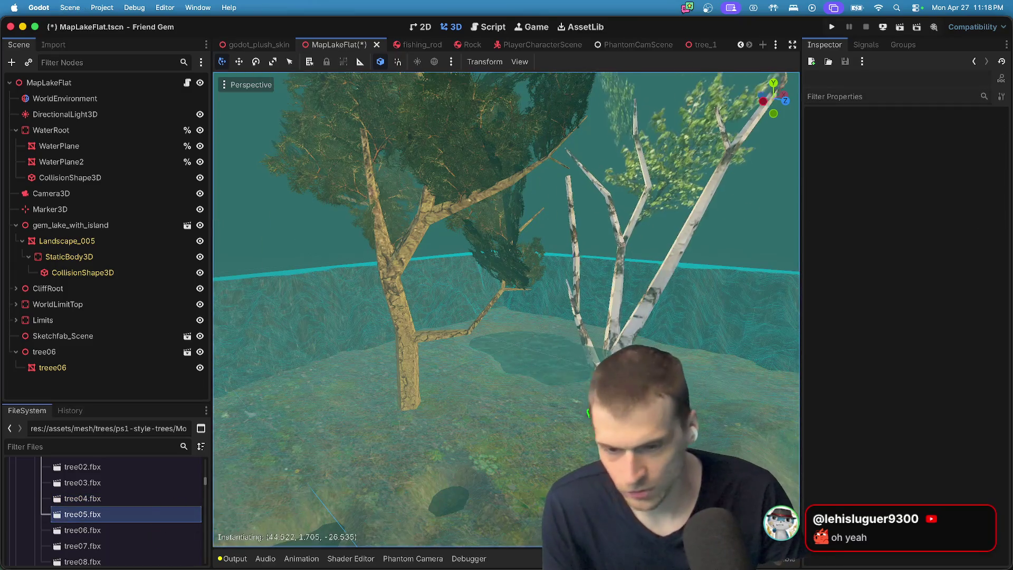
pyautogui.moveTo(622, 348); pyautogui.dragTo(623, 348)
pyautogui.hscroll(-5, 370, 370)
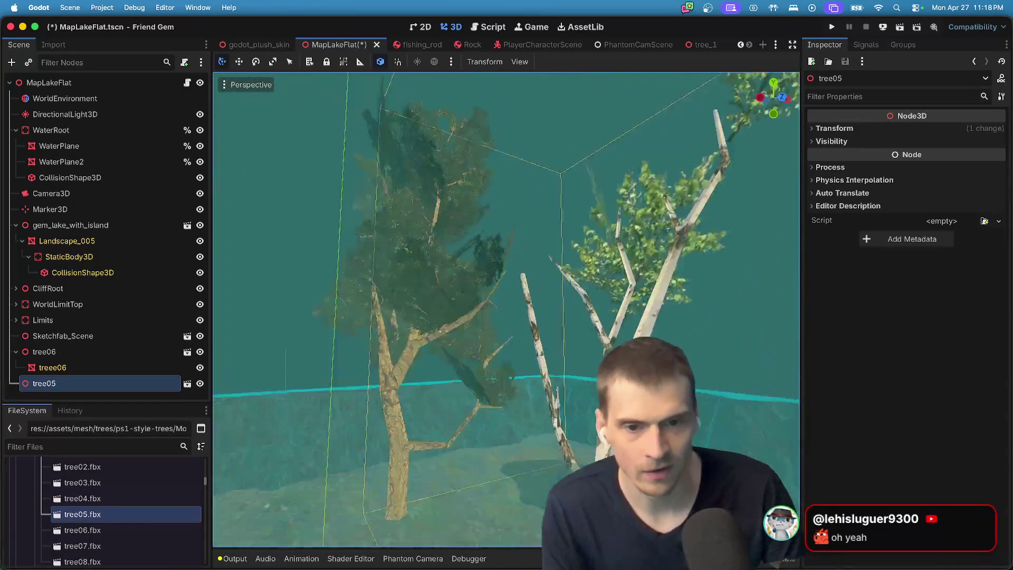
pyautogui.hscroll(-5, 507, 309)
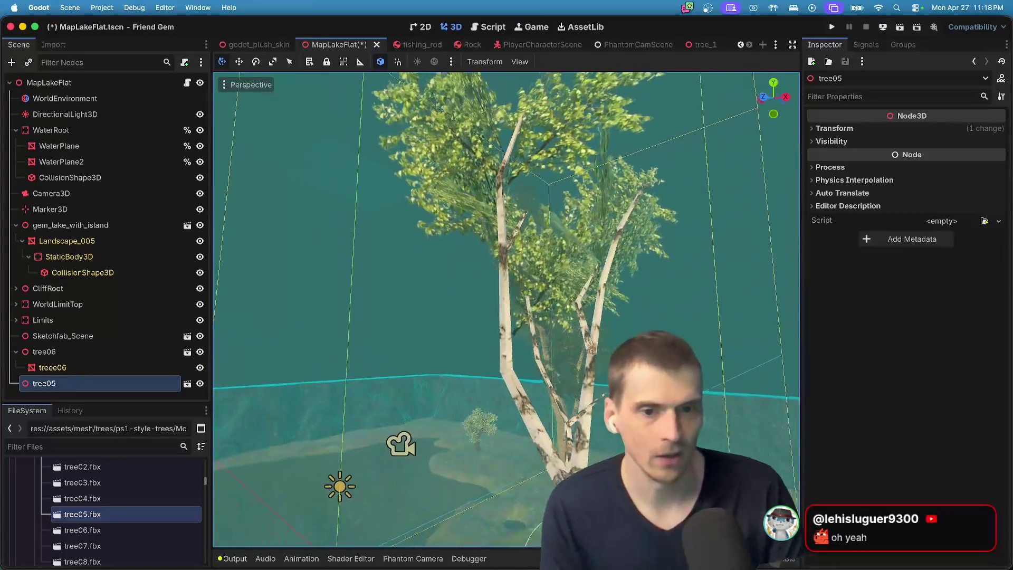
# Glance at tree05.fbx's import settings without changes and bring up the tree05 node's menu.
pyautogui.scroll(10, 506, 308)
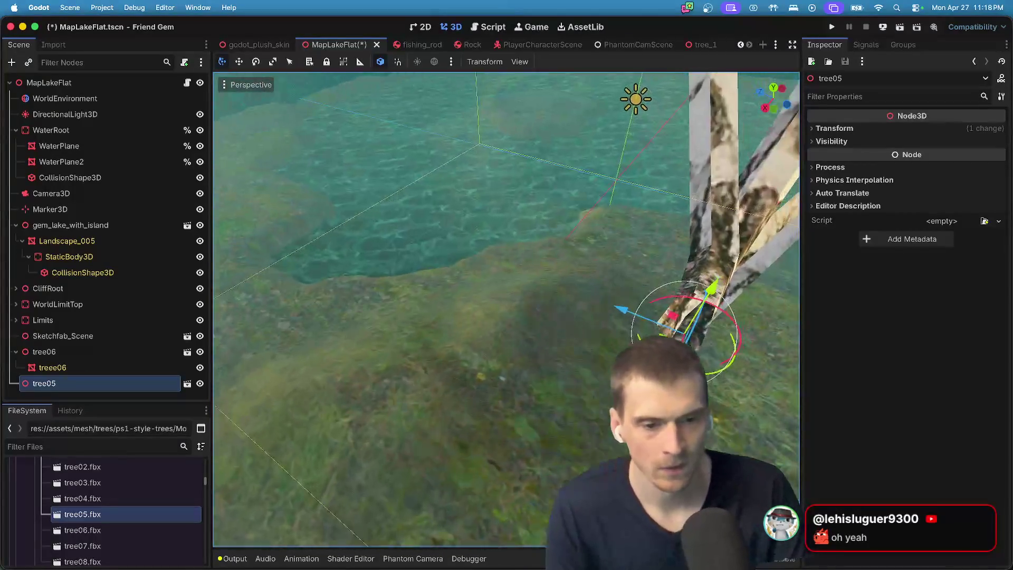
pyautogui.scroll(-10, 506, 308)
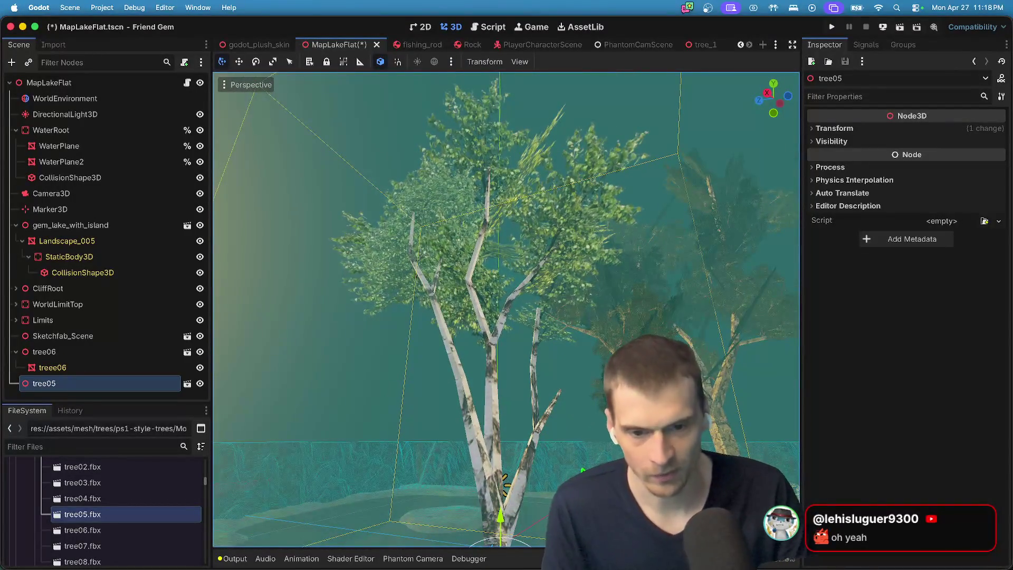
pyautogui.scroll(10, 506, 309)
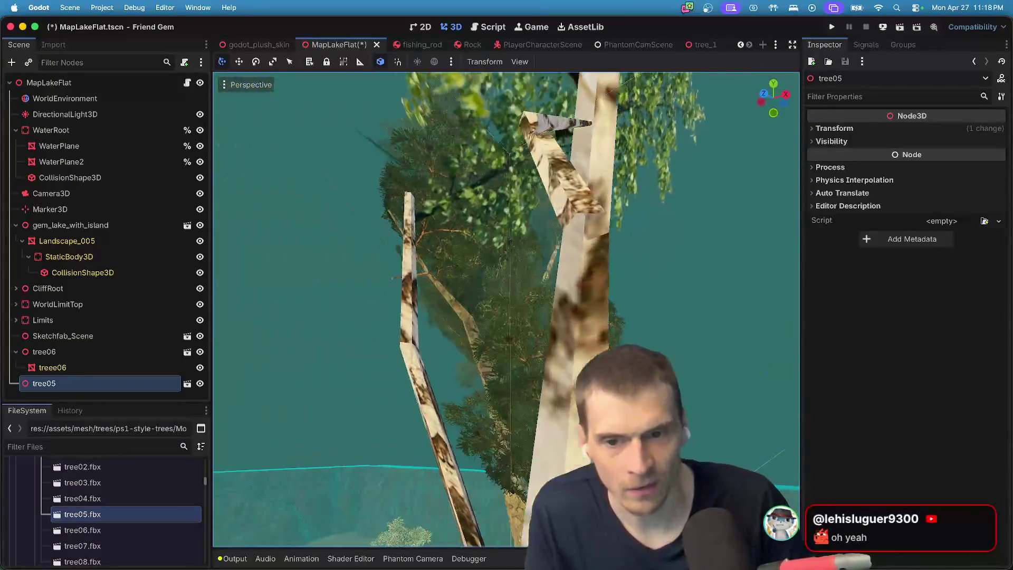
pyautogui.scroll(-5, 507, 309)
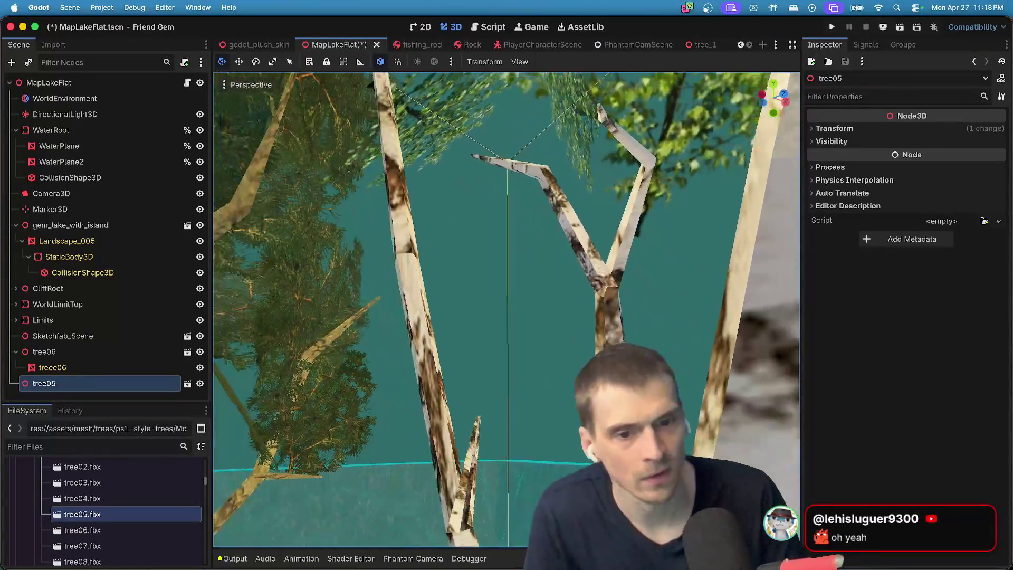
pyautogui.scroll(-8, 507, 309)
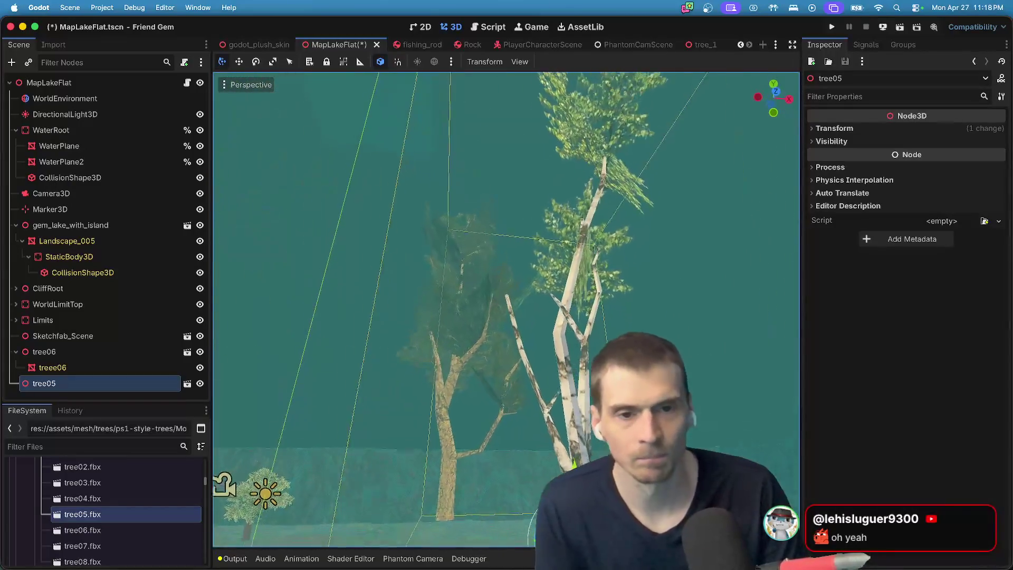
pyautogui.scroll(-5, 507, 308)
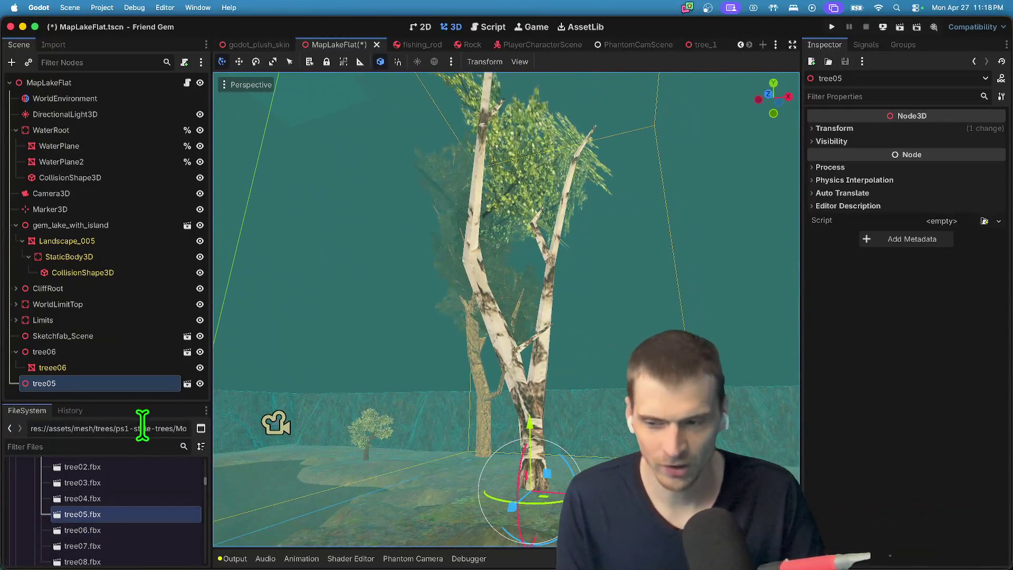
pyautogui.doubleClick(106, 521)
pyautogui.press('Escape')
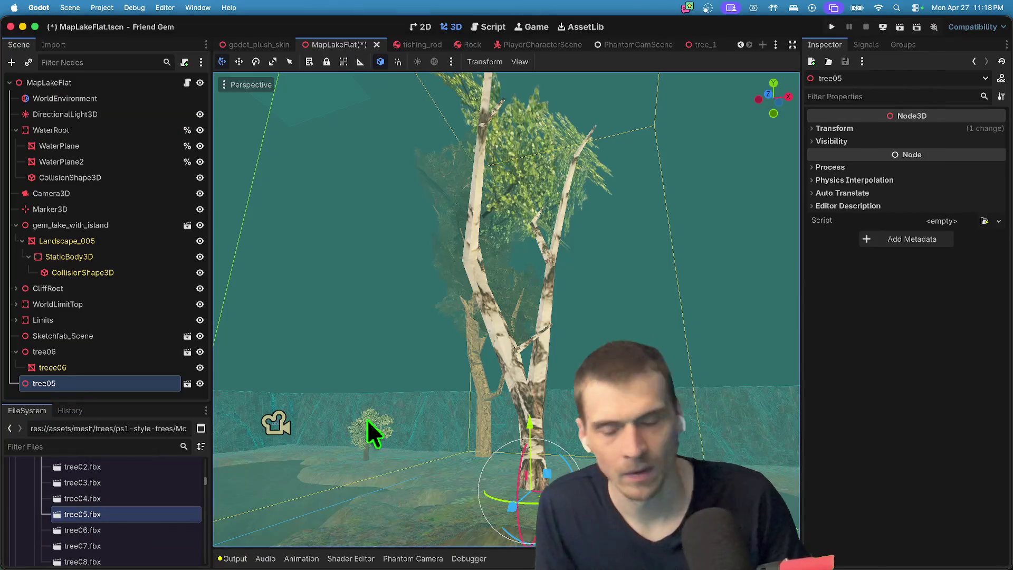
pyautogui.rightClick(63, 383)
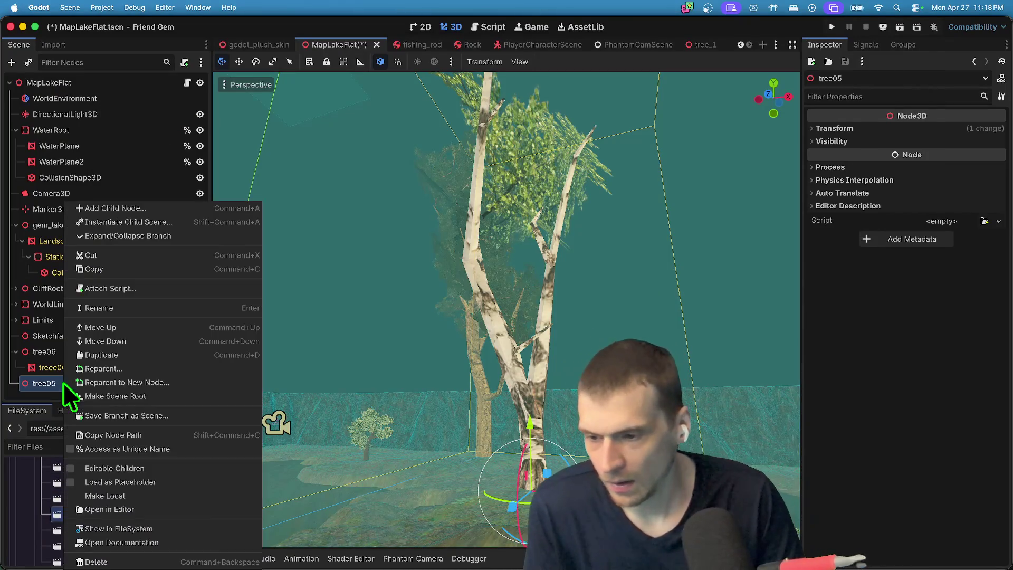
# Enable Editable Children on tree05 and select its treee05 mesh and the tree05 node.
pyautogui.click(126, 470)
pyautogui.scroll(-1, 116, 393)
pyautogui.click(115, 390)
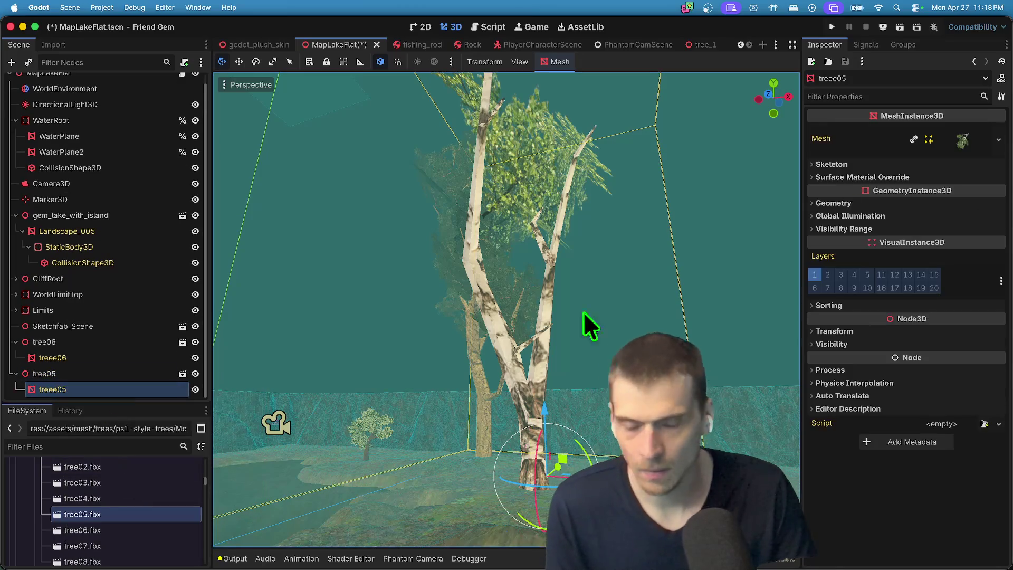
pyautogui.click(157, 371)
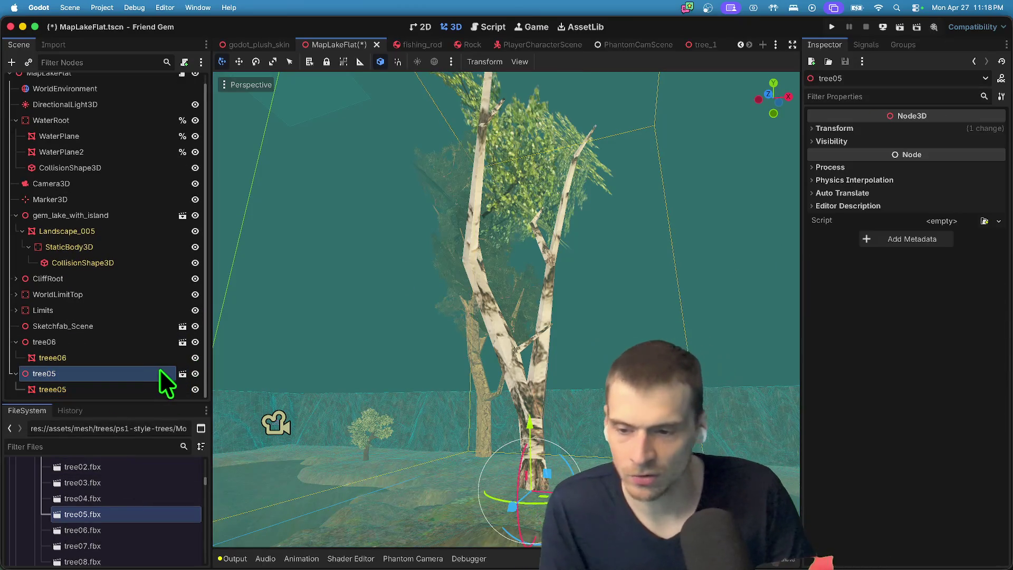
# Create a new inherited scene from tree05 and save it as res://scenes/nature/tree_05.tscn.
pyautogui.click(182, 373)
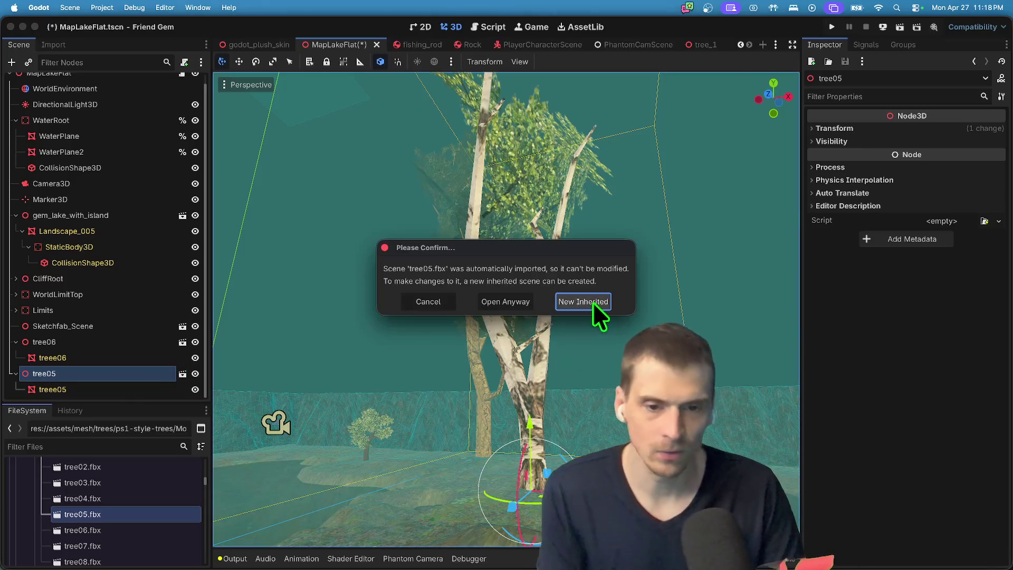
pyautogui.click(593, 303)
pyautogui.press('super+s')
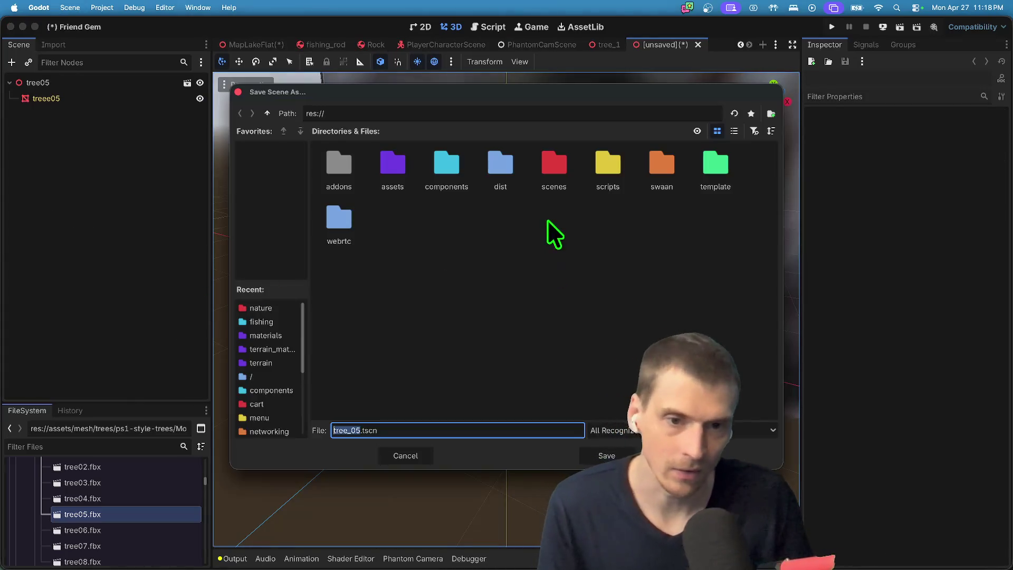
pyautogui.doubleClick(554, 166)
pyautogui.doubleClick(453, 167)
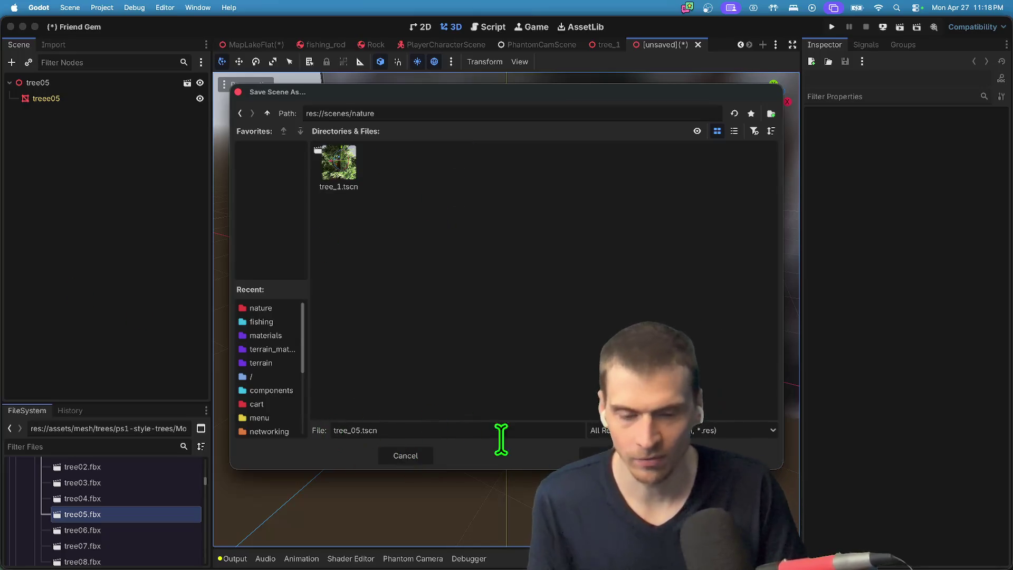
pyautogui.click(607, 457)
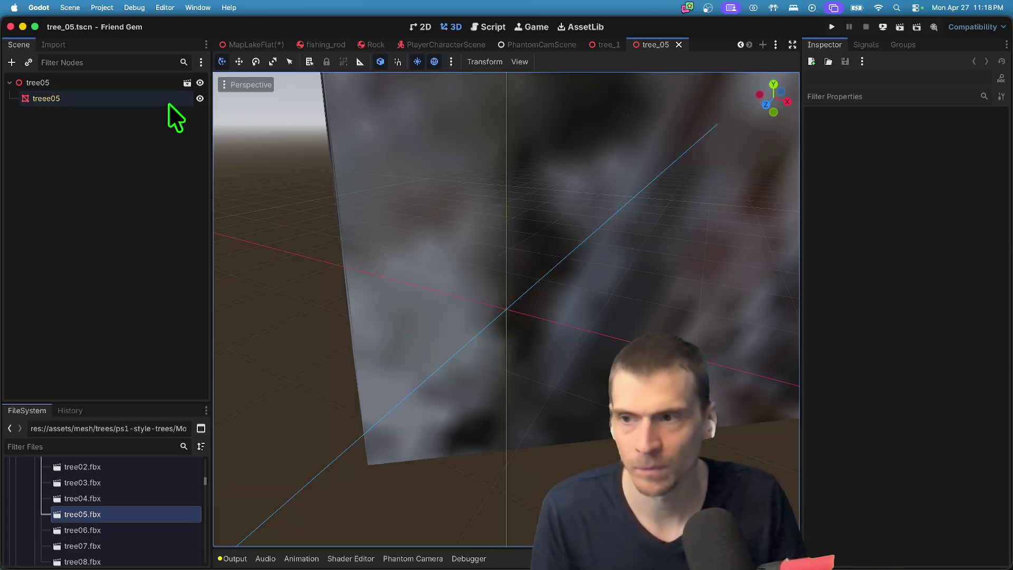
# Frame the treee05 mesh and apply Make Unique (Recursive), keeping its existing Surface 0 material.
pyautogui.click(167, 99)
pyautogui.press('f')
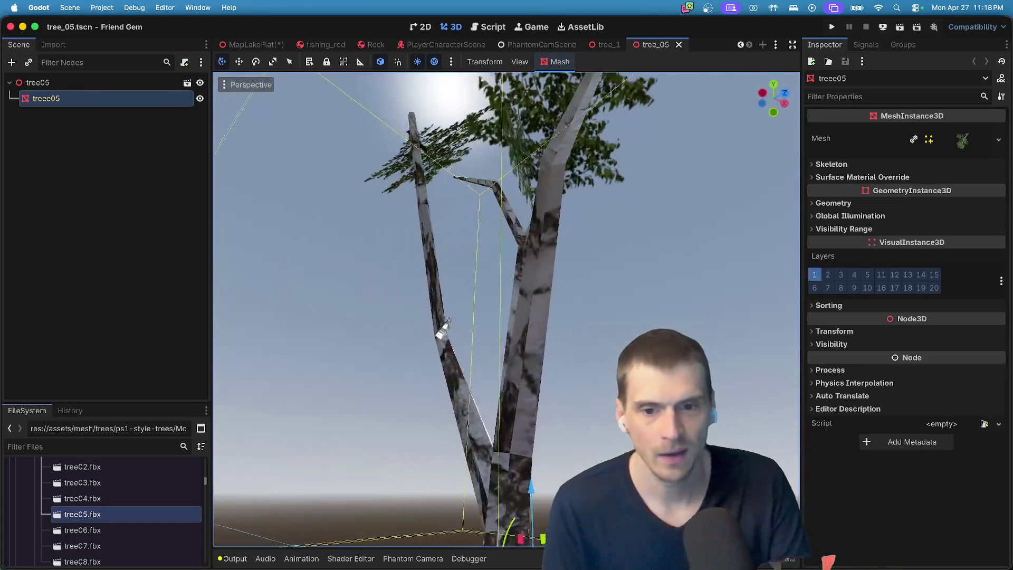
pyautogui.scroll(-3, 517, 209)
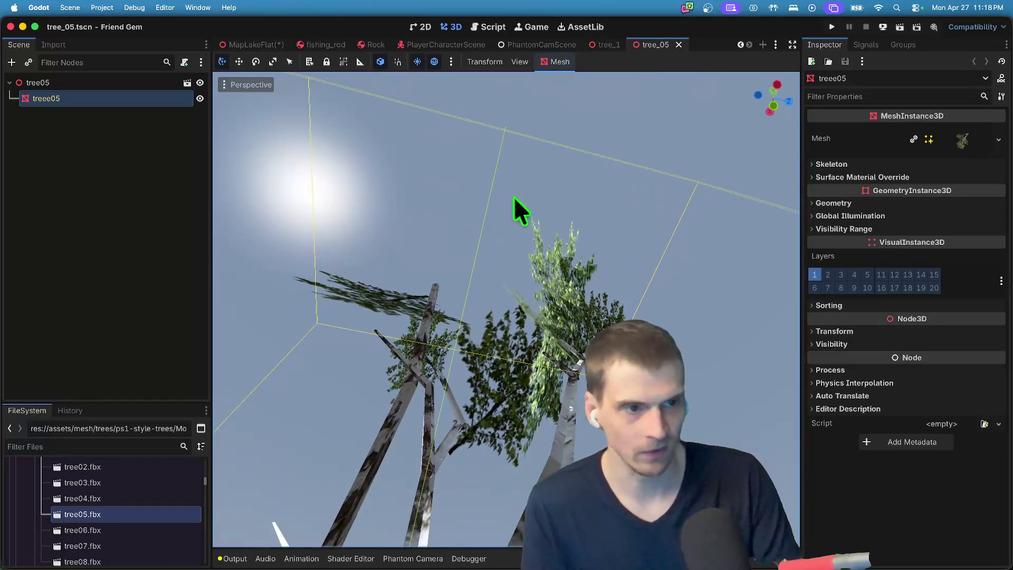
pyautogui.click(962, 143)
pyautogui.rightClick(979, 143)
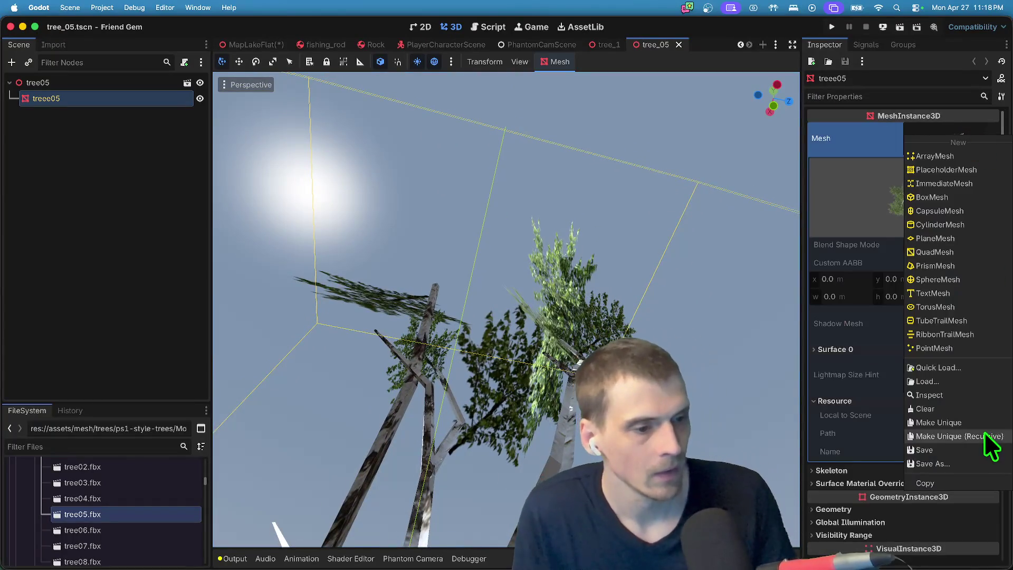
pyautogui.click(991, 444)
pyautogui.click(957, 346)
pyautogui.click(959, 385)
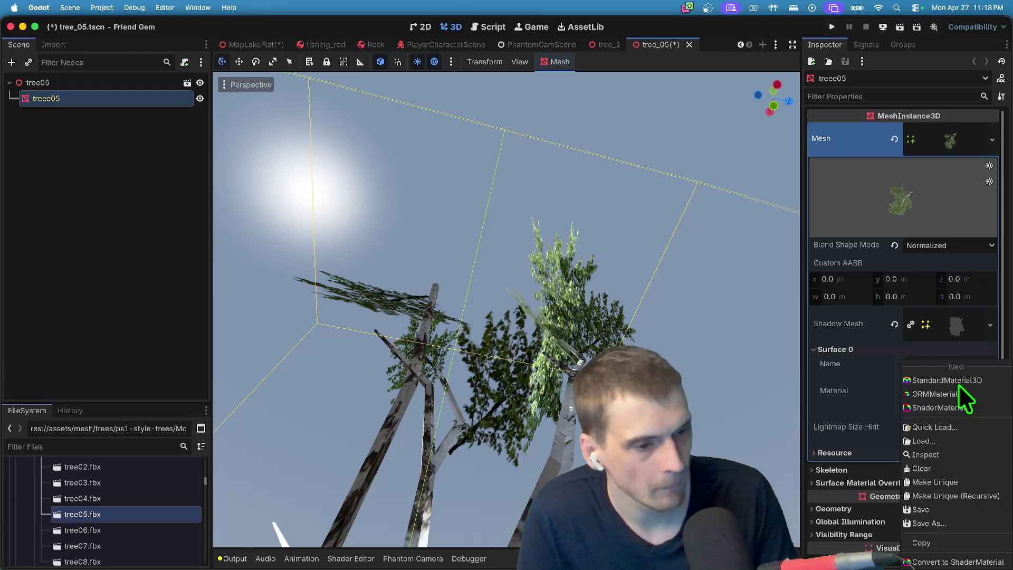
pyautogui.click(953, 477)
# Set the treee05 material's Transparency to Alpha Scissor and Cull Mode to Disabled.
pyautogui.click(955, 397)
pyautogui.scroll(-5, 955, 396)
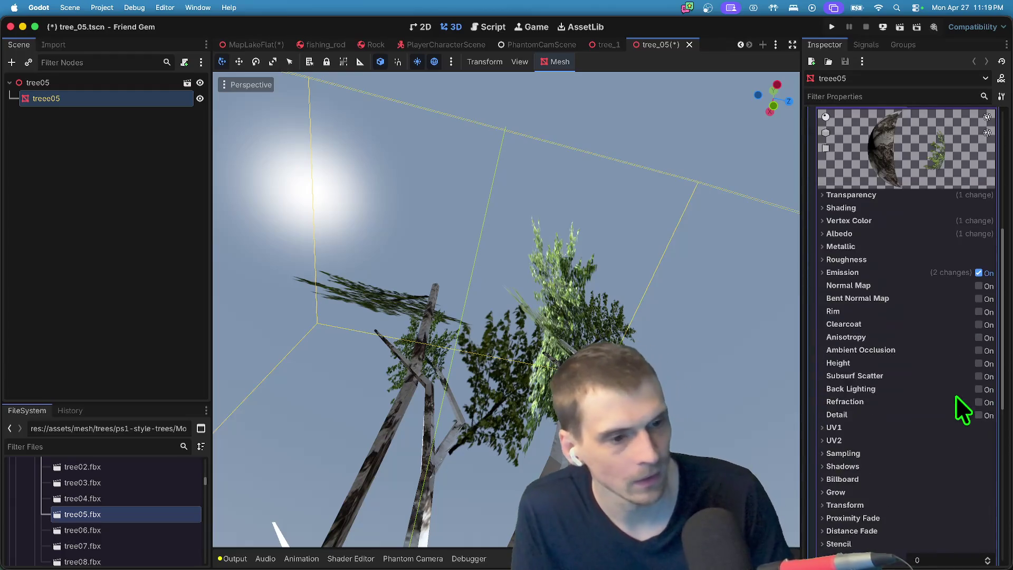
pyautogui.click(915, 208)
pyautogui.click(917, 194)
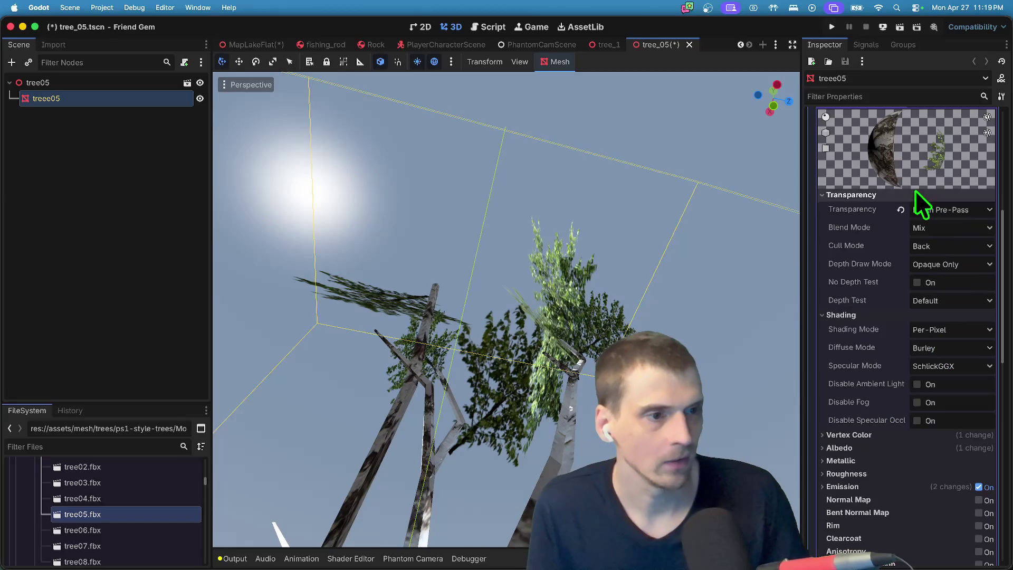
pyautogui.click(950, 213)
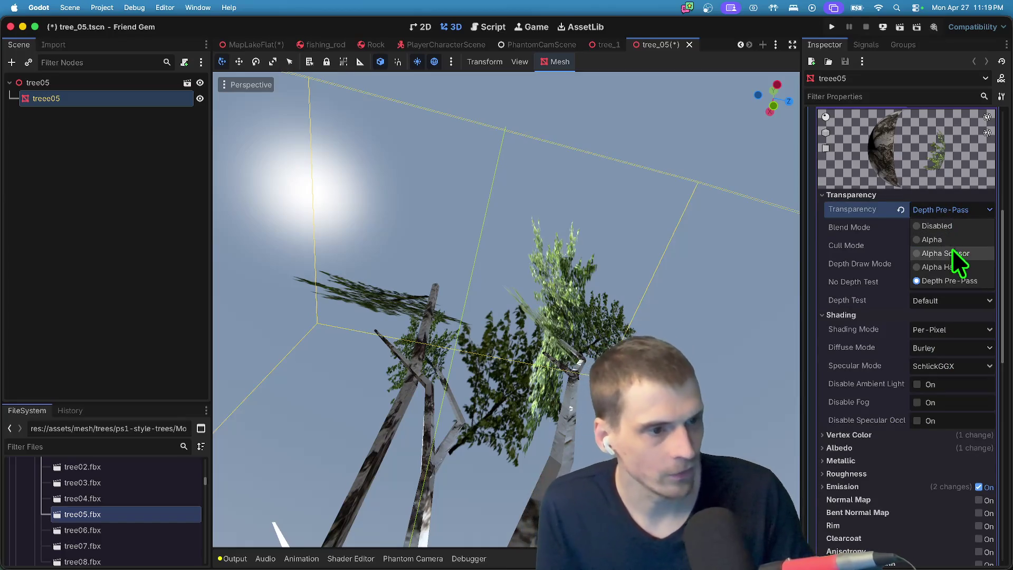
pyautogui.click(954, 254)
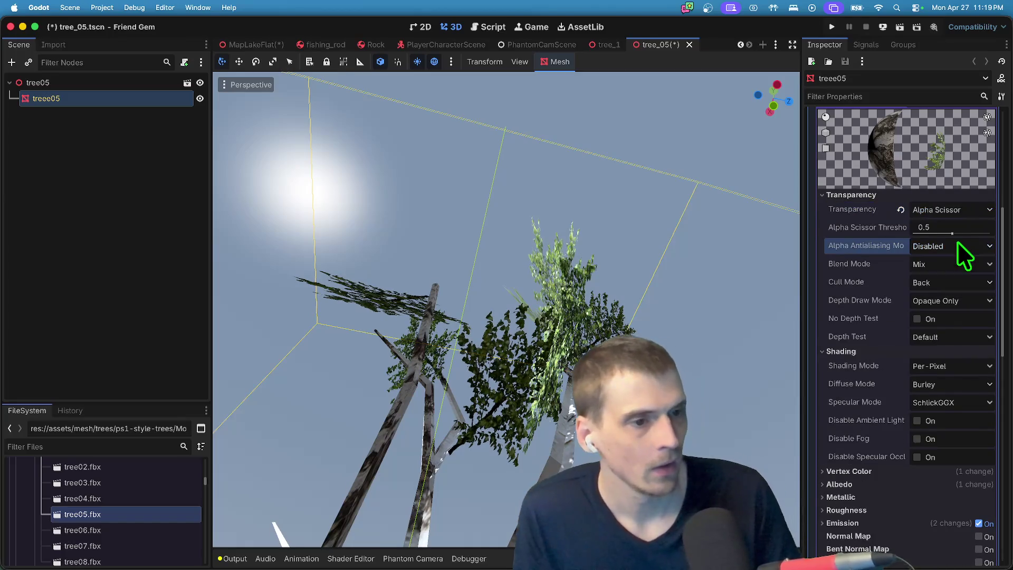
pyautogui.click(948, 283)
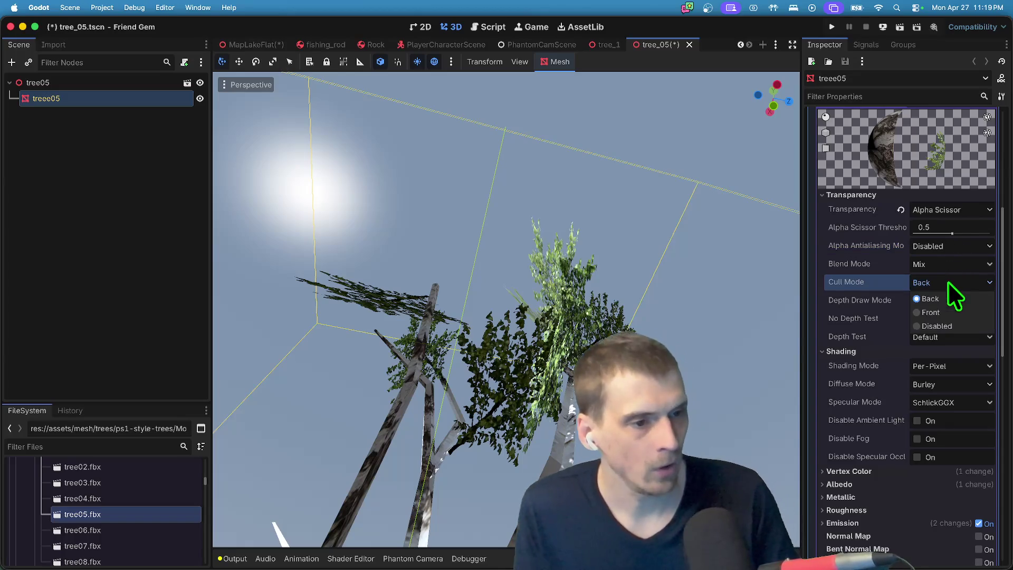
pyautogui.click(936, 327)
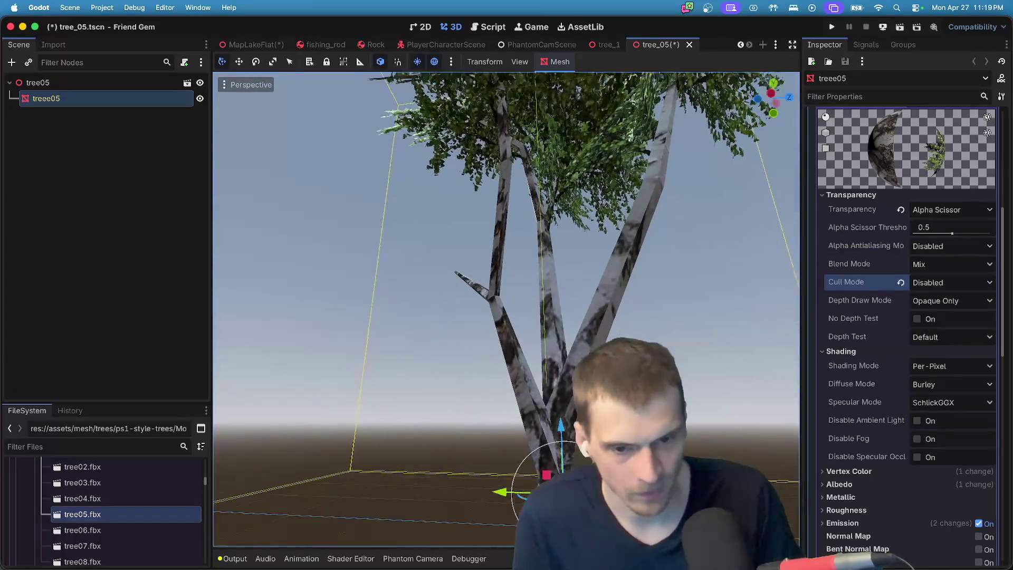
# Fly the camera around the birch to check its double-sided leaves.
pyautogui.press('s')
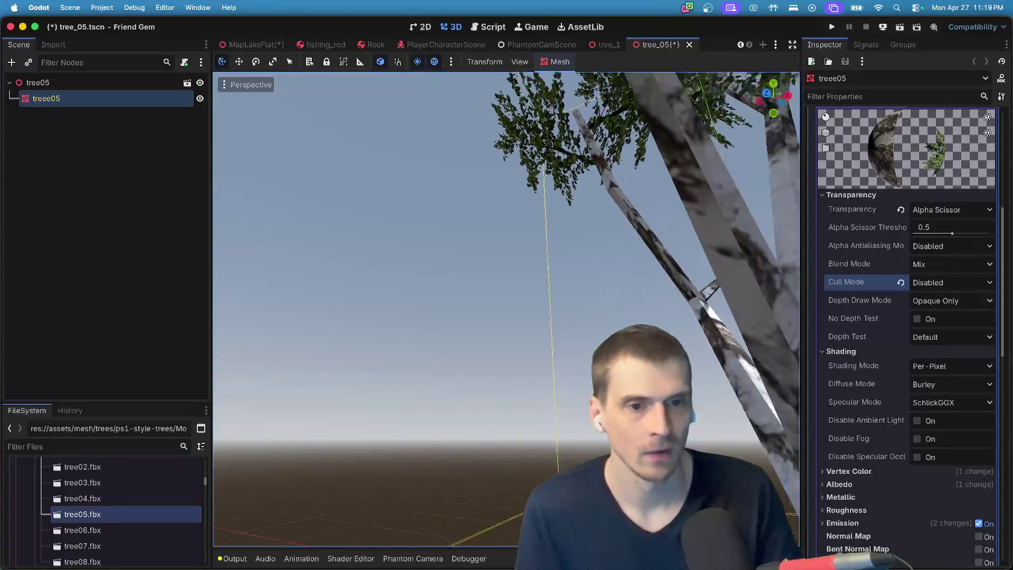
pyautogui.press('q')
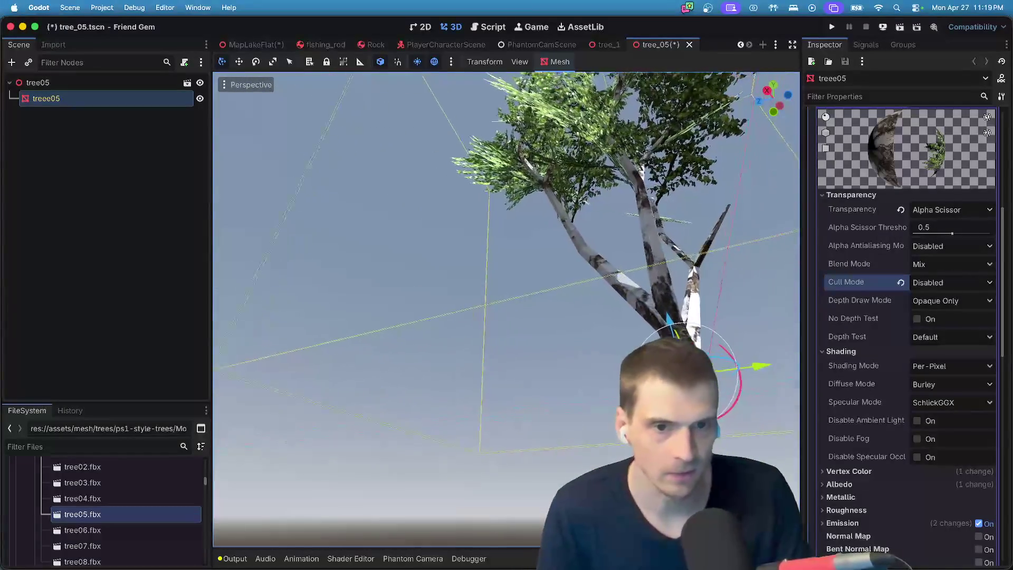
pyautogui.press('s')
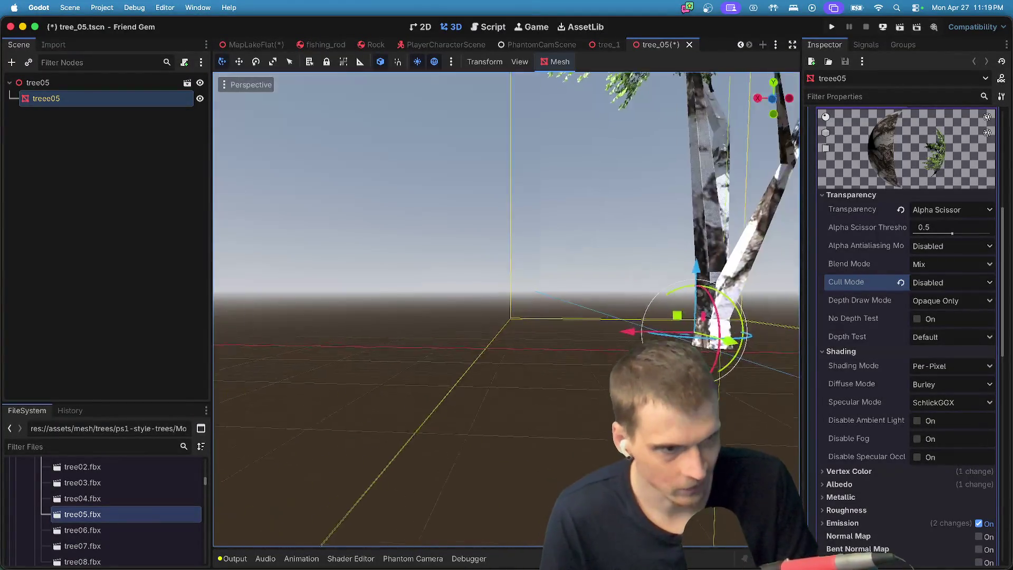
pyautogui.press('d')
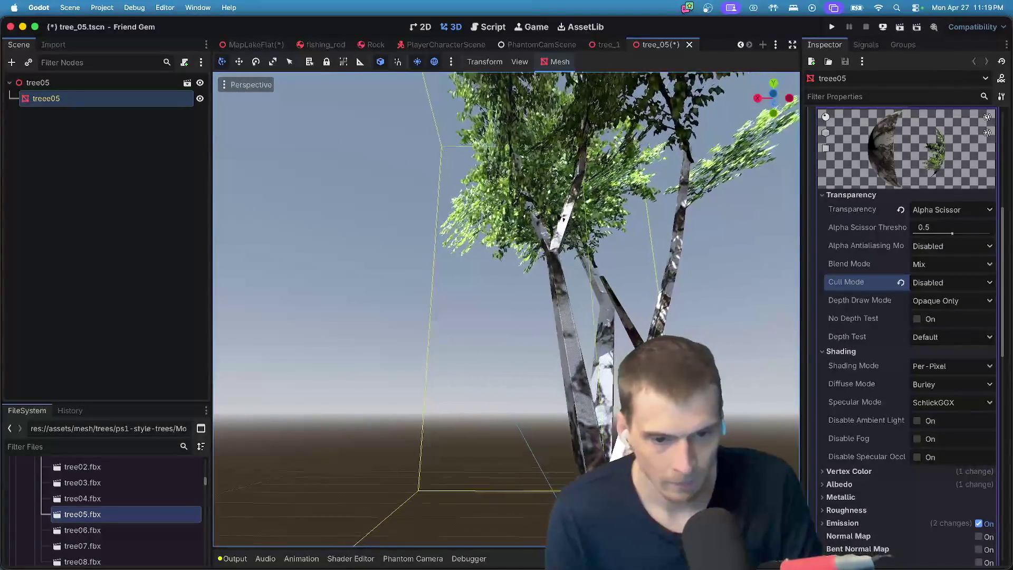
pyautogui.press('w')
pyautogui.press('s')
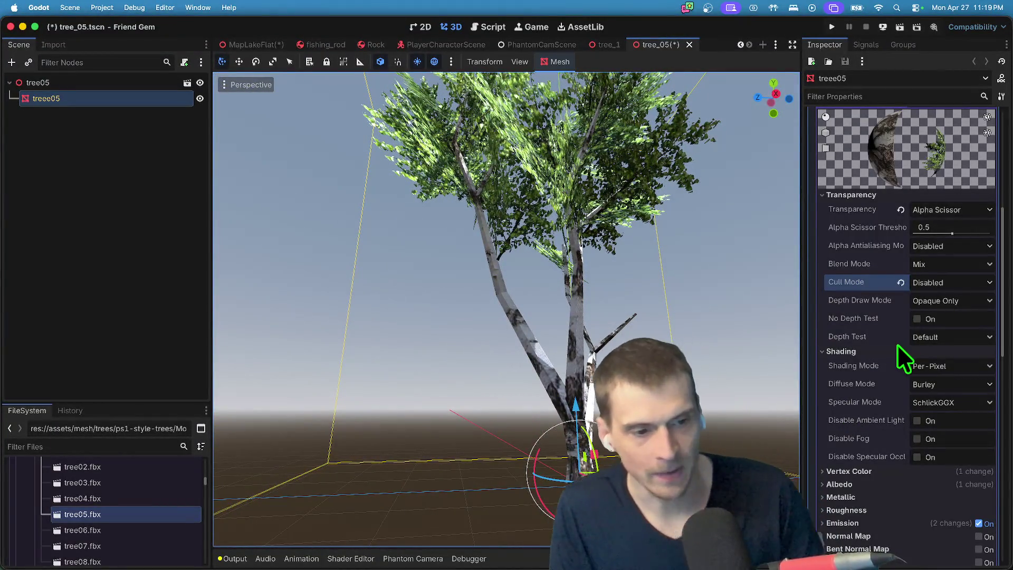
# After trying Unshaded and Lambert, set Specular Mode to Disabled on the treee05 material.
pyautogui.click(934, 370)
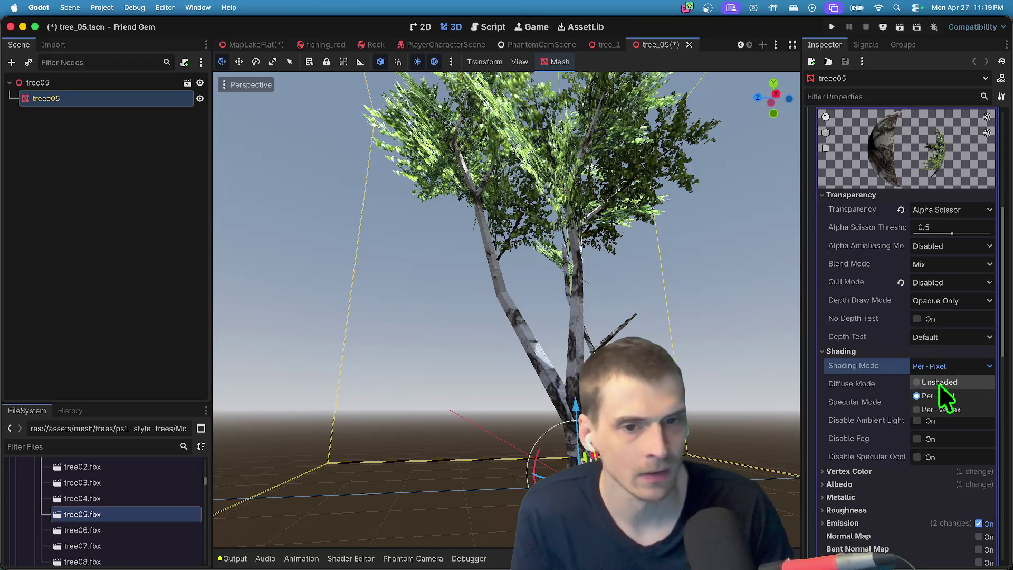
pyautogui.click(939, 383)
pyautogui.press('super+z')
pyautogui.click(942, 385)
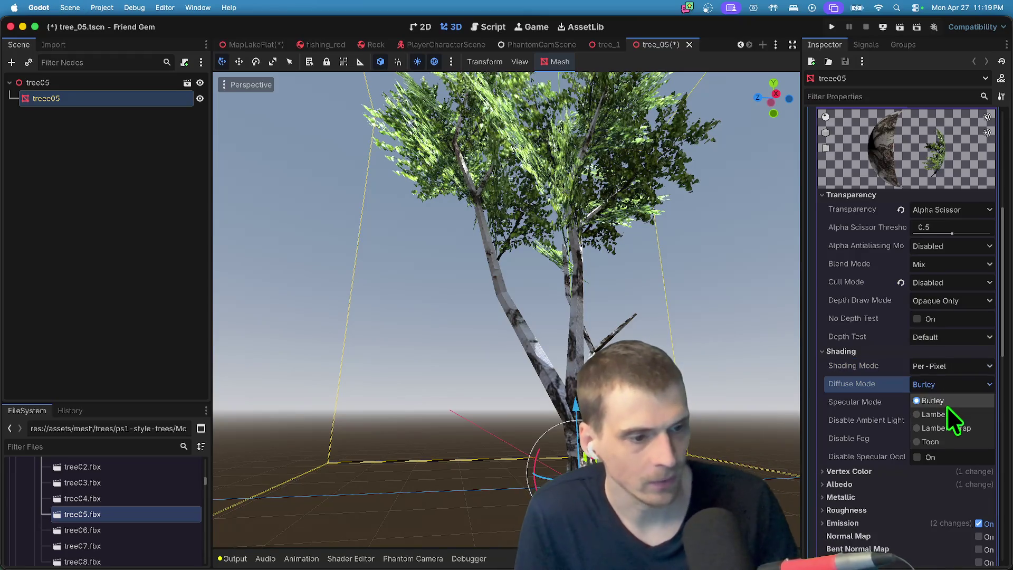
pyautogui.click(946, 415)
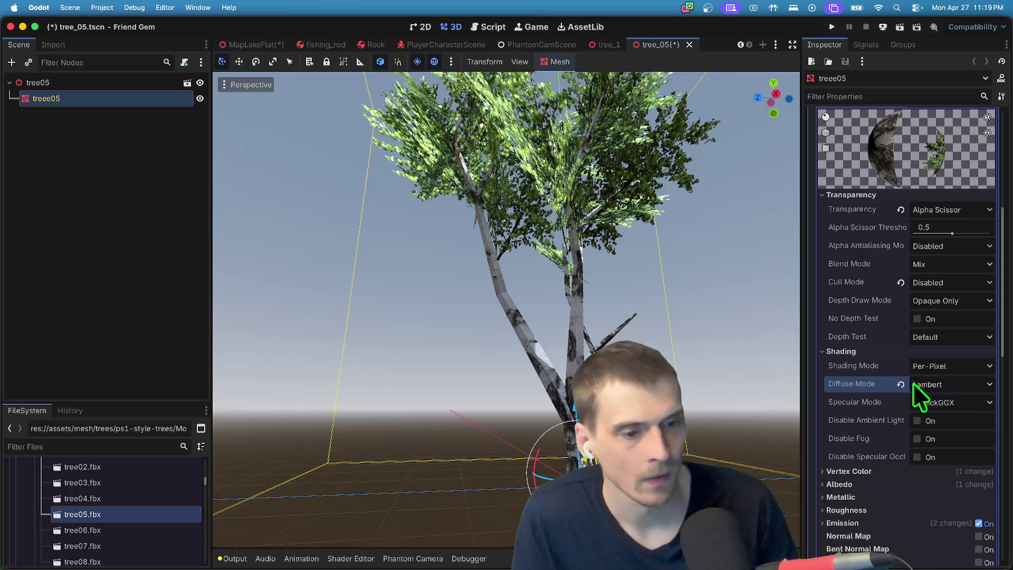
pyautogui.click(932, 401)
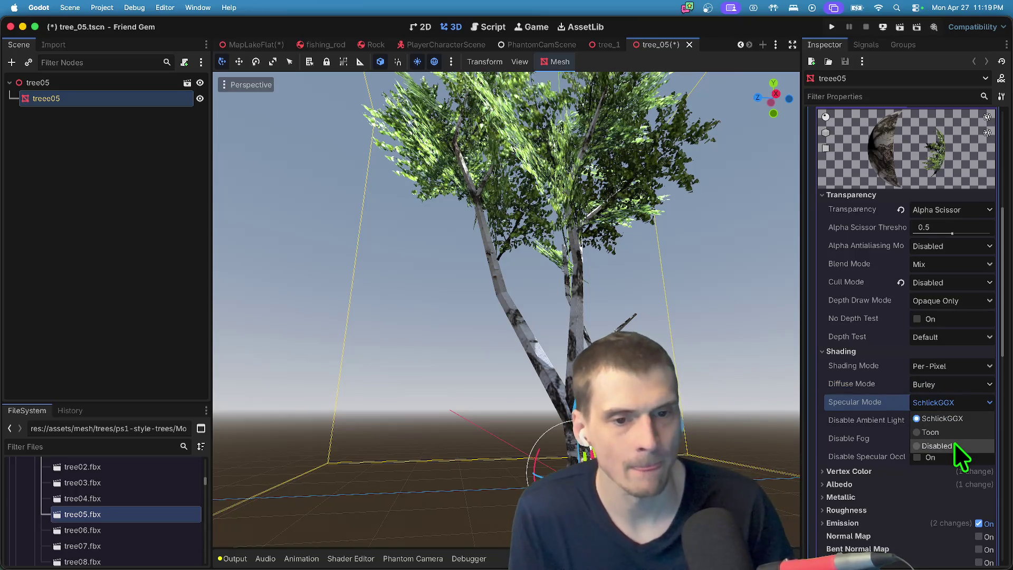
pyautogui.click(955, 446)
pyautogui.scroll(-4, 954, 442)
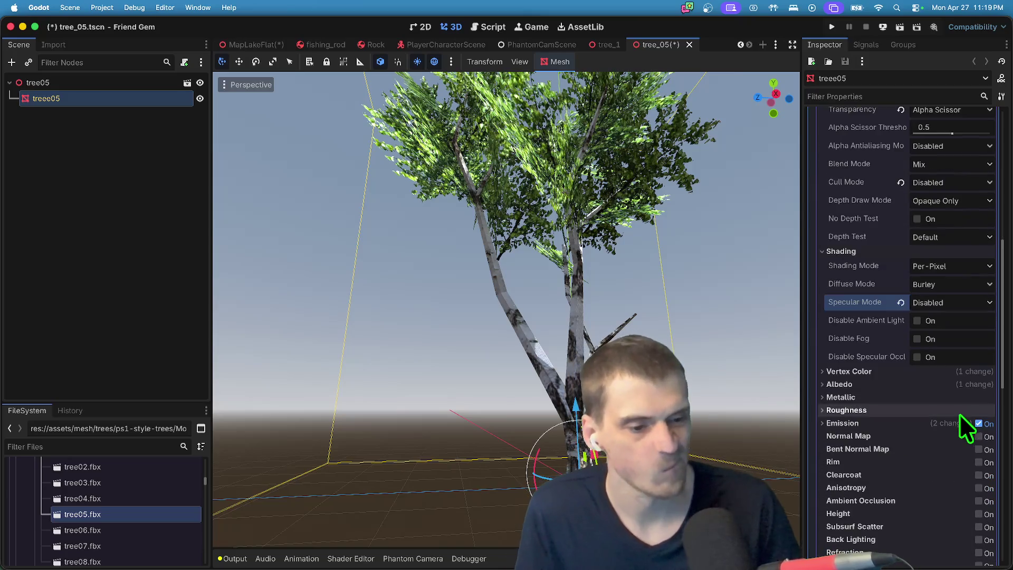
# Inspect the Albedo and Vertex Color sections, then toggle Emission off and back on.
pyautogui.click(949, 384)
pyautogui.scroll(-3, 950, 403)
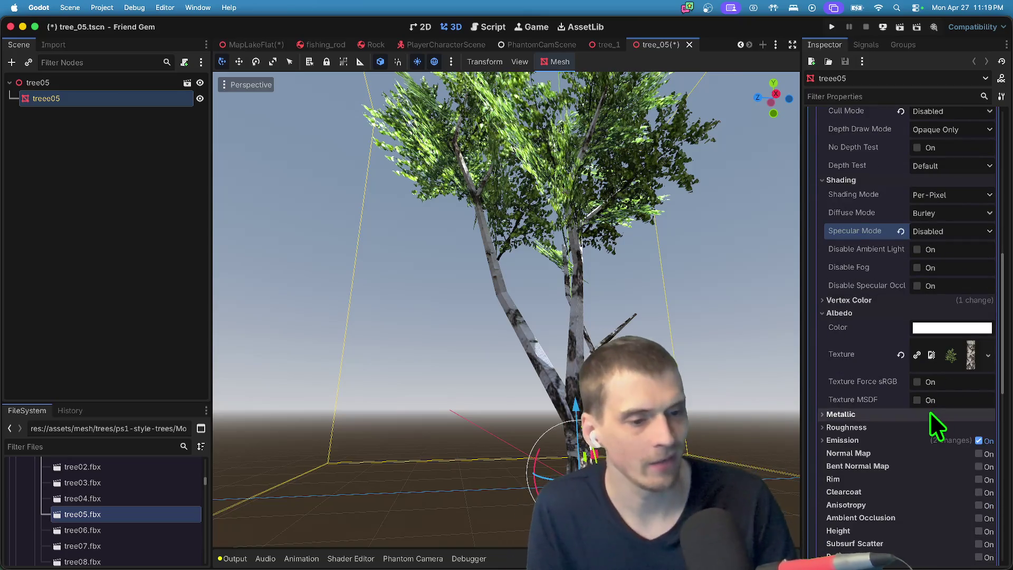
pyautogui.click(950, 304)
pyautogui.click(950, 303)
pyautogui.click(950, 304)
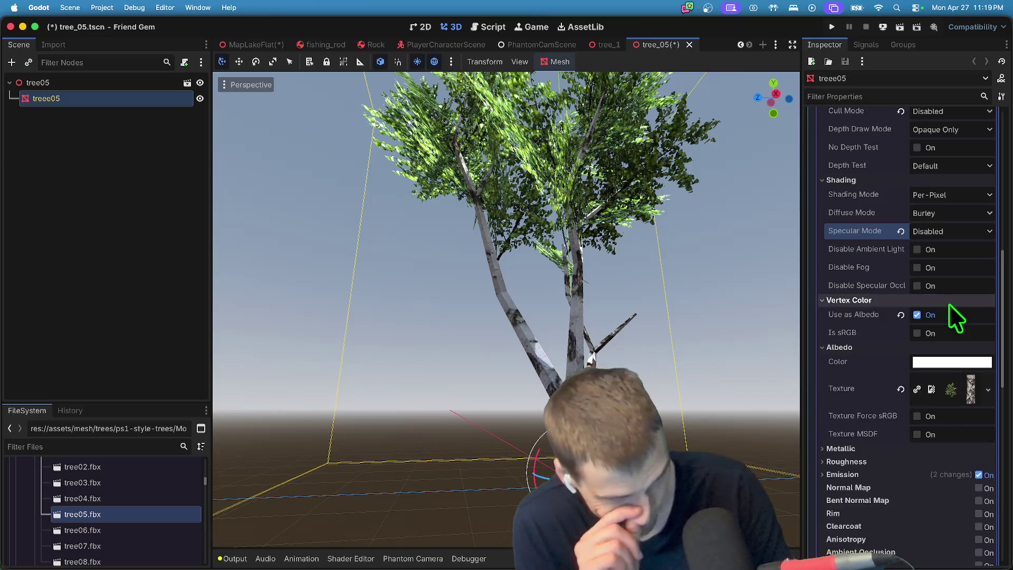
pyautogui.click(950, 303)
pyautogui.scroll(-1, 945, 380)
pyautogui.scroll(-1, 925, 420)
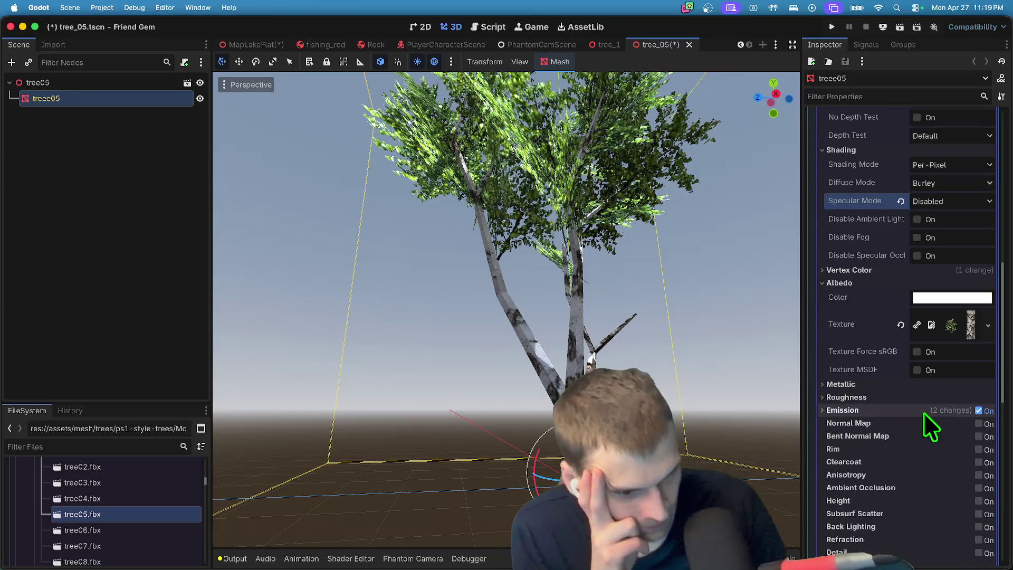
pyautogui.click(926, 410)
pyautogui.click(979, 411)
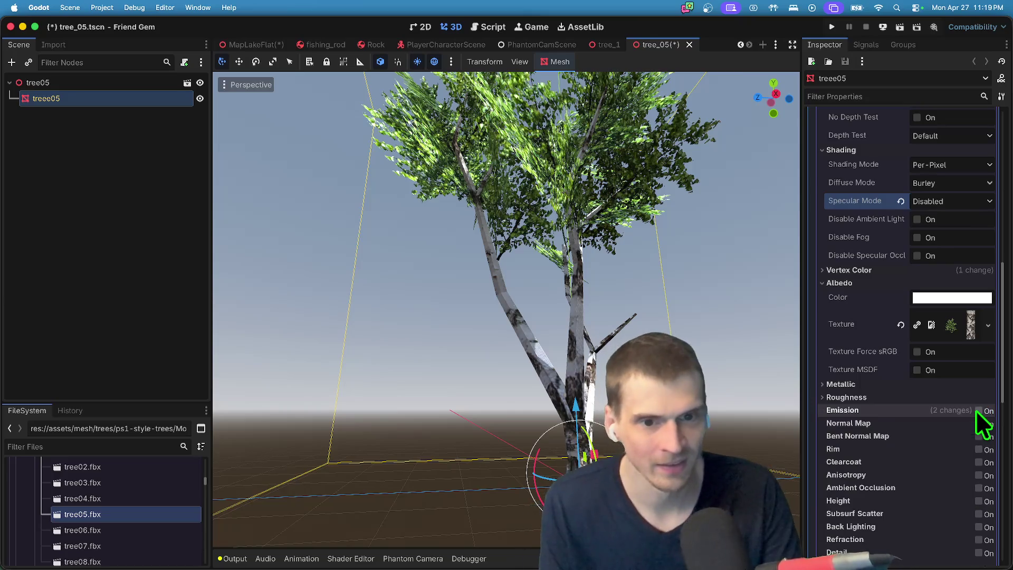
pyautogui.click(978, 411)
# Experiment with the emission energy settings, ending with emission turned off for the material.
pyautogui.click(978, 411)
pyautogui.click(978, 410)
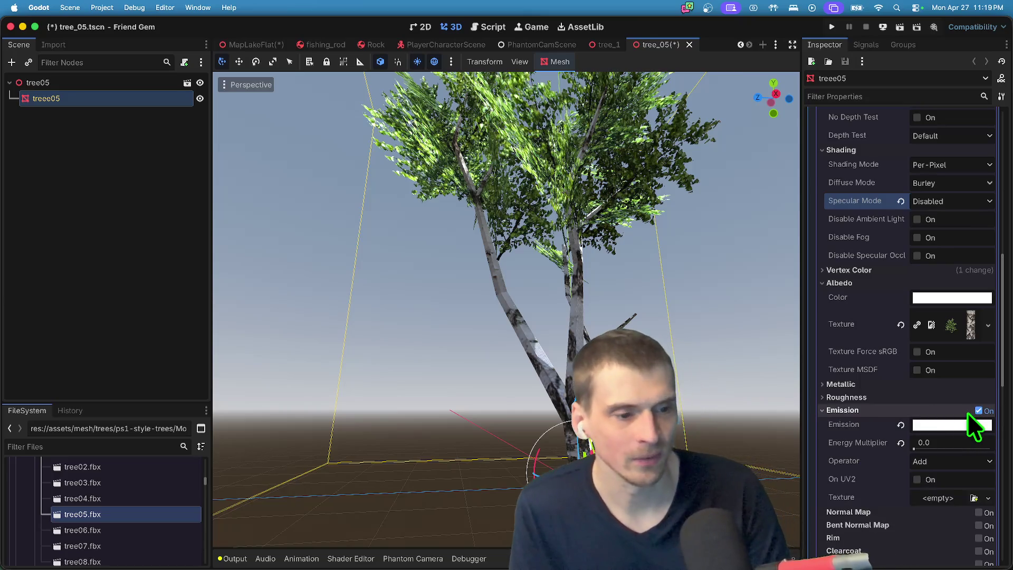
pyautogui.click(901, 442)
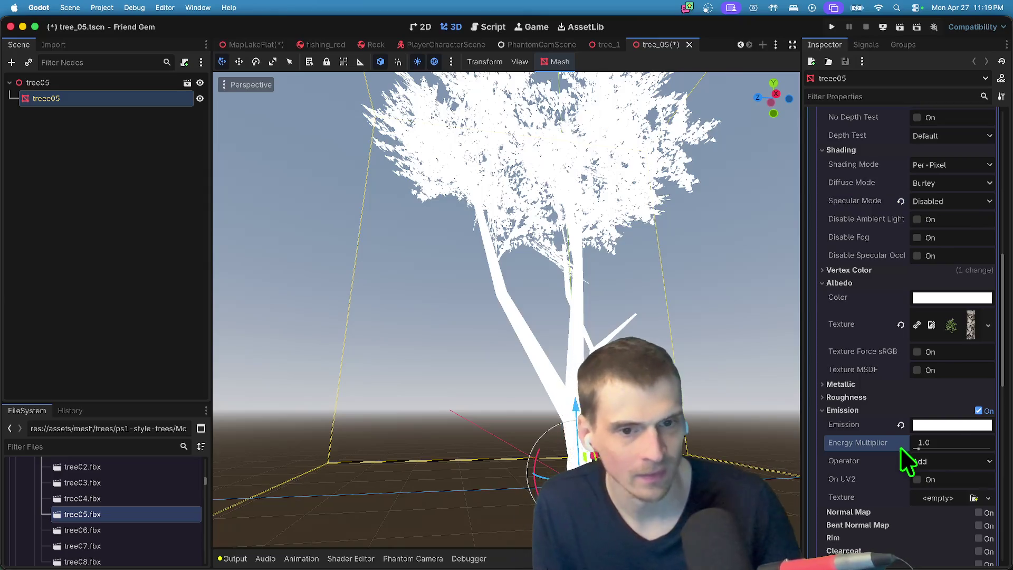
pyautogui.press('super+z')
pyautogui.click(971, 399)
pyautogui.click(974, 396)
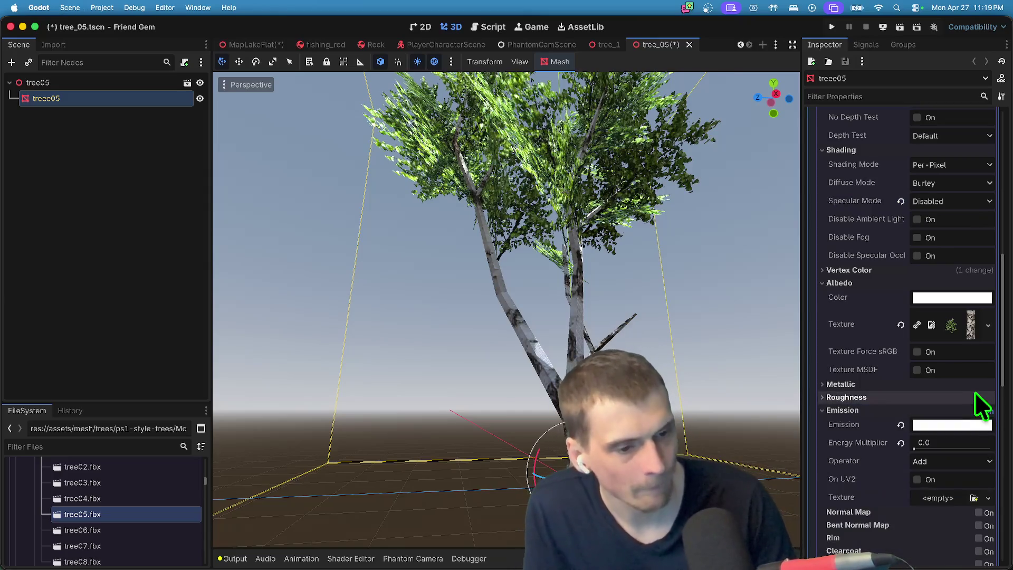
pyautogui.click(974, 411)
pyautogui.click(979, 410)
pyautogui.scroll(-4, 950, 411)
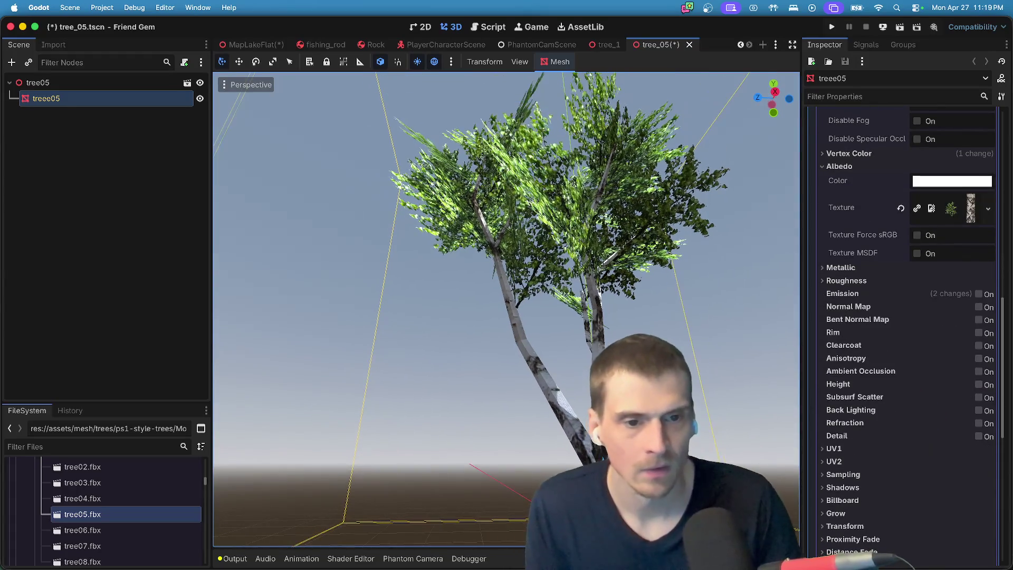
pyautogui.scroll(-2, 933, 289)
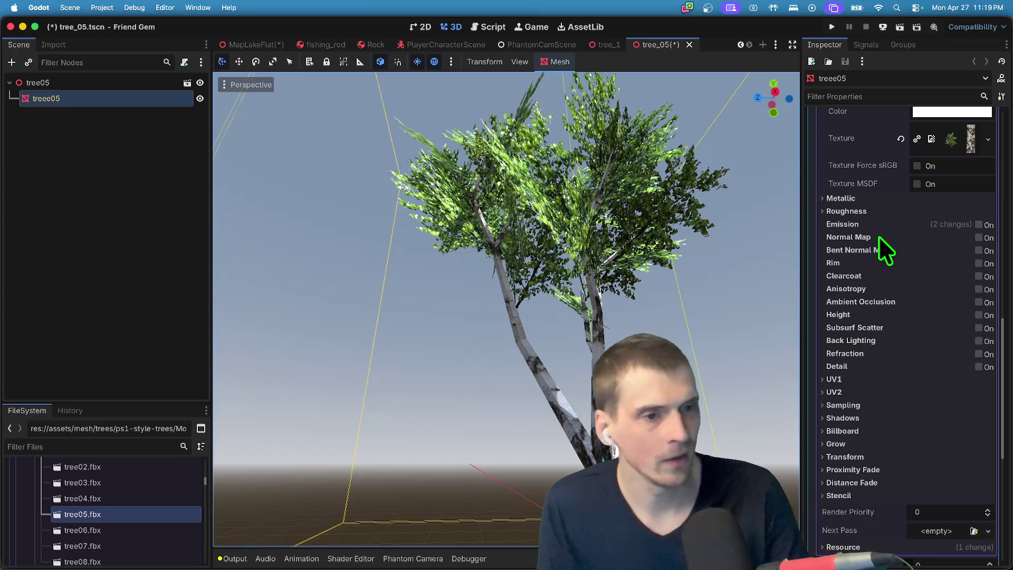
# Set the metallic Specular value to 0.0 and save tree_05.tscn.
pyautogui.click(899, 198)
pyautogui.click(964, 231)
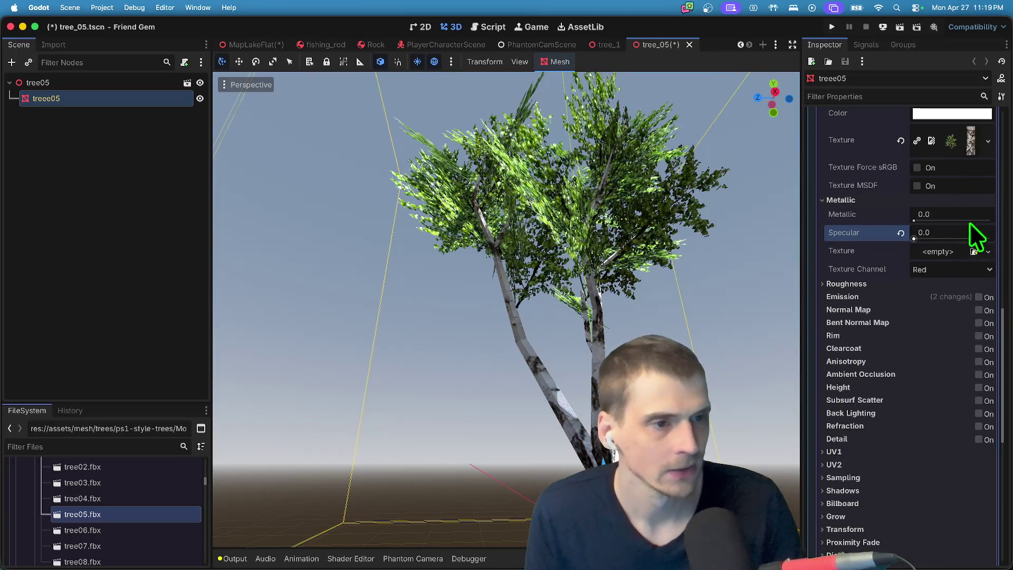
pyautogui.click(973, 199)
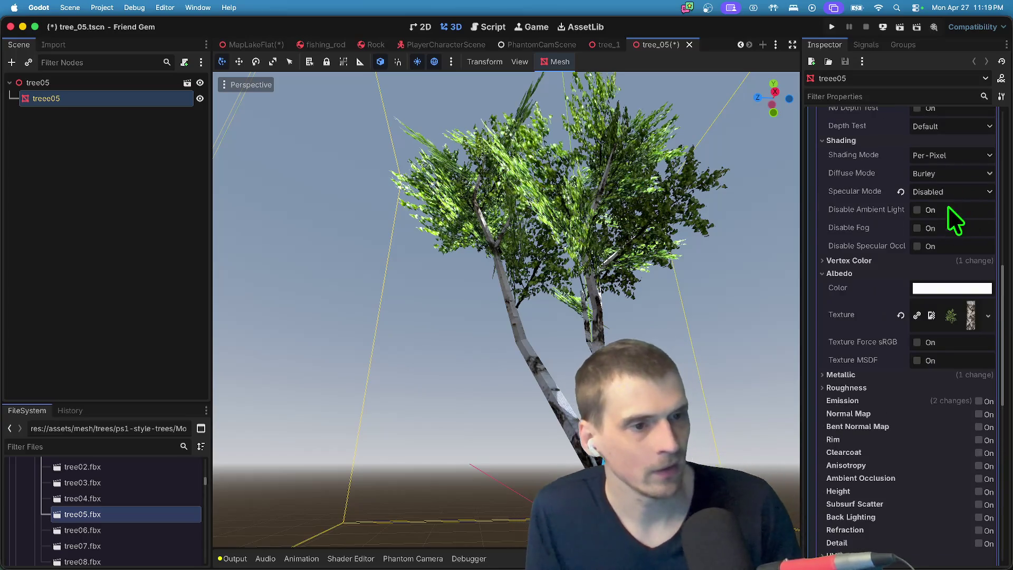
pyautogui.press('super+s')
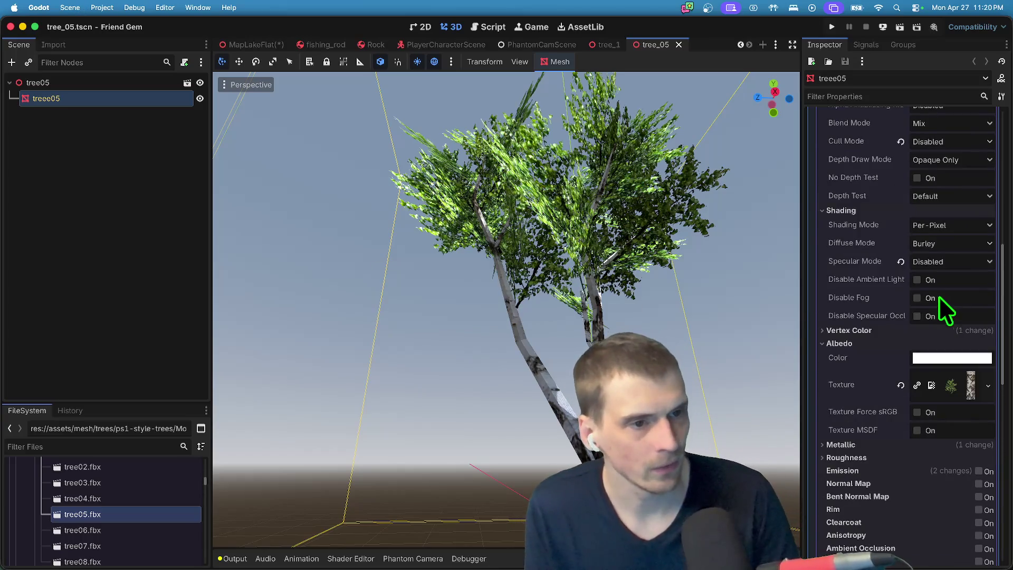
pyautogui.scroll(-5, 939, 334)
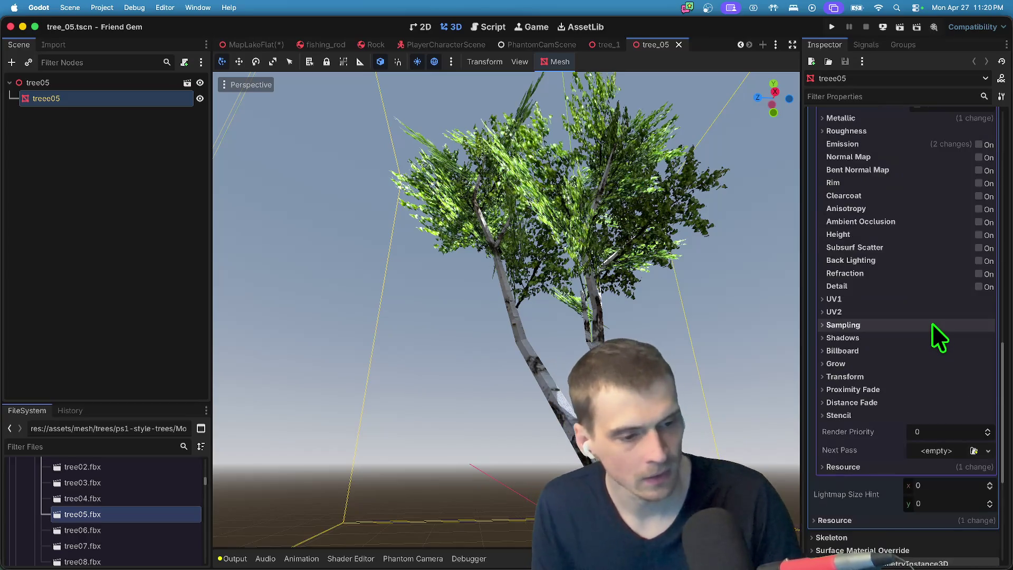
pyautogui.scroll(10, 939, 335)
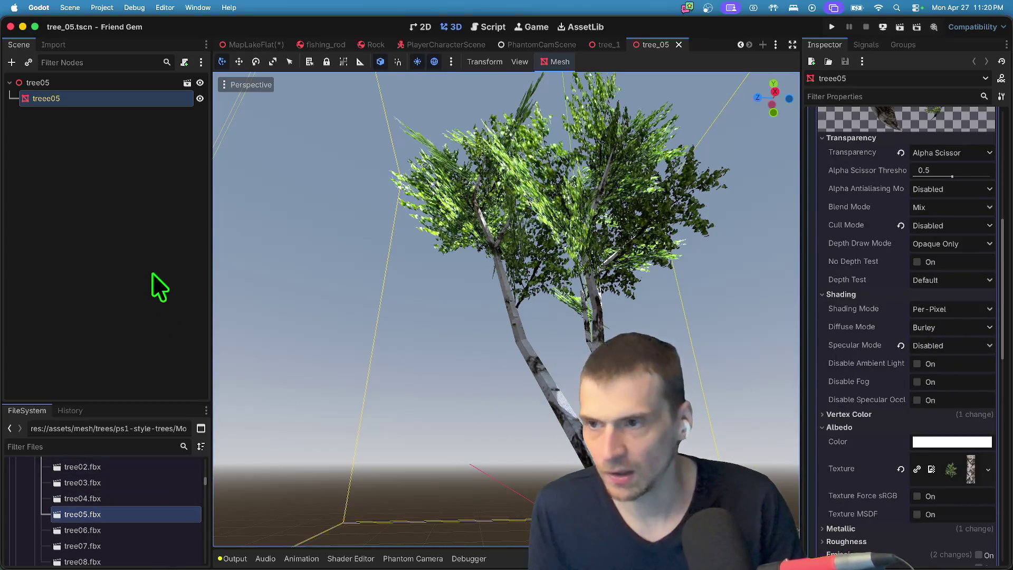
# Close the tree_1 scene and preview tree07.fbx and tree08.fbx in Advanced Import Settings.
pyautogui.hotkey('ctrl', 'shift', 'Tab')
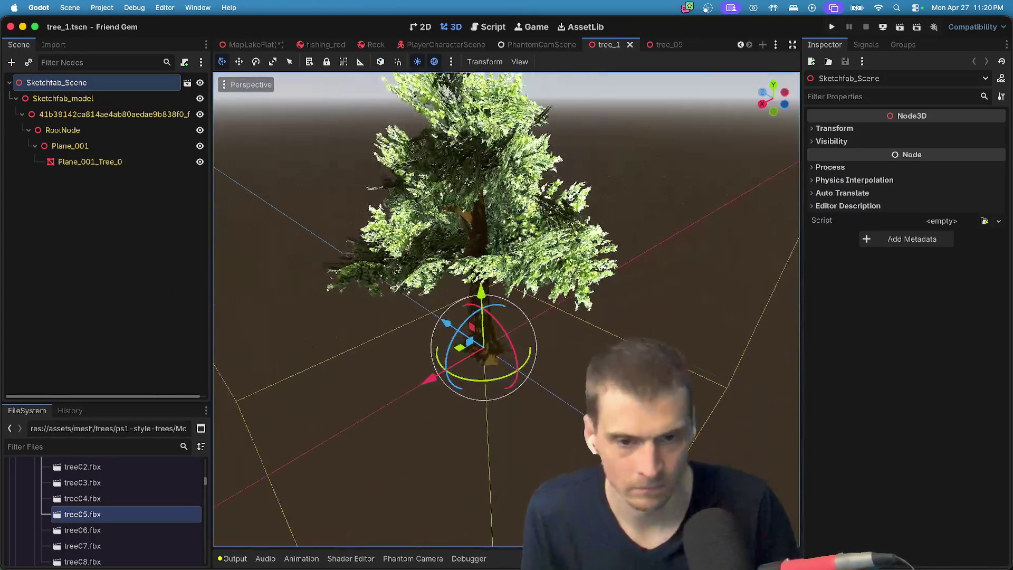
pyautogui.hotkey('ctrl', 'shift', 'w')
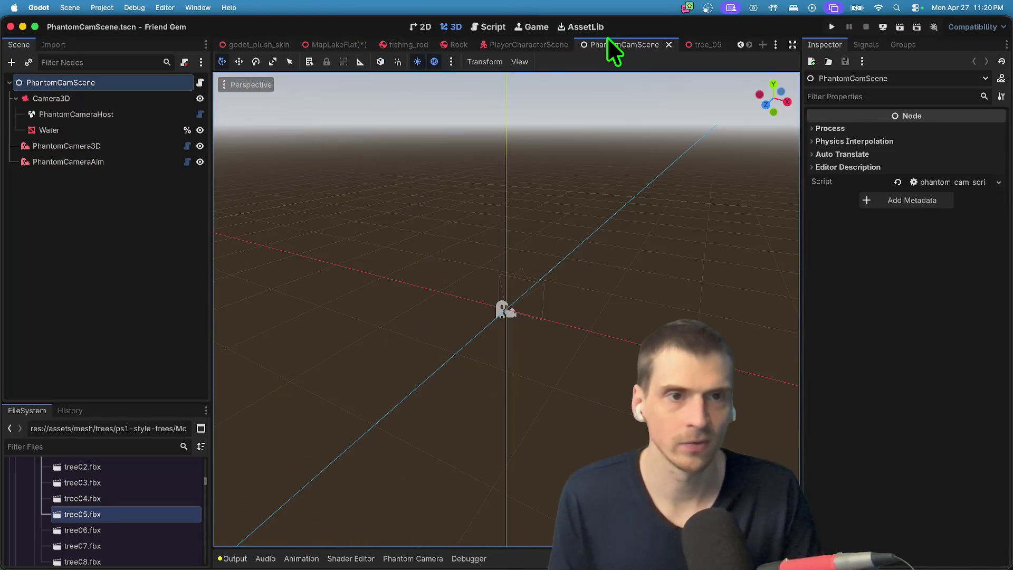
pyautogui.doubleClick(101, 543)
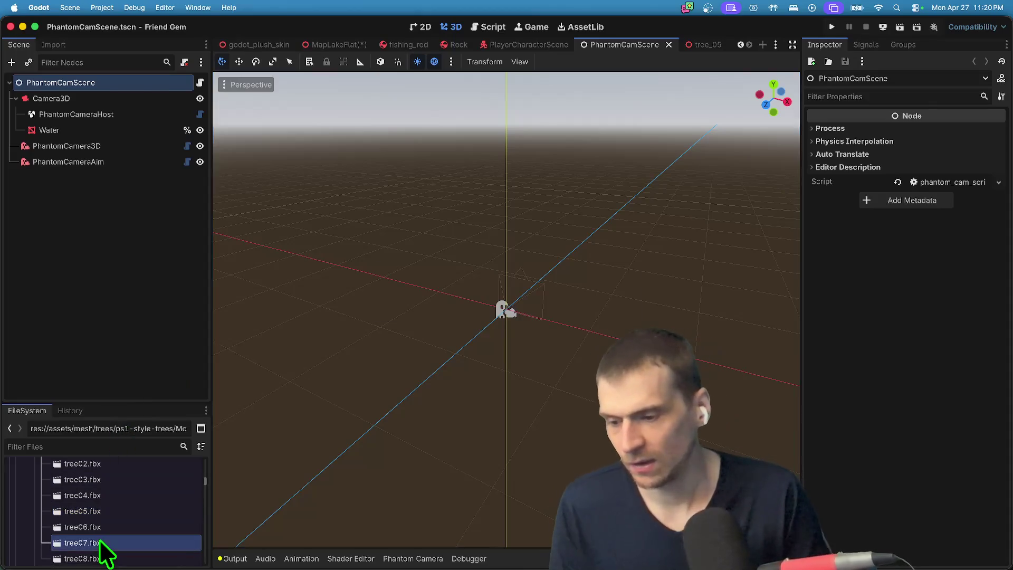
pyautogui.moveTo(524, 343)
pyautogui.mouseDown()
pyautogui.moveTo(441, 328)
pyautogui.moveTo(471, 315)
pyautogui.moveTo(490, 329)
pyautogui.moveTo(560, 285)
pyautogui.moveTo(568, 310)
pyautogui.moveTo(617, 293)
pyautogui.mouseUp()
pyautogui.press('Escape')
pyautogui.doubleClick(139, 554)
pyautogui.press('Escape')
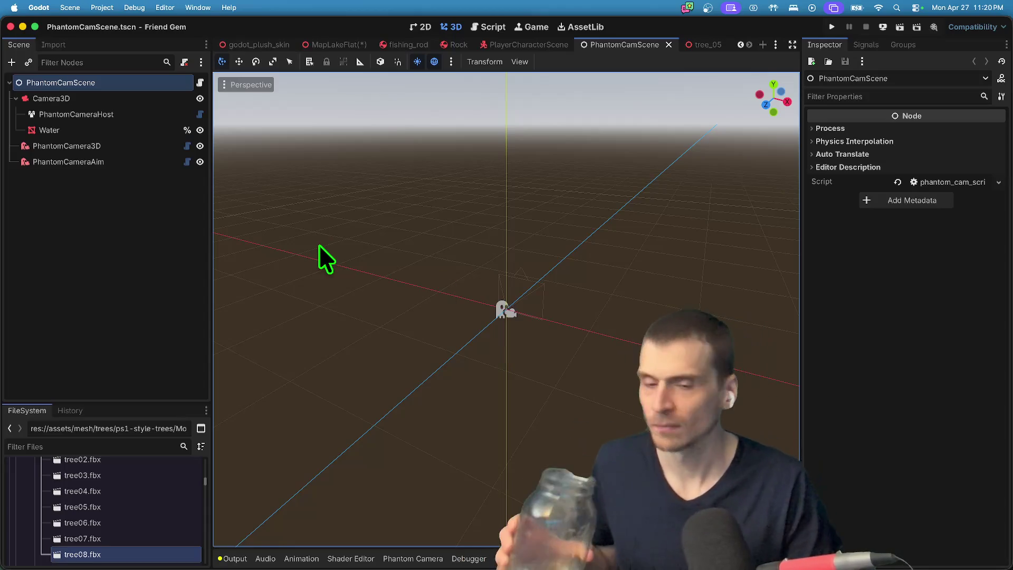
# Close the PhantomCamScene, tree_05 and PlayerCharacterScene tabs.
pyautogui.middleClick(633, 40)
pyautogui.click(680, 45)
pyautogui.middleClick(679, 45)
pyautogui.middleClick(632, 42)
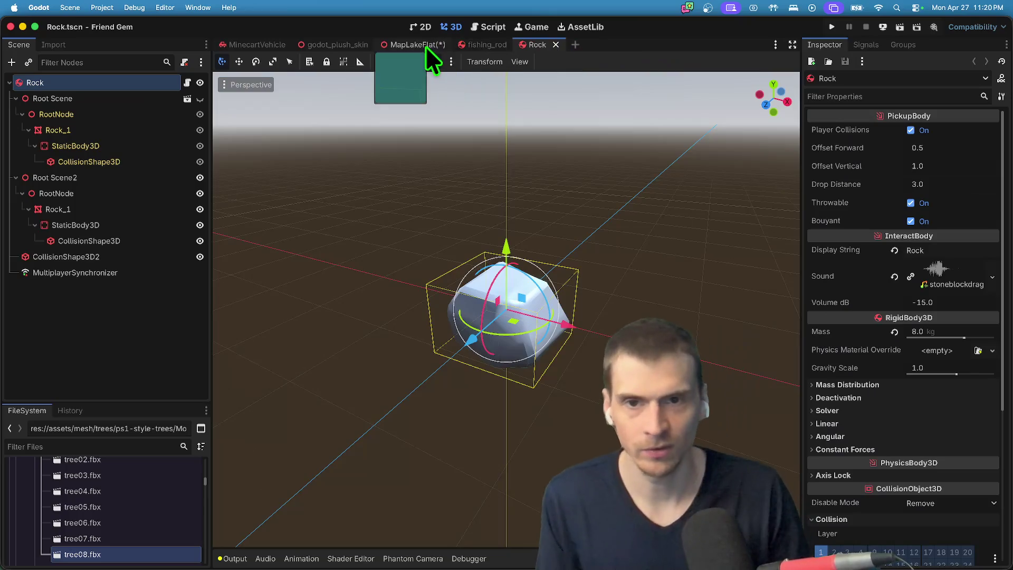
# Switch to MapLakeFlat, fly in to look over tree05, and save the scene.
pyautogui.click(425, 47)
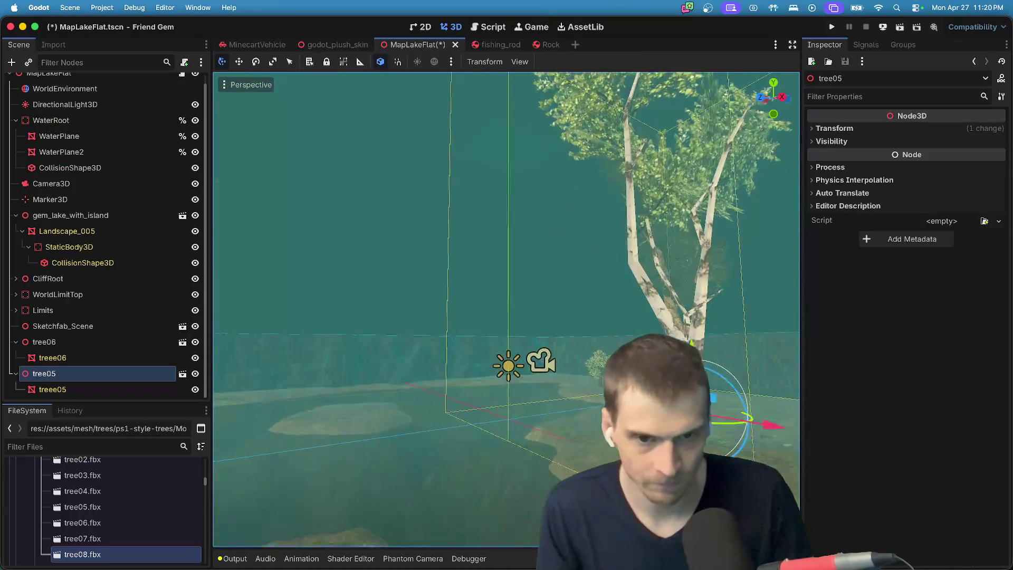
pyautogui.press('w')
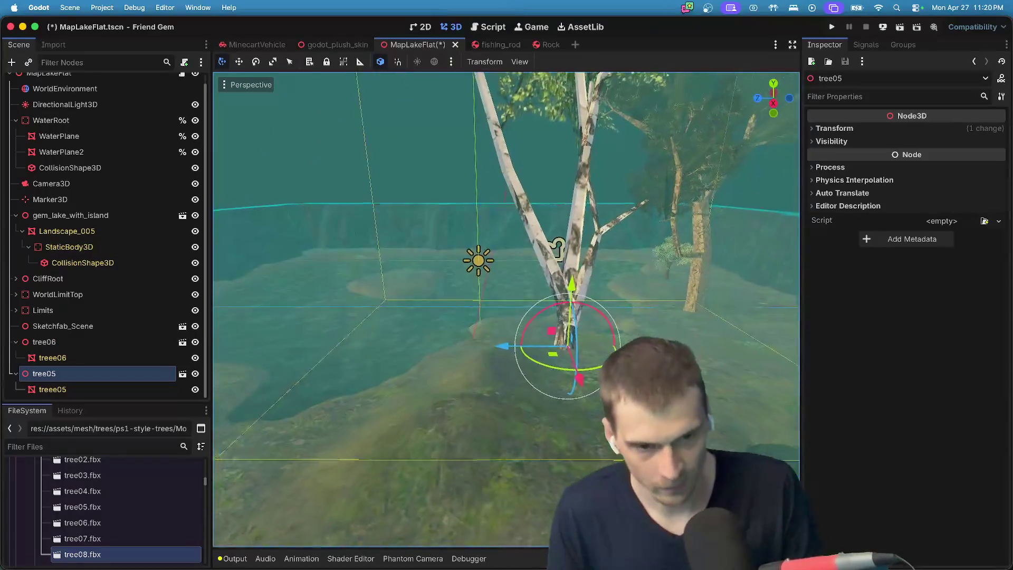
pyautogui.press('w')
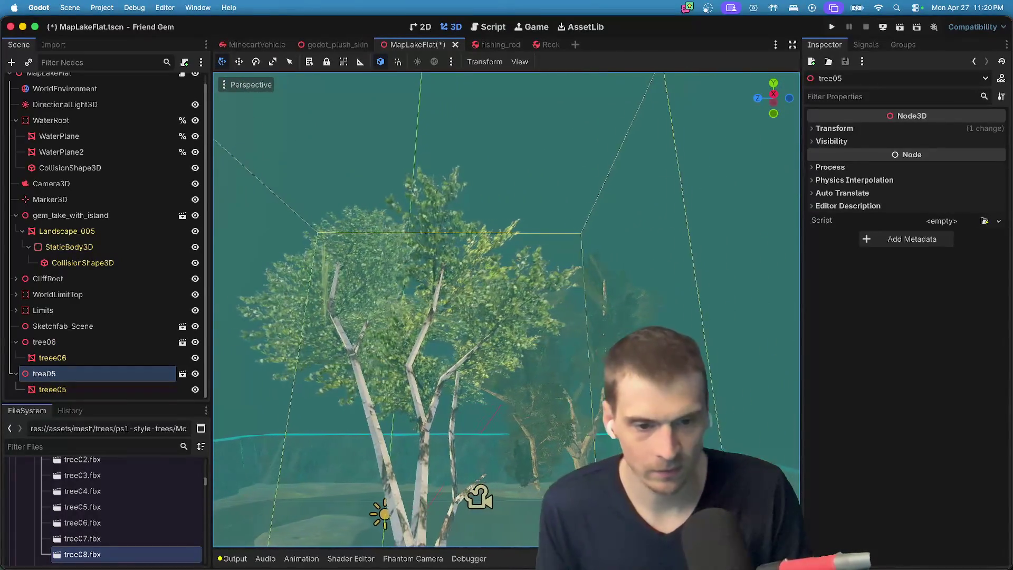
pyautogui.press('w')
pyautogui.press('super+s')
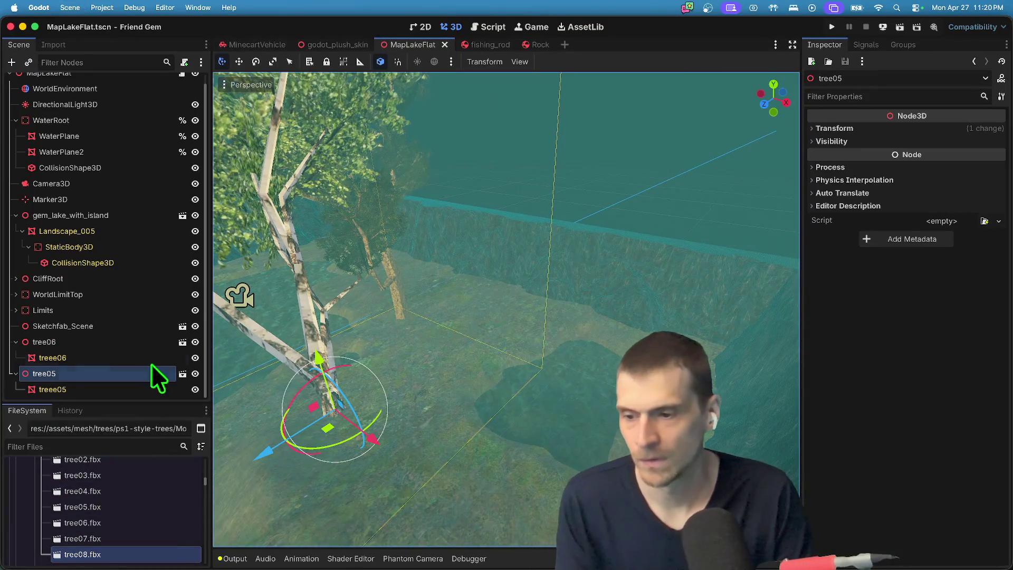
# Delete the tree06 and tree05 nodes from the lake scene.
pyautogui.keyDown('shift'); pyautogui.click(72, 347); pyautogui.keyUp('shift')
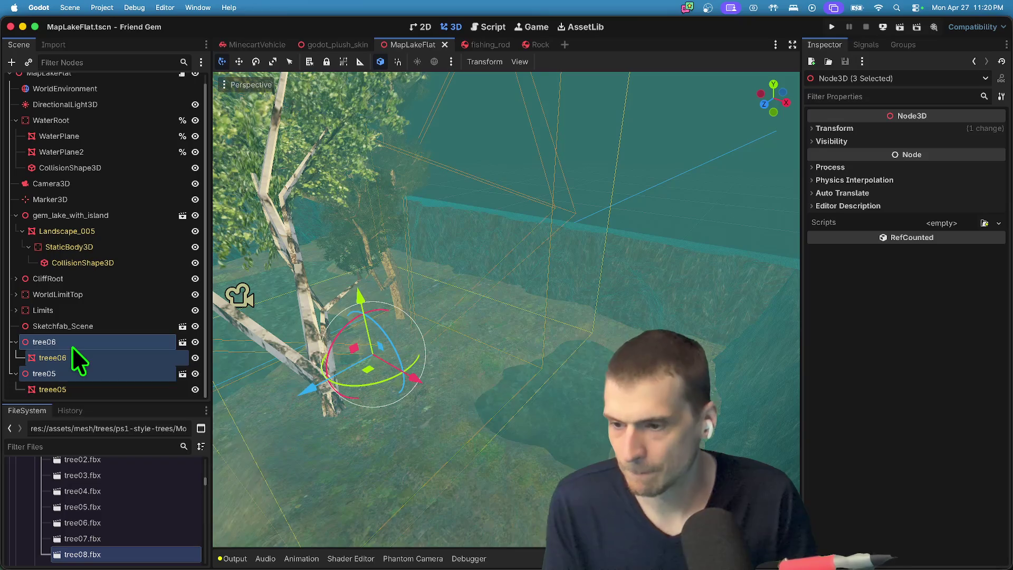
pyautogui.rightClick(71, 346)
pyautogui.click(126, 523)
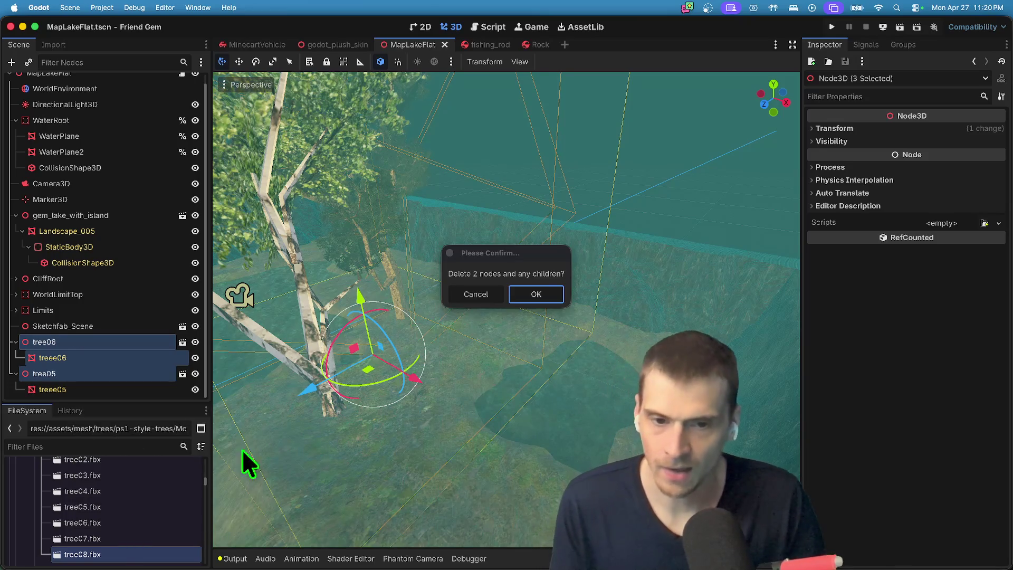
pyautogui.click(552, 290)
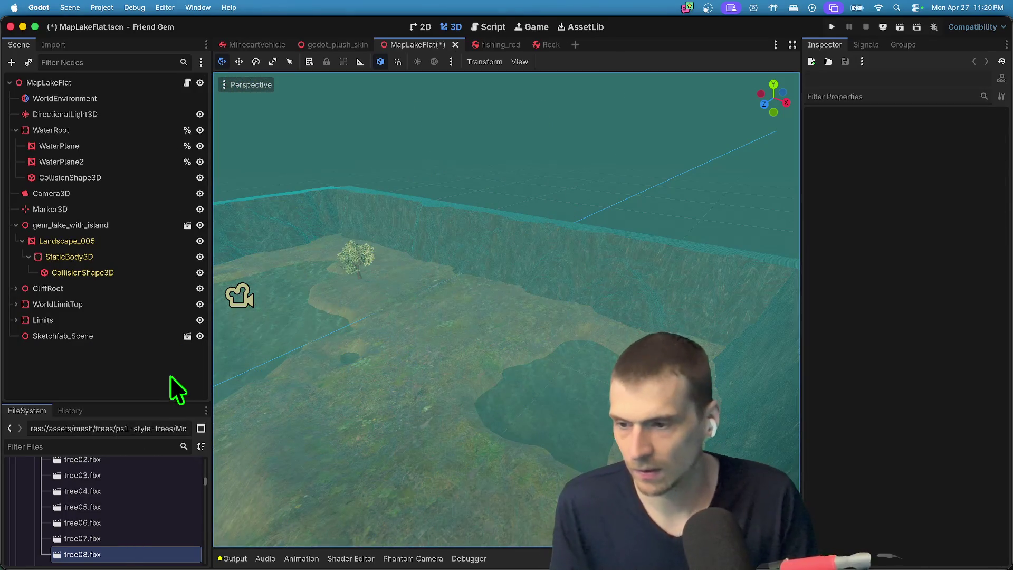
# Drag tree08.fbx into the viewport to place a tree08 node in the lake.
pyautogui.moveTo(166, 558)
pyautogui.mouseDown()
pyautogui.moveTo(459, 301)
pyautogui.moveTo(459, 407)
pyautogui.mouseUp()
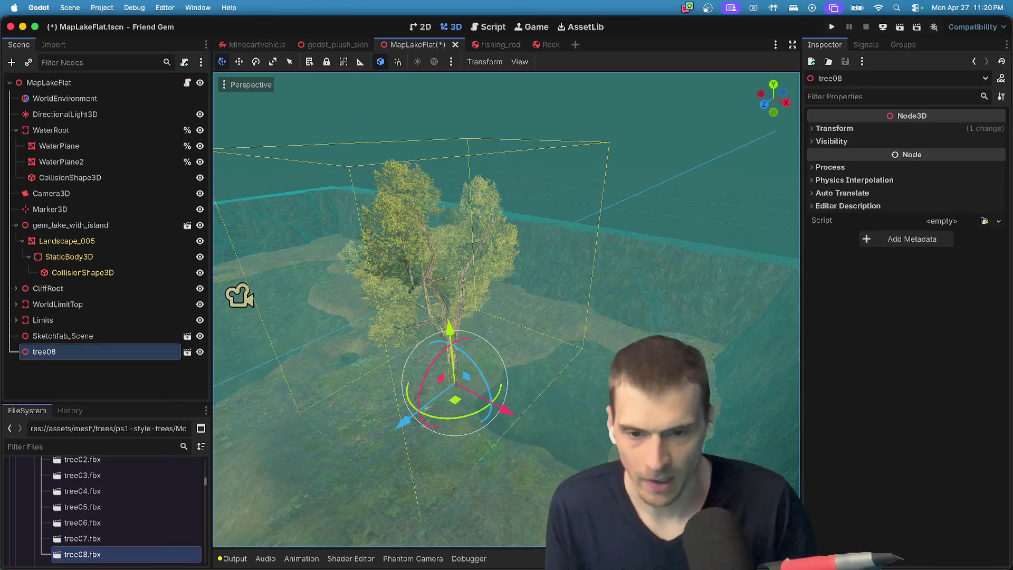
pyautogui.scroll(3, 459, 406)
pyautogui.scroll(-2, 506, 309)
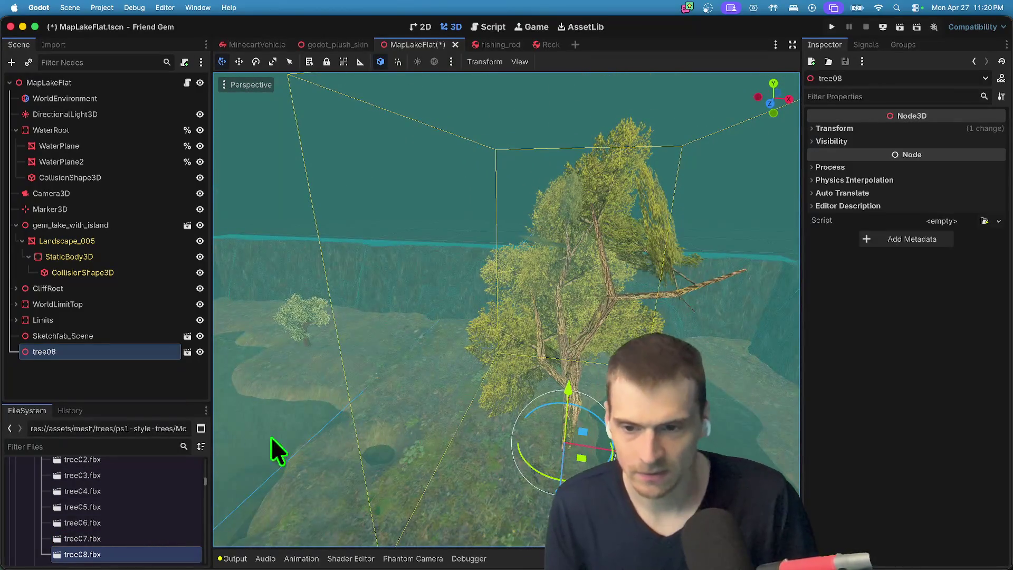
pyautogui.scroll(-5, 164, 492)
pyautogui.rightClick(125, 351)
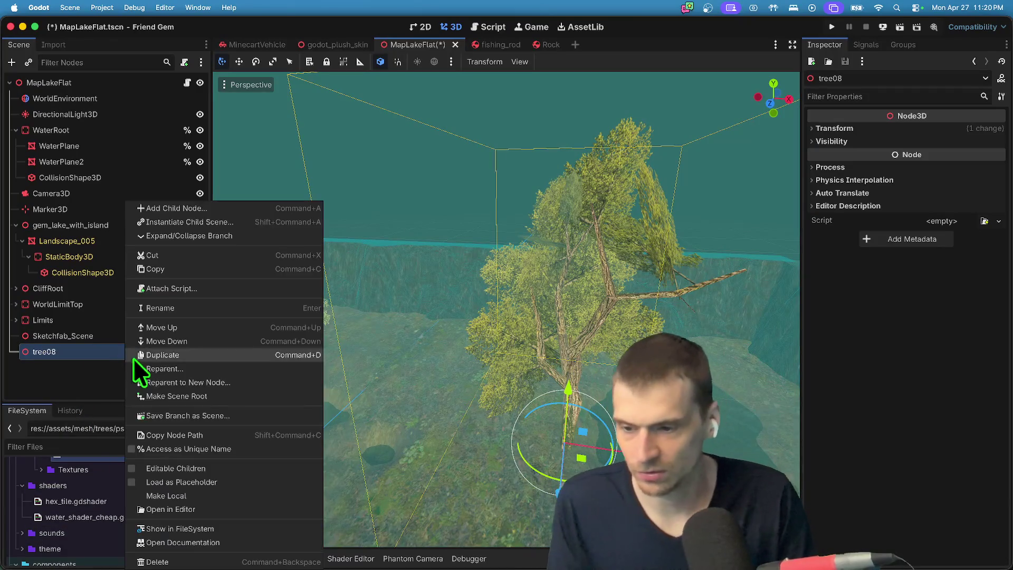
# Create a new inherited scene from tree08 and save it as tree_08.tscn.
pyautogui.click(209, 416)
pyautogui.click(186, 352)
pyautogui.click(584, 303)
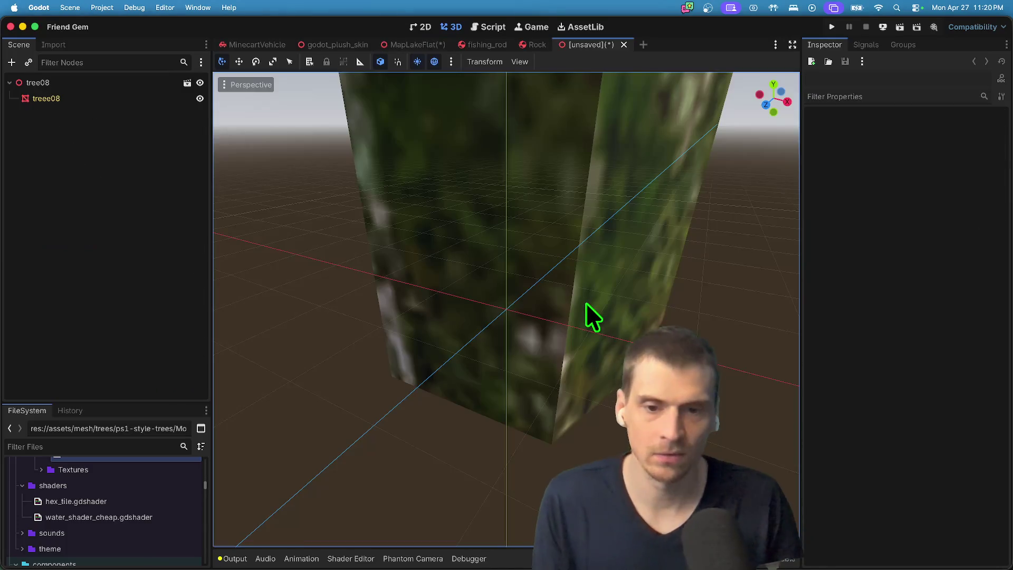
pyautogui.press('super+s')
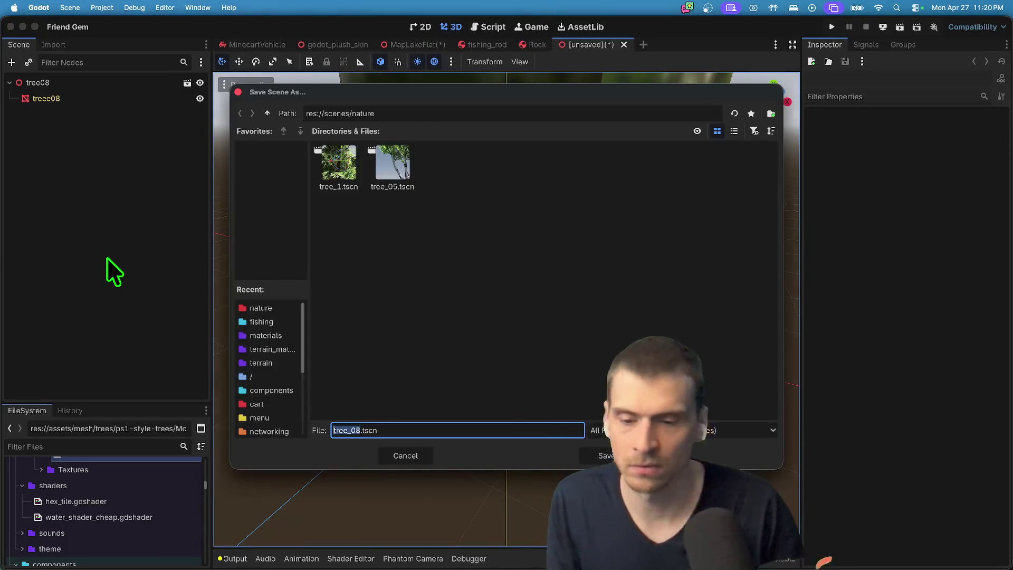
pyautogui.press('Return')
# Apply Make Unique (Recursive) to the treee08 mesh and shadow mesh.
pyautogui.click(126, 99)
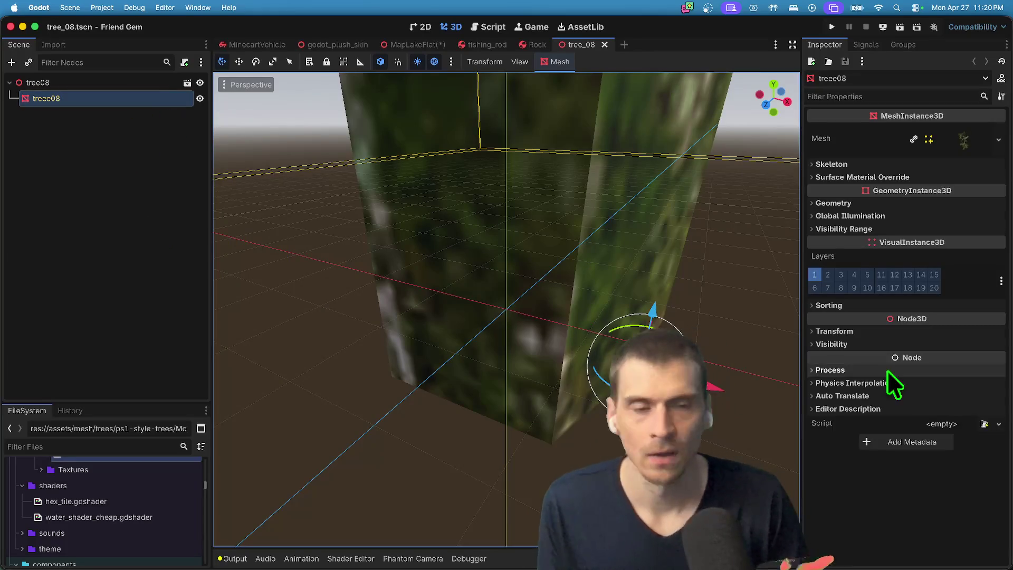
pyautogui.rightClick(950, 136)
pyautogui.click(961, 437)
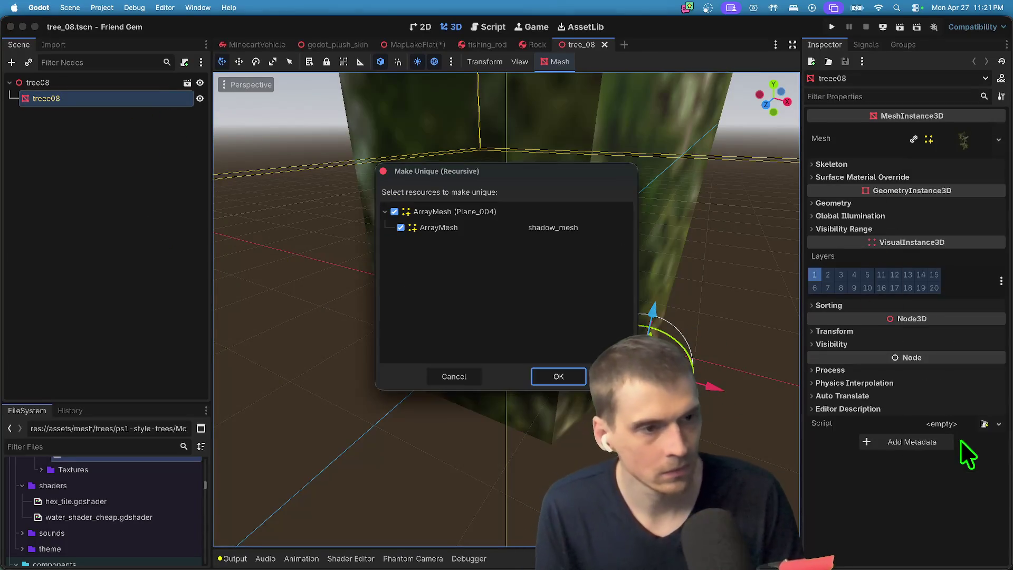
pyautogui.press('Return')
pyautogui.rightClick(963, 144)
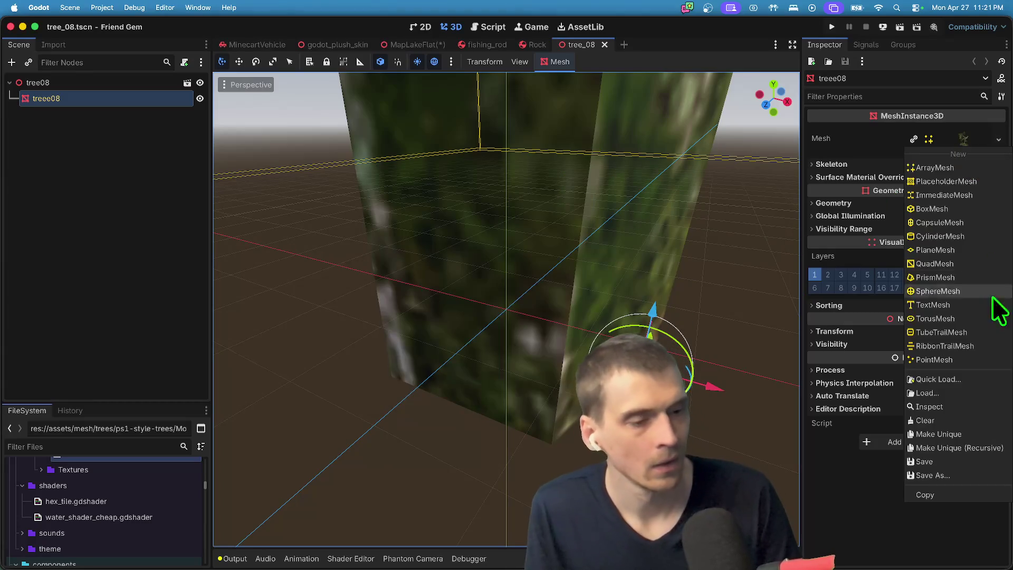
pyautogui.click(967, 424)
pyautogui.click(981, 140)
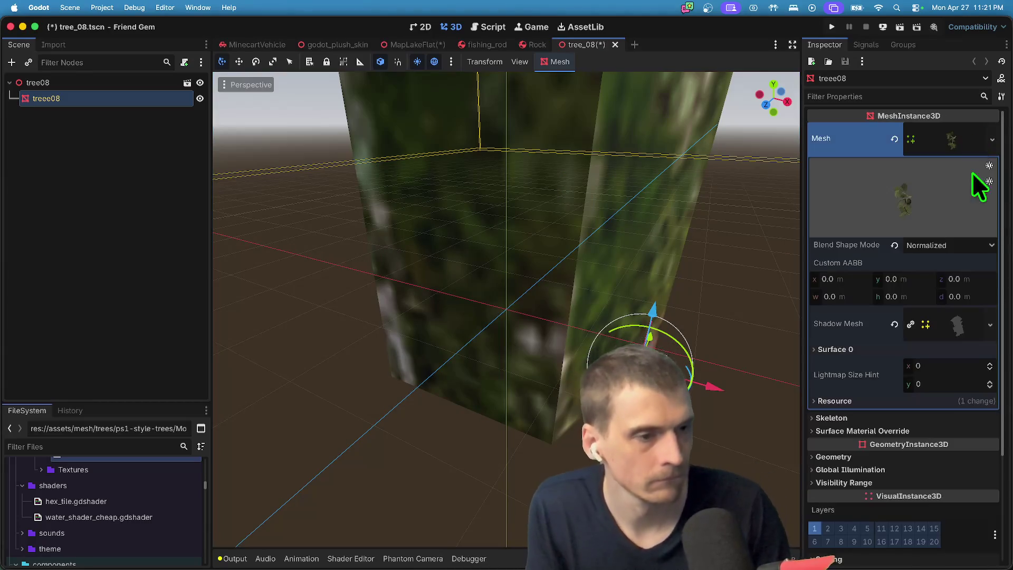
# Expand the treee08 surface material and turn off its emission.
pyautogui.scroll(-1, 932, 333)
pyautogui.rightClick(959, 376)
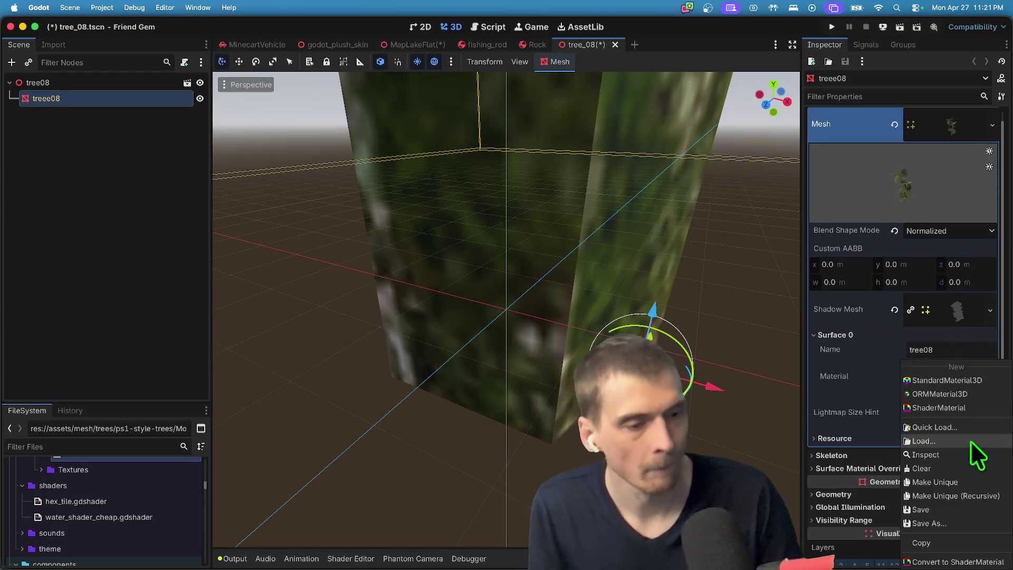
pyautogui.click(984, 486)
pyautogui.click(960, 378)
pyautogui.scroll(-3, 959, 380)
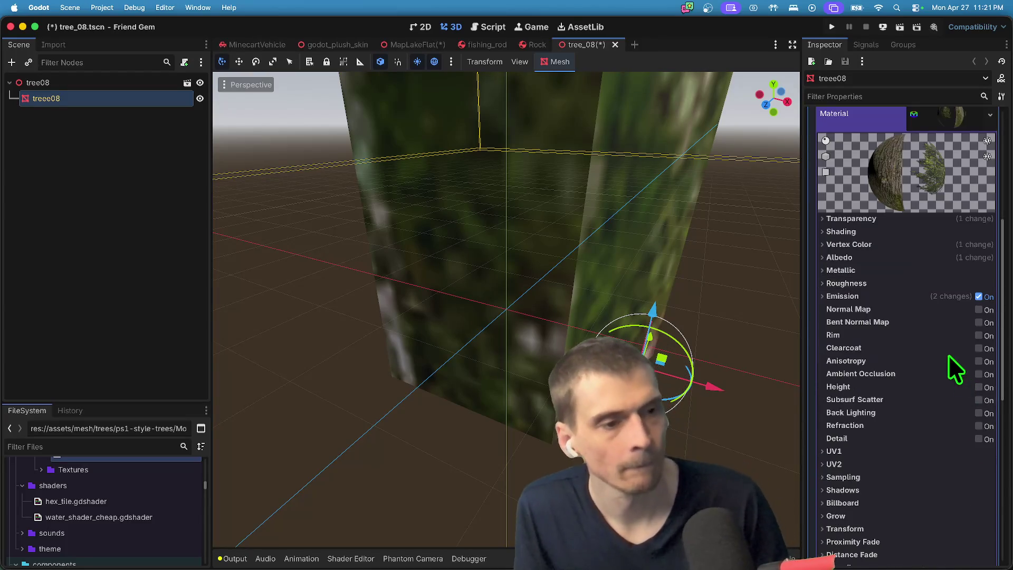
pyautogui.click(980, 297)
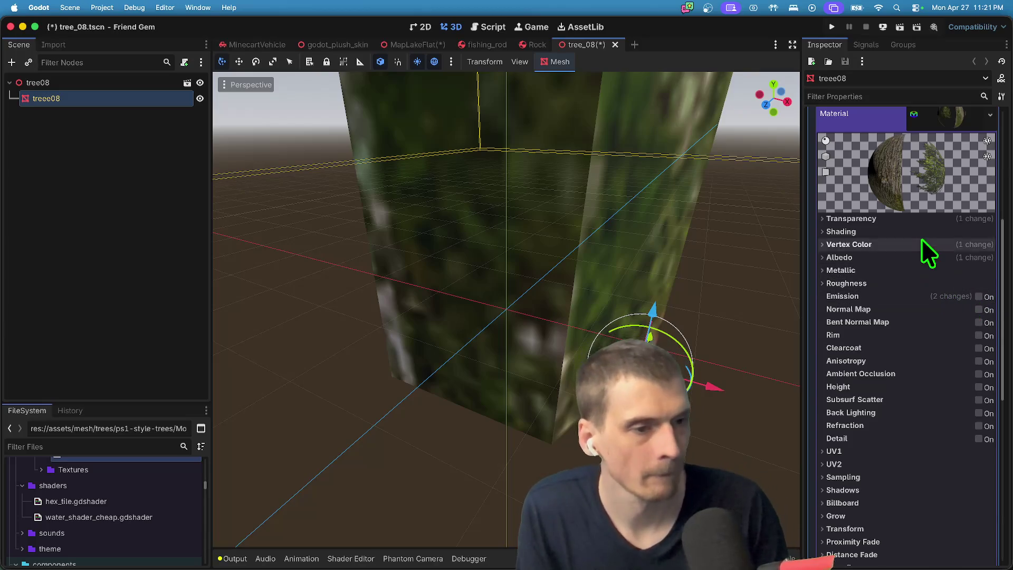
pyautogui.click(928, 220)
# Set transparency to Alpha Scissor at threshold 0.5 and cull mode to Disabled.
pyautogui.scroll(-5, 572, 309)
pyautogui.scroll(-10, 572, 310)
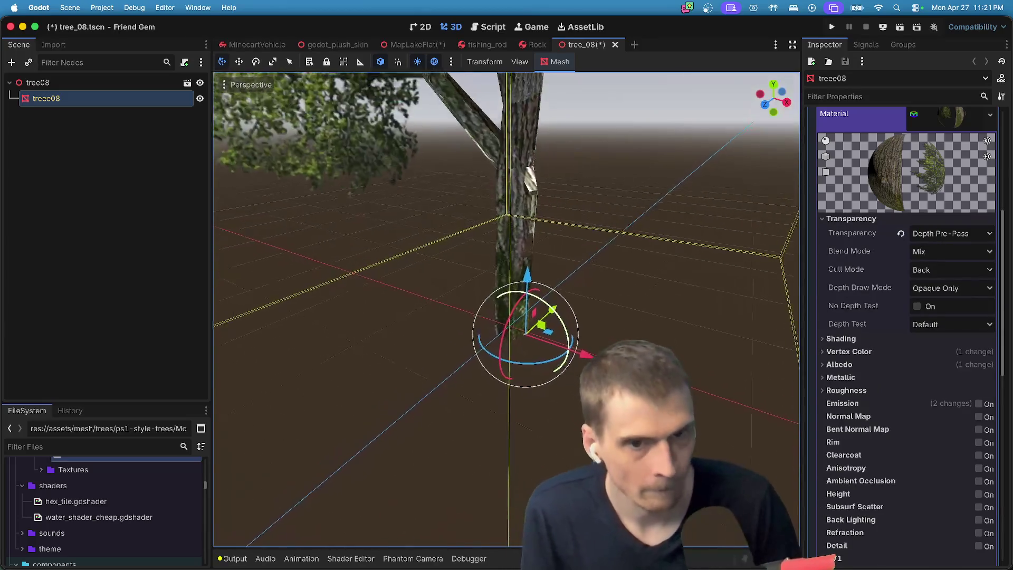
pyautogui.scroll(5, 507, 310)
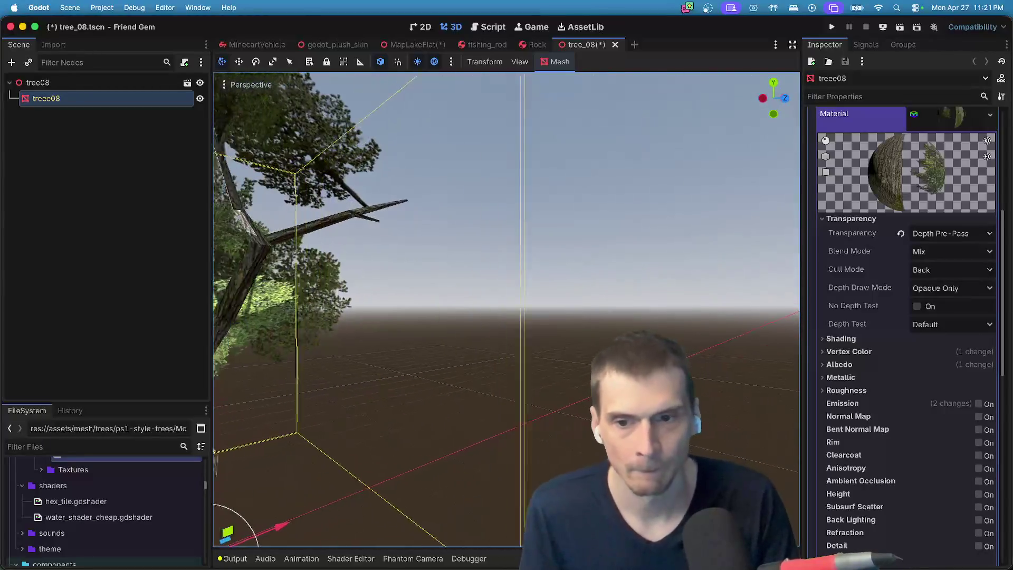
pyautogui.hscroll(10, 507, 310)
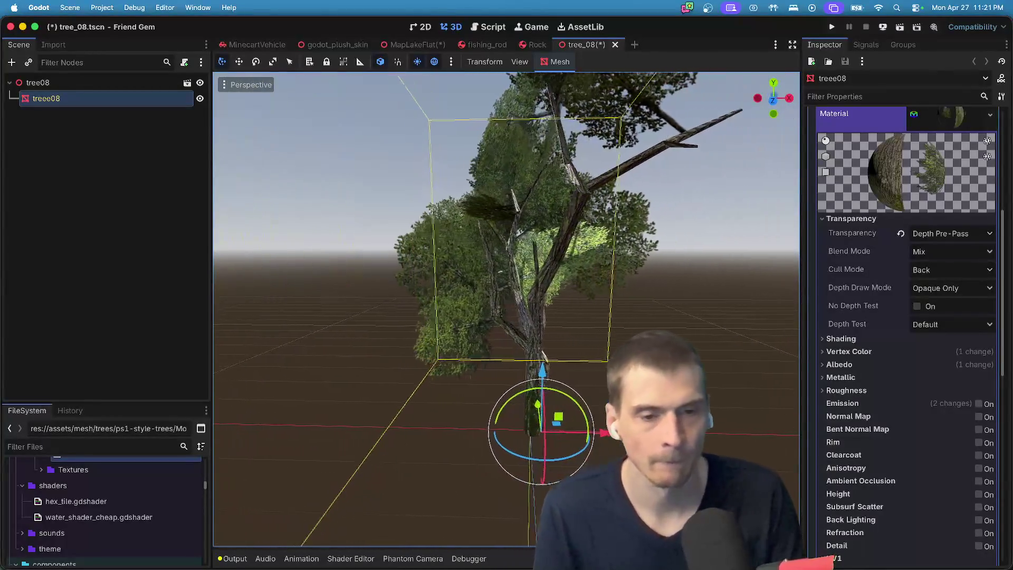
pyautogui.scroll(-8, 579, 315)
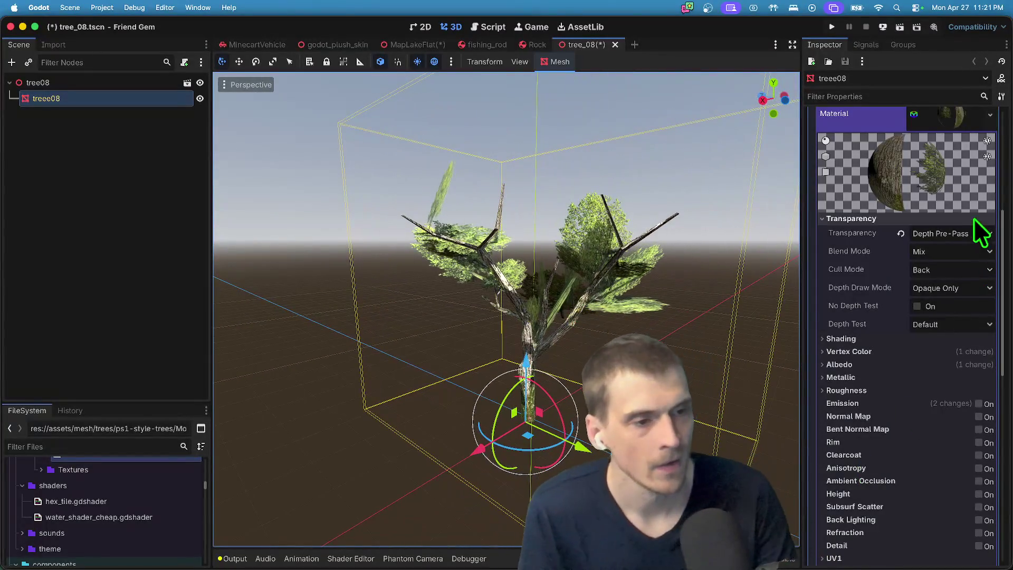
pyautogui.click(965, 236)
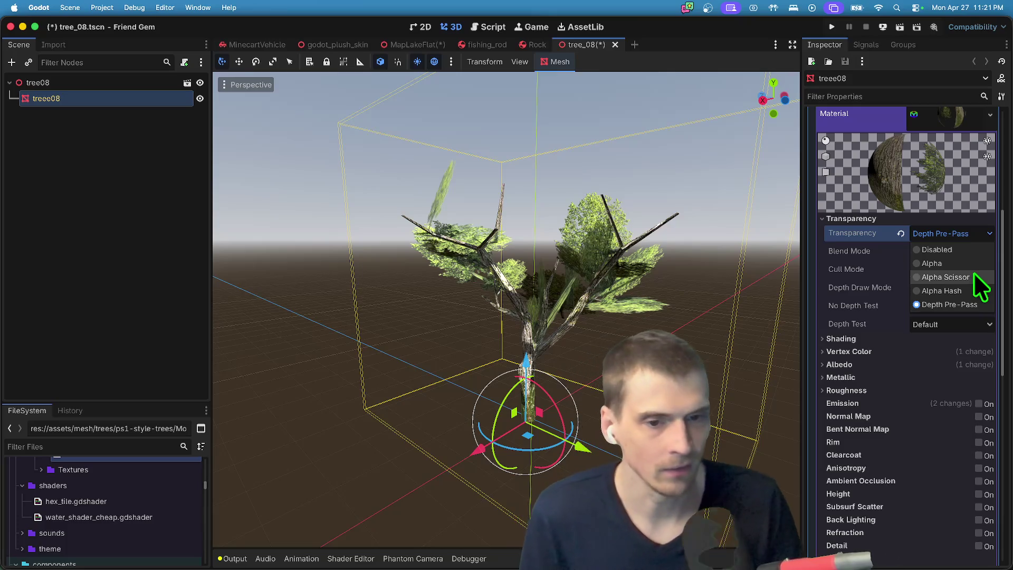
pyautogui.click(946, 277)
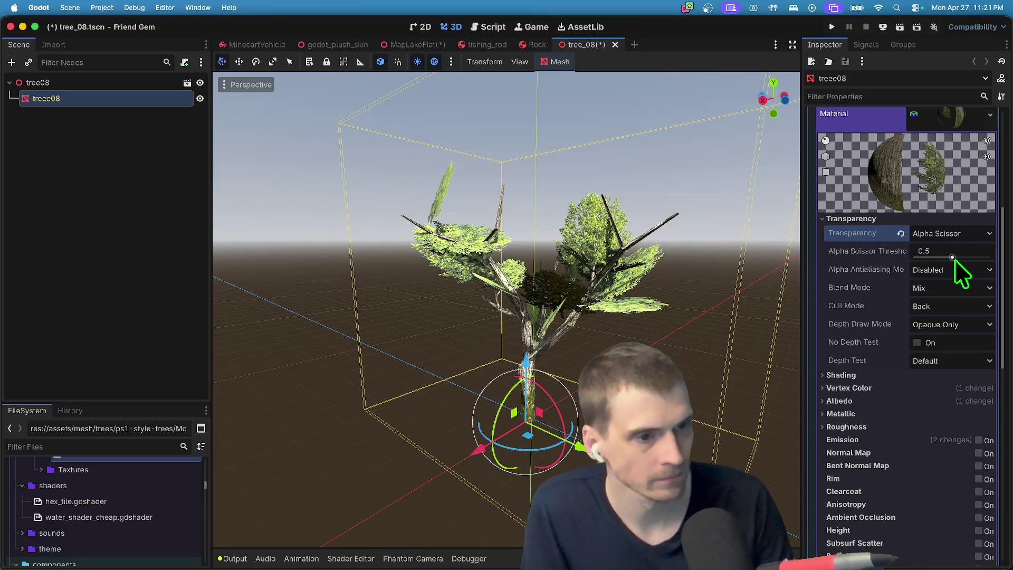
pyautogui.moveTo(955, 257)
pyautogui.mouseDown()
pyautogui.moveTo(986, 256)
pyautogui.moveTo(927, 259)
pyautogui.moveTo(961, 262)
pyautogui.moveTo(980, 249)
pyautogui.moveTo(966, 247)
pyautogui.mouseUp()
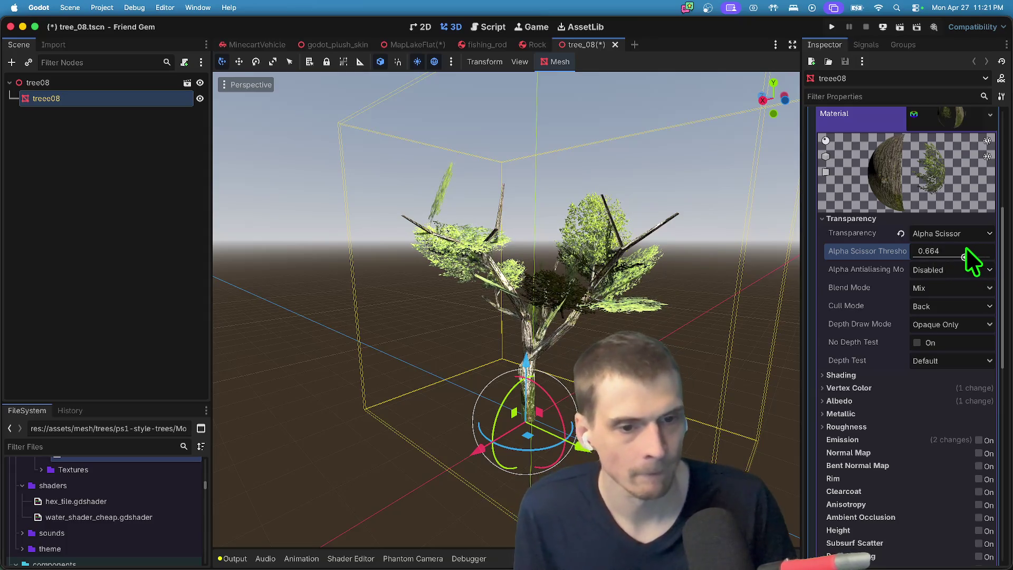
pyautogui.press('super+z')
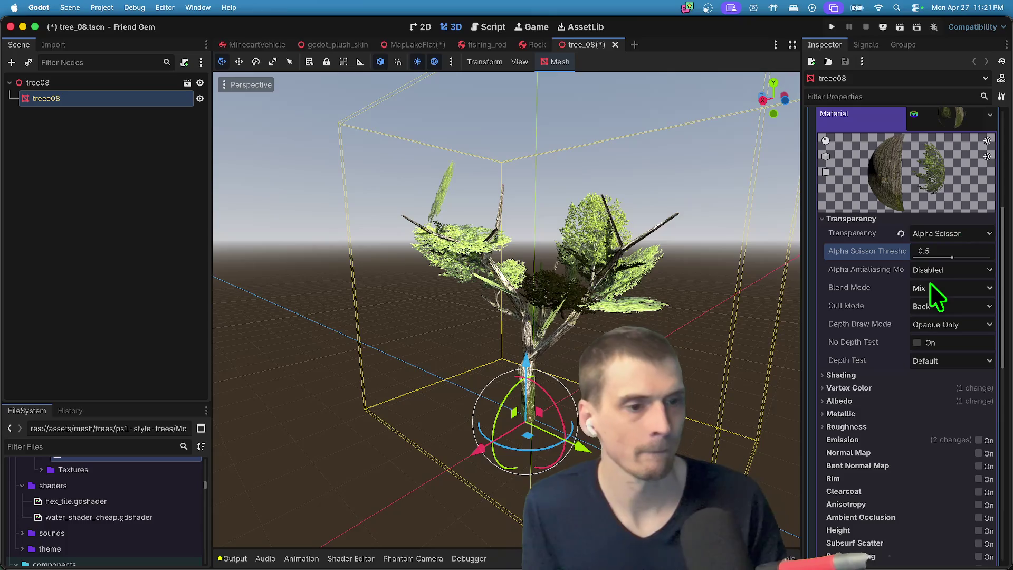
pyautogui.click(936, 302)
pyautogui.click(940, 351)
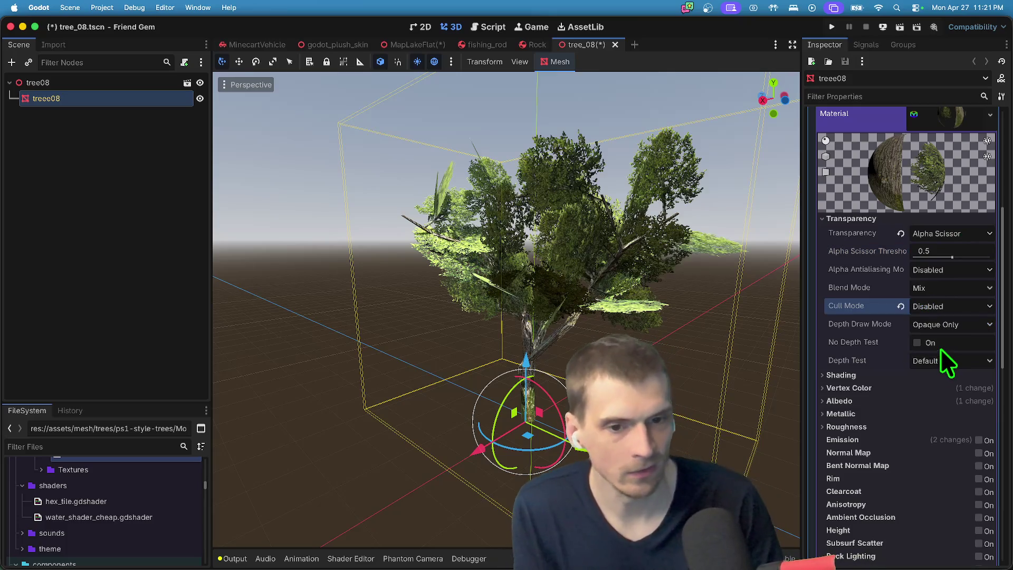
# Disable the tree material's specular mode, keeping depth test on and Burley diffuse.
pyautogui.click(946, 340)
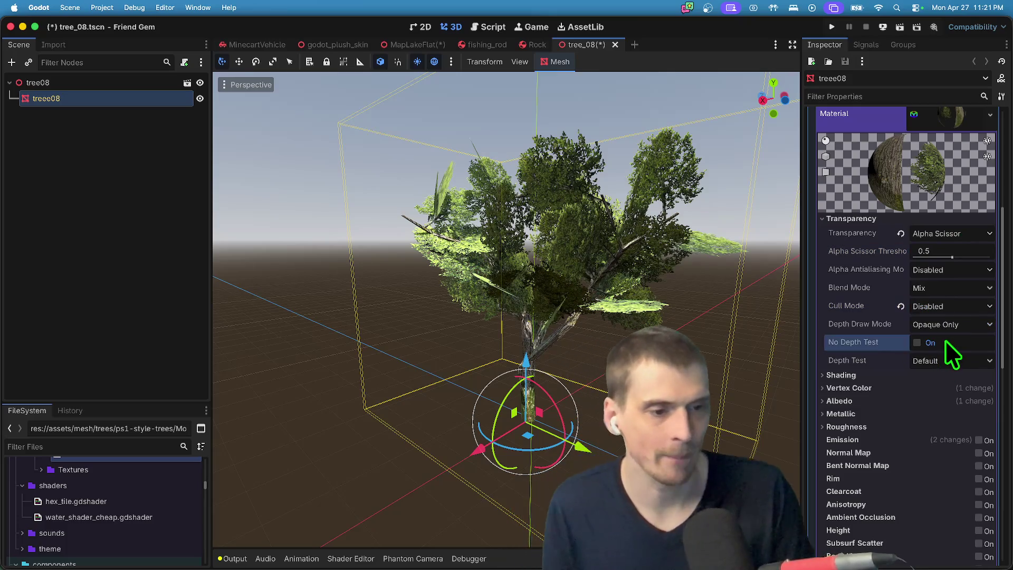
pyautogui.click(946, 341)
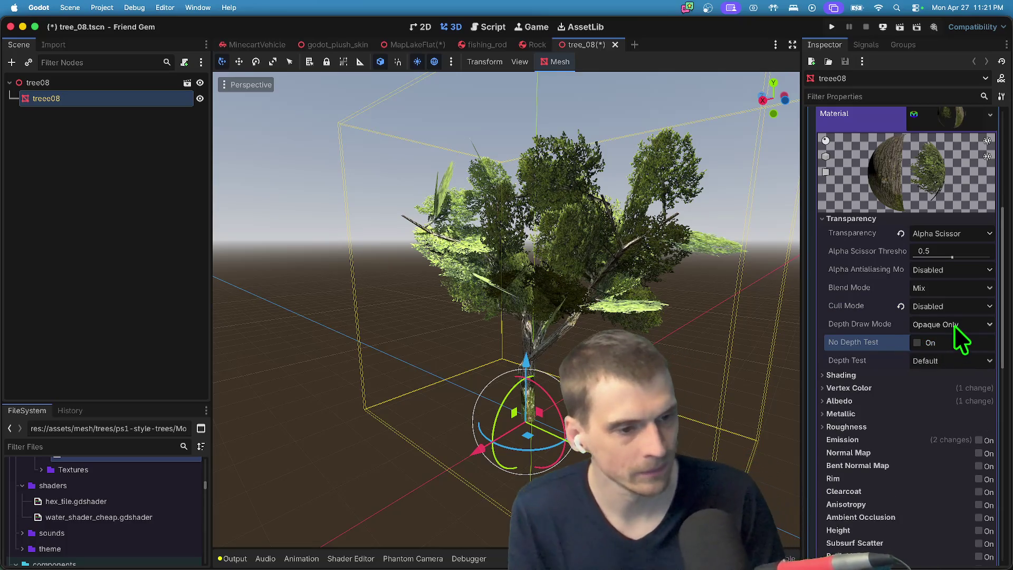
pyautogui.scroll(-2, 954, 325)
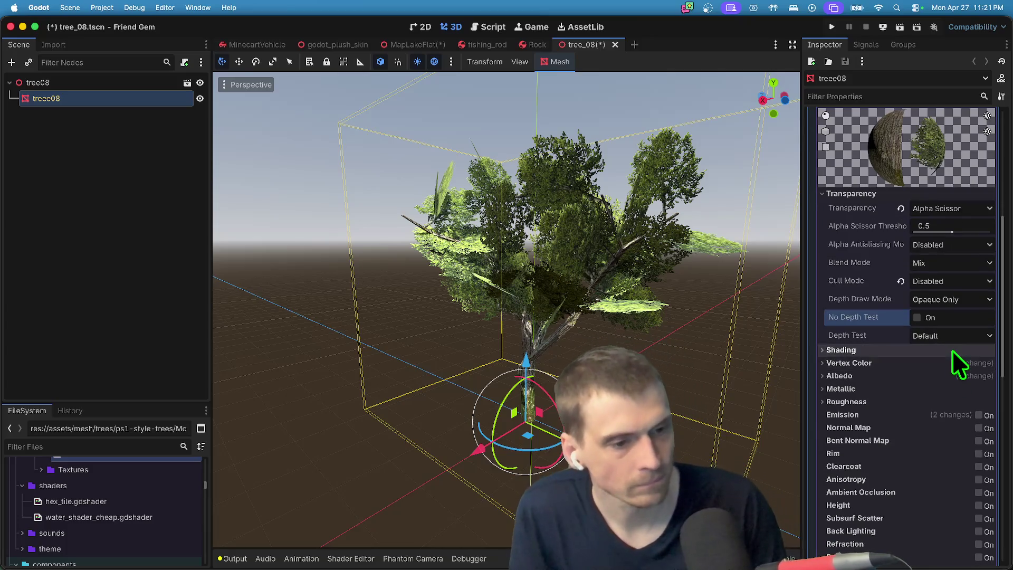
pyautogui.click(957, 351)
pyautogui.click(957, 384)
pyautogui.click(956, 392)
pyautogui.click(958, 399)
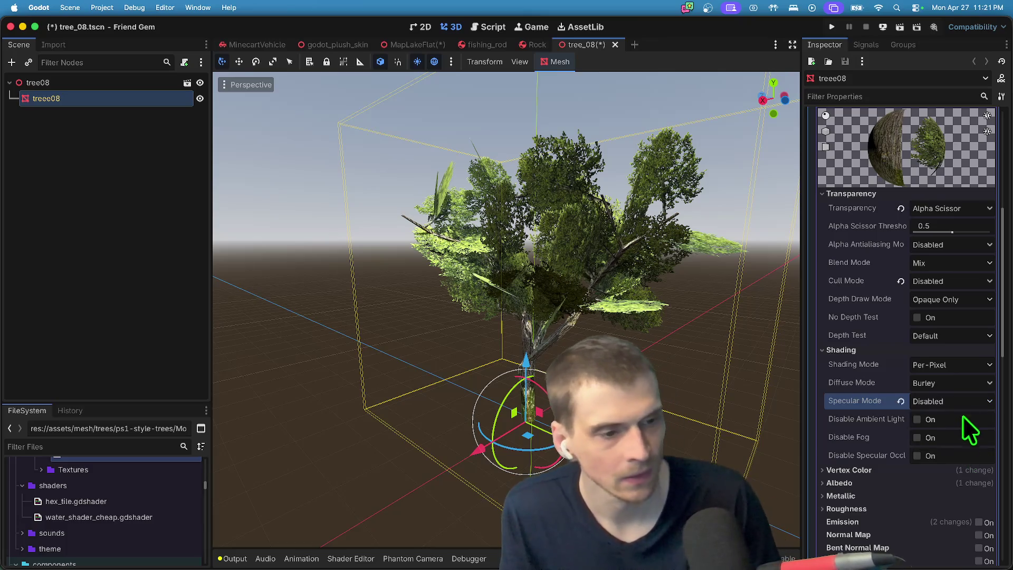
pyautogui.scroll(-5, 962, 415)
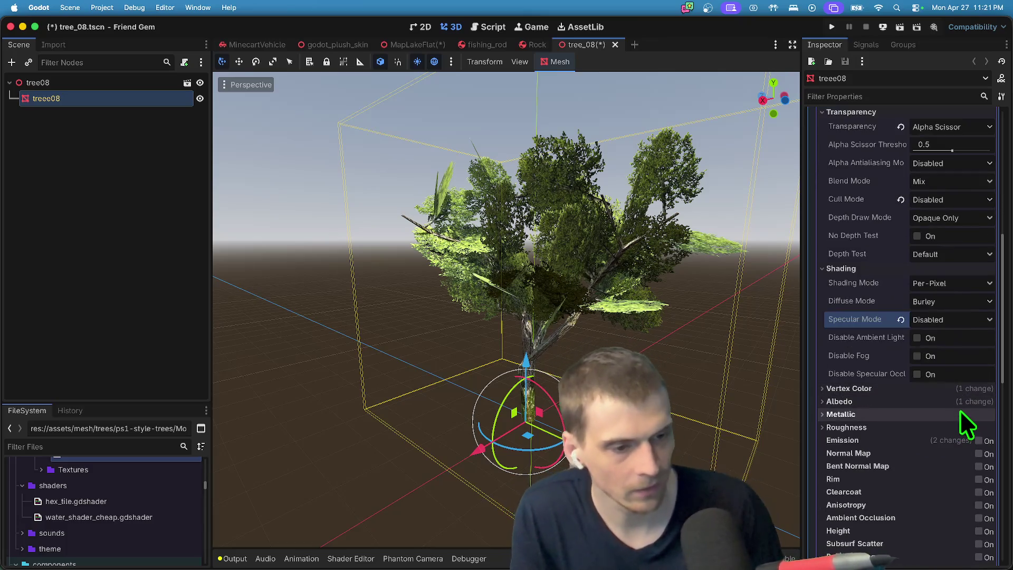
pyautogui.click(960, 427)
pyautogui.click(959, 428)
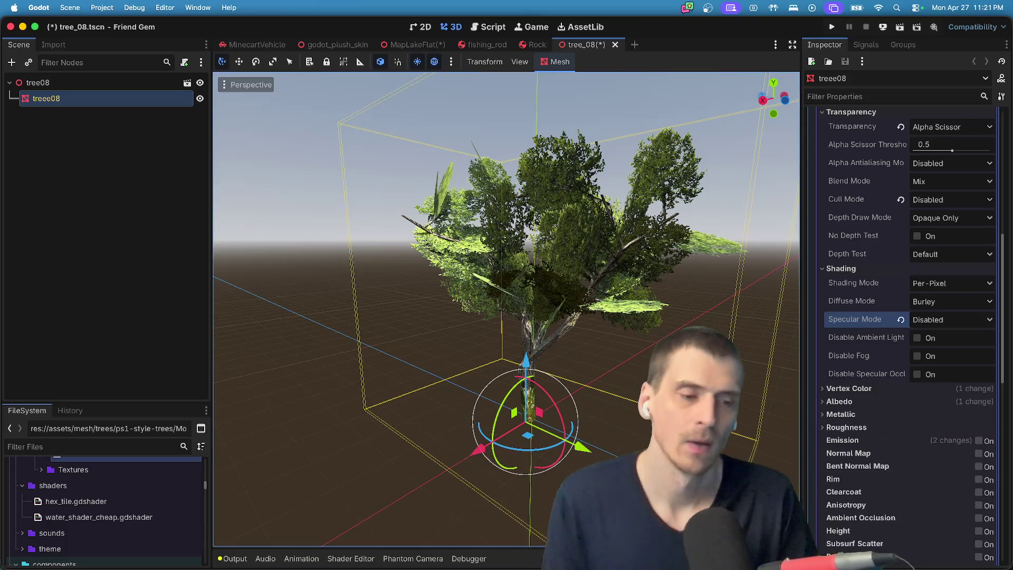
pyautogui.scroll(-10, 916, 489)
# Save tree_08, then delete the tree08 node from the MapLakeFlat scene.
pyautogui.press('super+s')
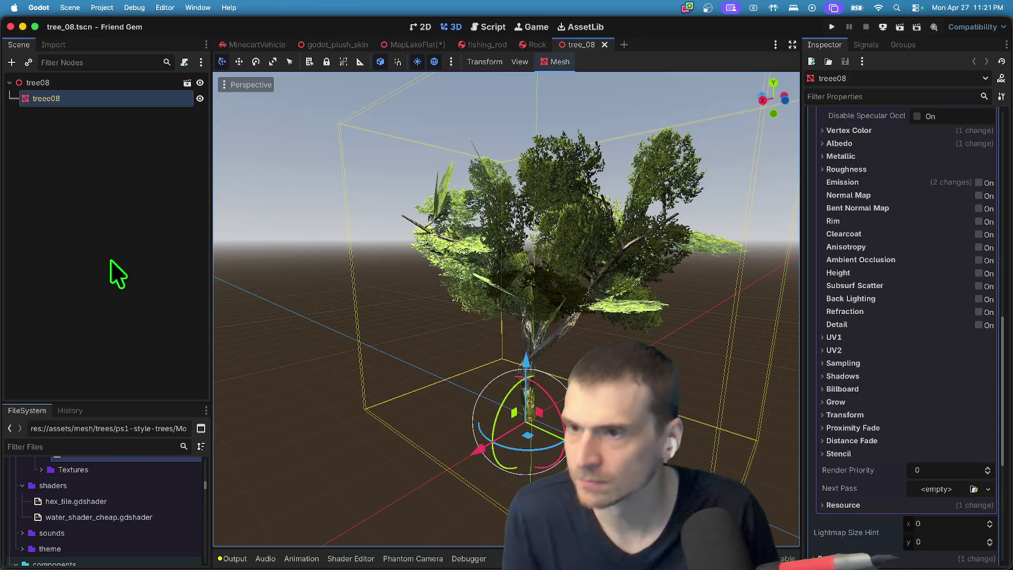
pyautogui.click(107, 249)
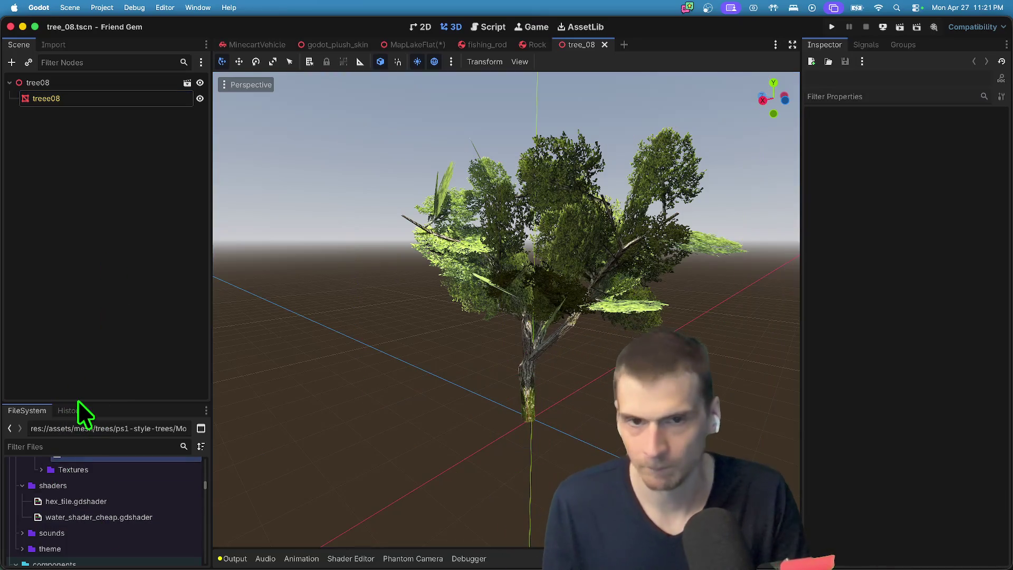
pyautogui.hotkey('ctrl', 'shift', 'Tab')
pyautogui.hotkey('ctrl', 'shift', 'Tab')
pyautogui.hotkey('ctrl', 'shift', 'Tab')
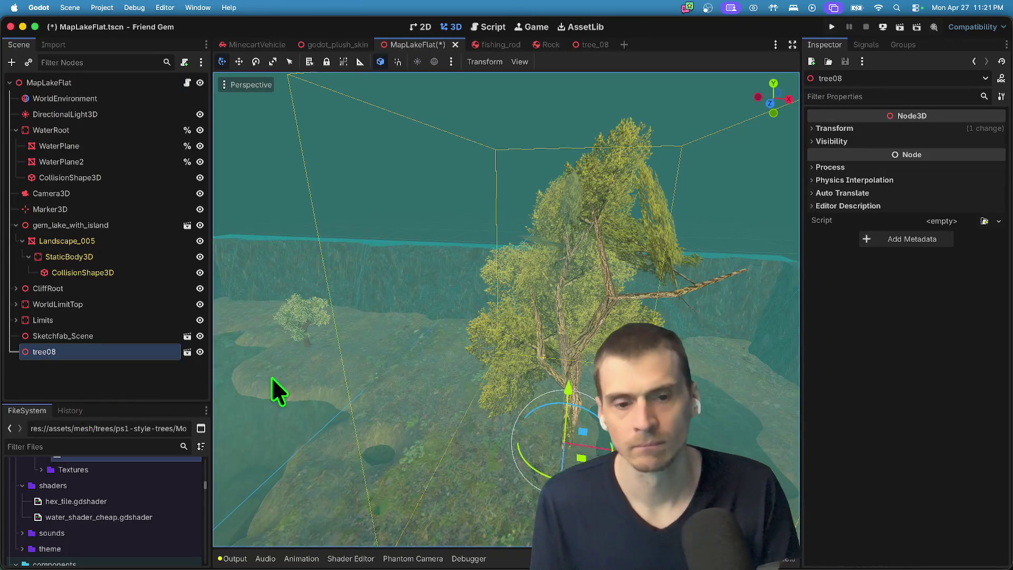
pyautogui.rightClick(99, 354)
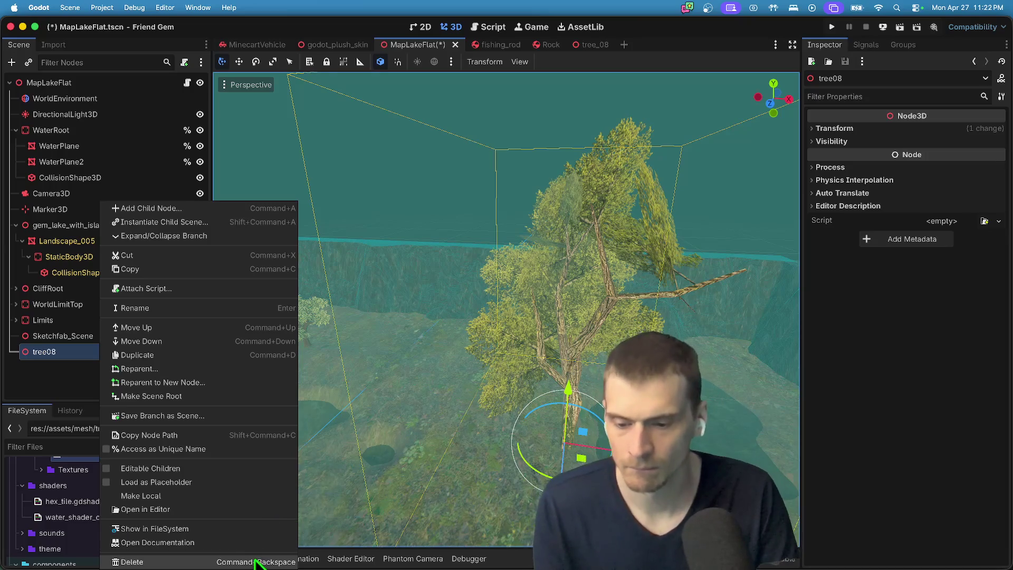
pyautogui.click(258, 560)
pyautogui.click(533, 292)
pyautogui.scroll(-5, 131, 522)
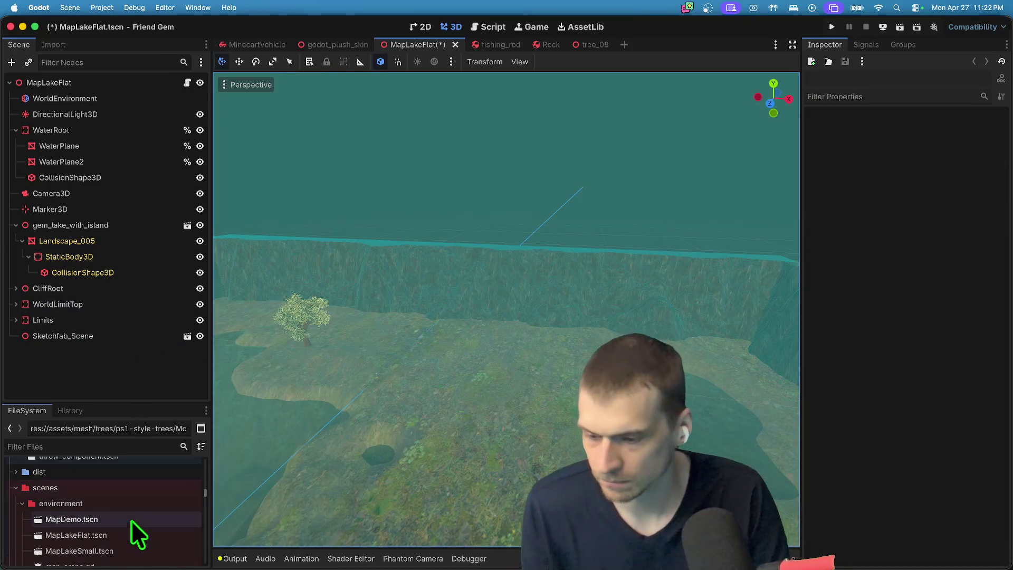
# Filter the FileSystem dock for 'tree' and collapse the Textures folder.
pyautogui.click(113, 447)
pyautogui.write('tree')
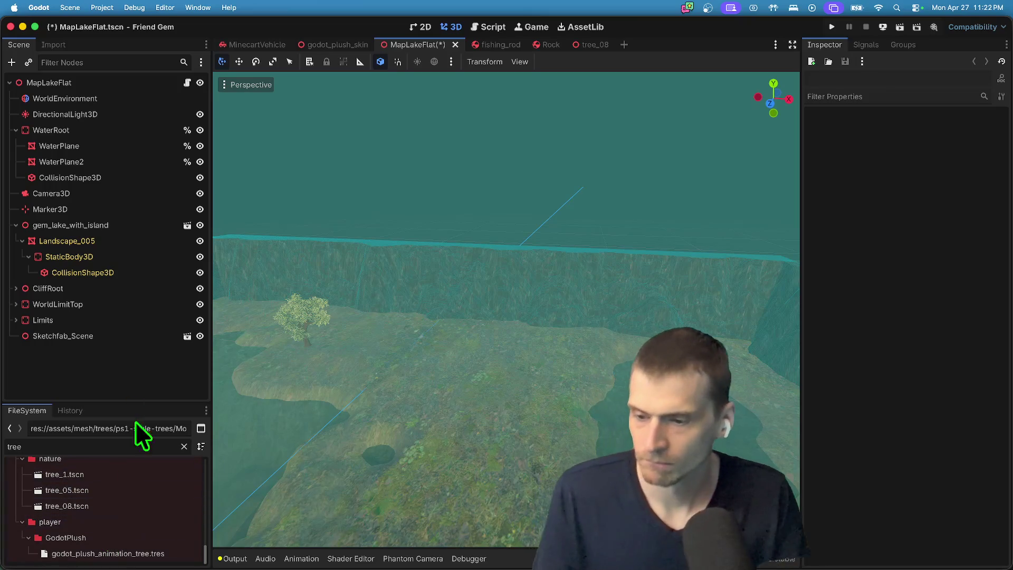
pyautogui.moveTo(139, 399); pyautogui.dragTo(139, 275)
pyautogui.scroll(3, 125, 416)
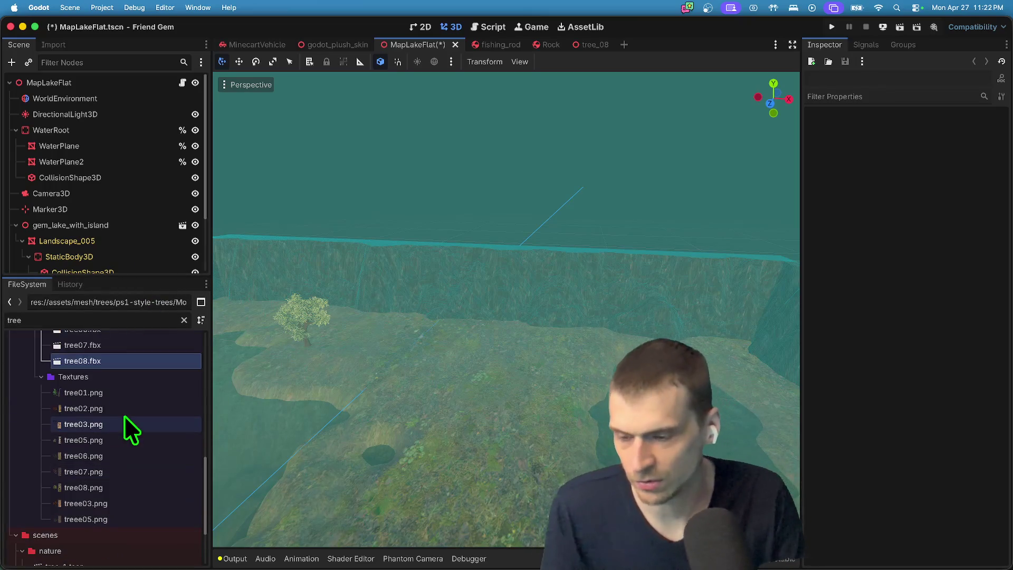
pyautogui.click(122, 379)
pyautogui.doubleClick(122, 382)
# Preview the import settings of tree07, tree04, tree03, tree02 and tree01 FBX models.
pyautogui.doubleClick(116, 396)
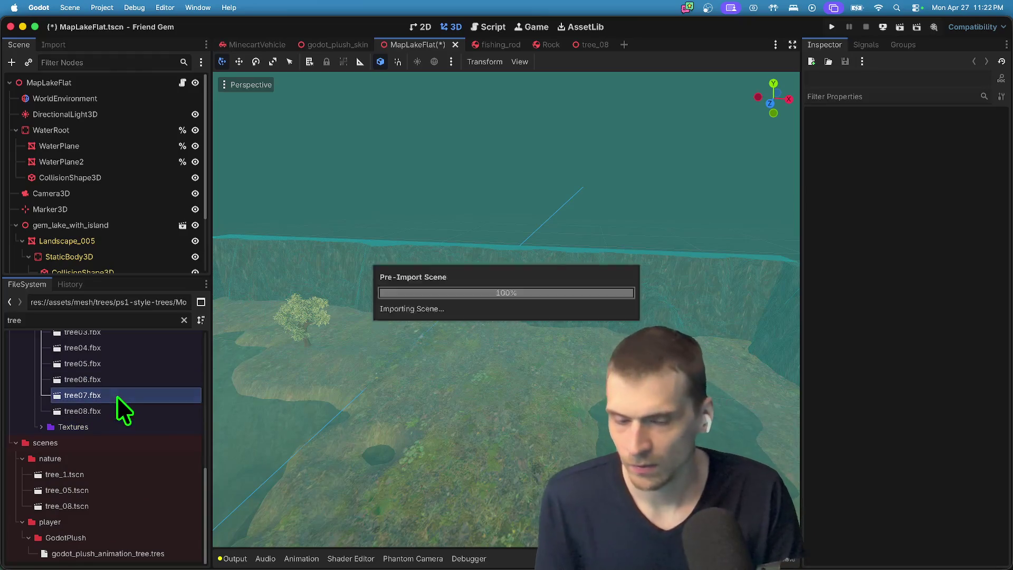
pyautogui.press('Escape')
pyautogui.doubleClick(134, 360)
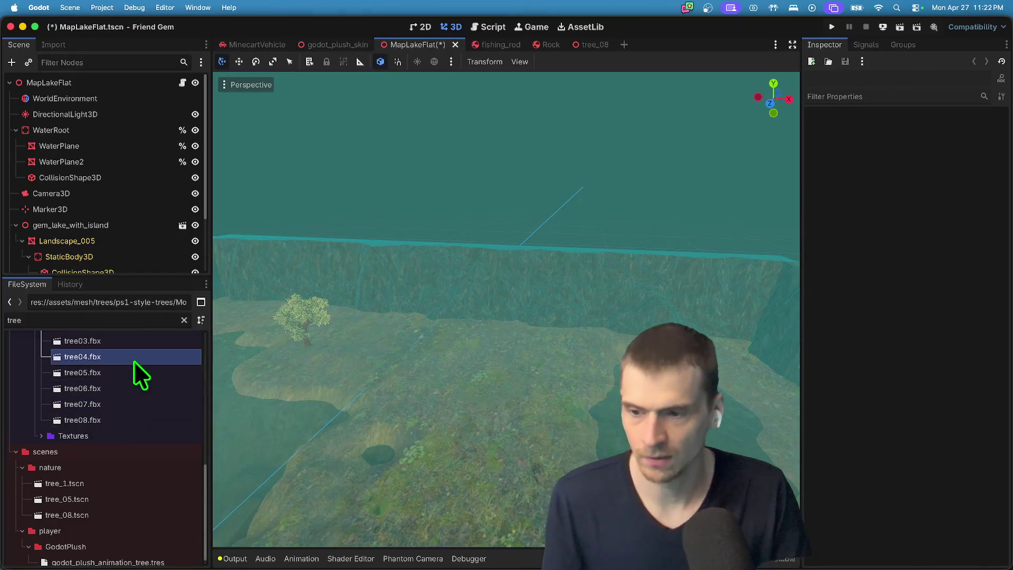
pyautogui.press('Escape')
pyautogui.doubleClick(134, 356)
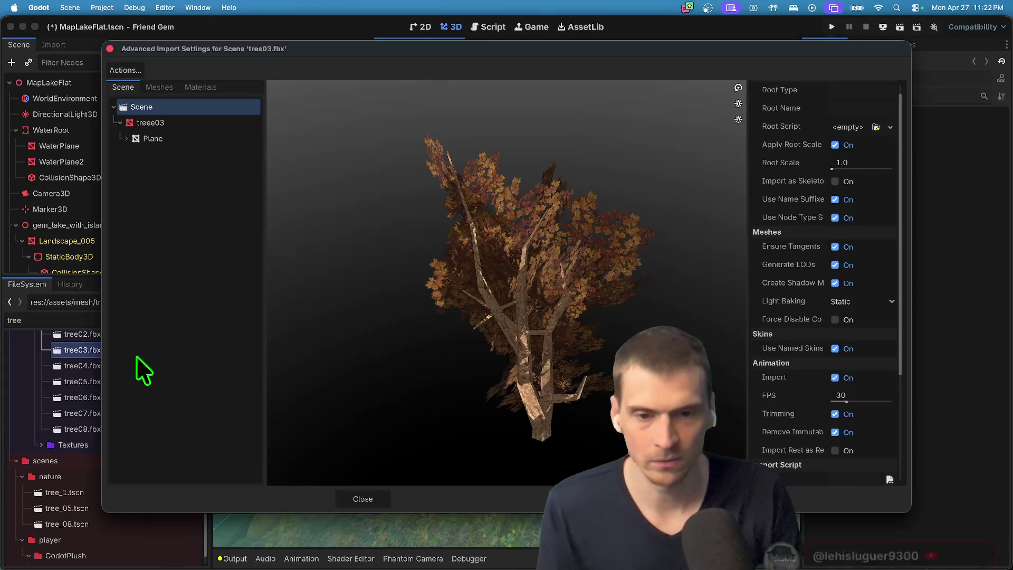
pyautogui.press('Escape')
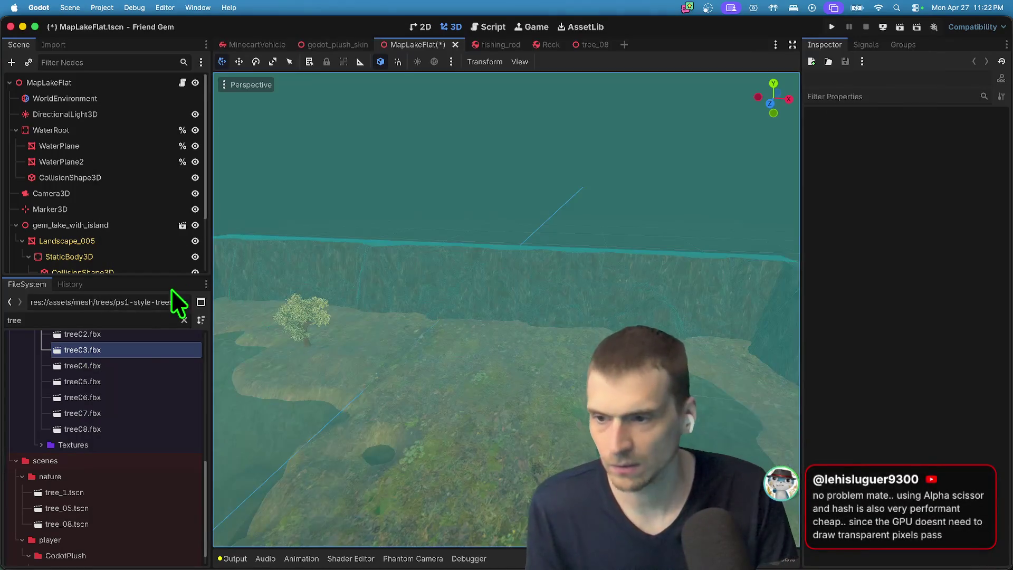
pyautogui.click(132, 378)
pyautogui.doubleClick(131, 377)
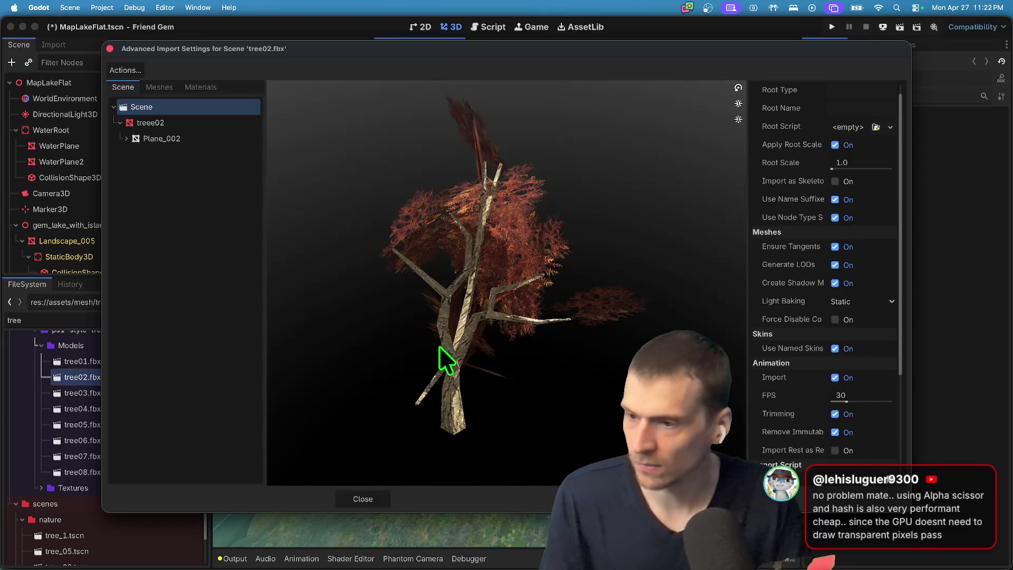
pyautogui.moveTo(439, 346); pyautogui.dragTo(450, 337)
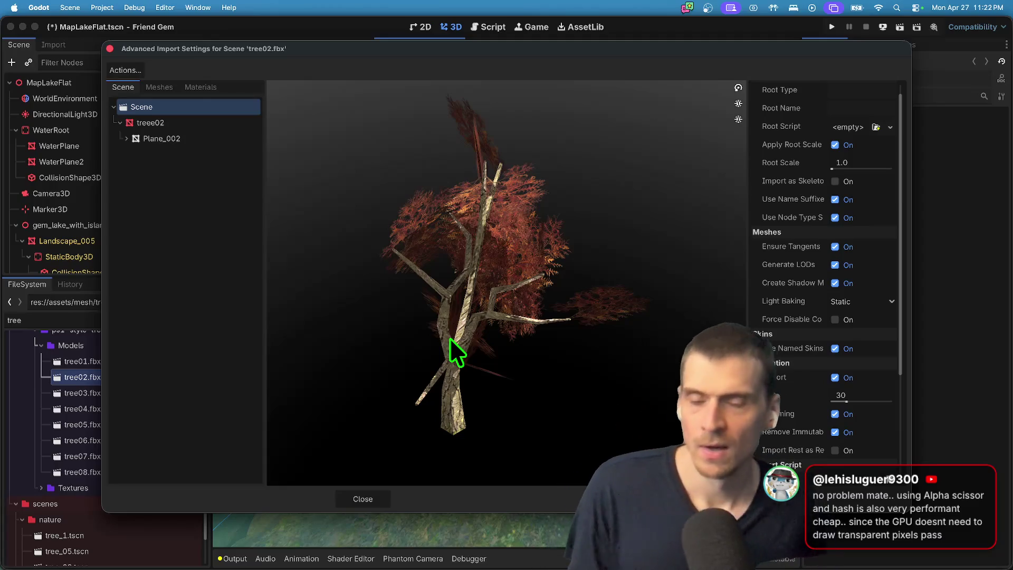
pyautogui.press('Escape')
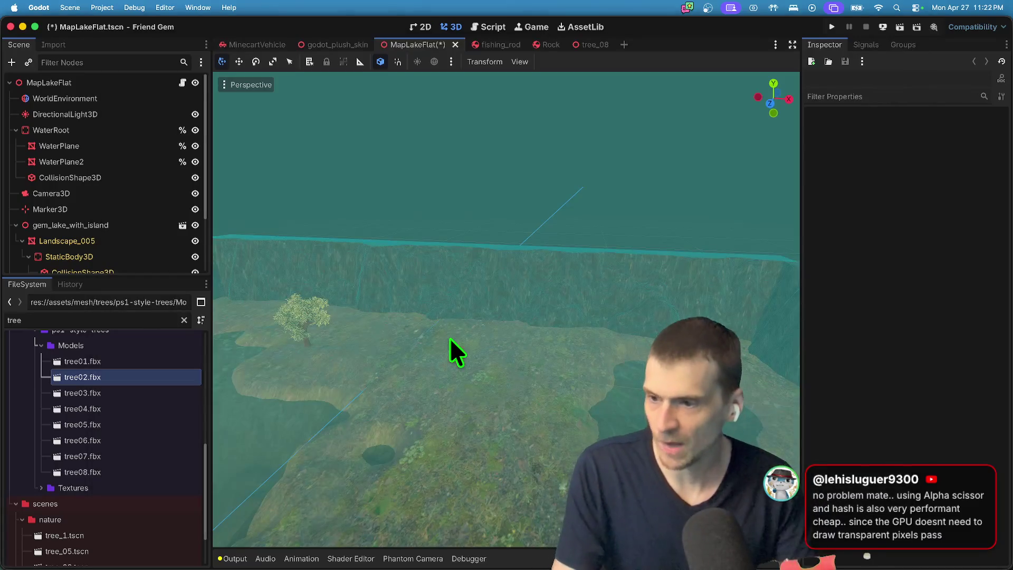
pyautogui.doubleClick(170, 364)
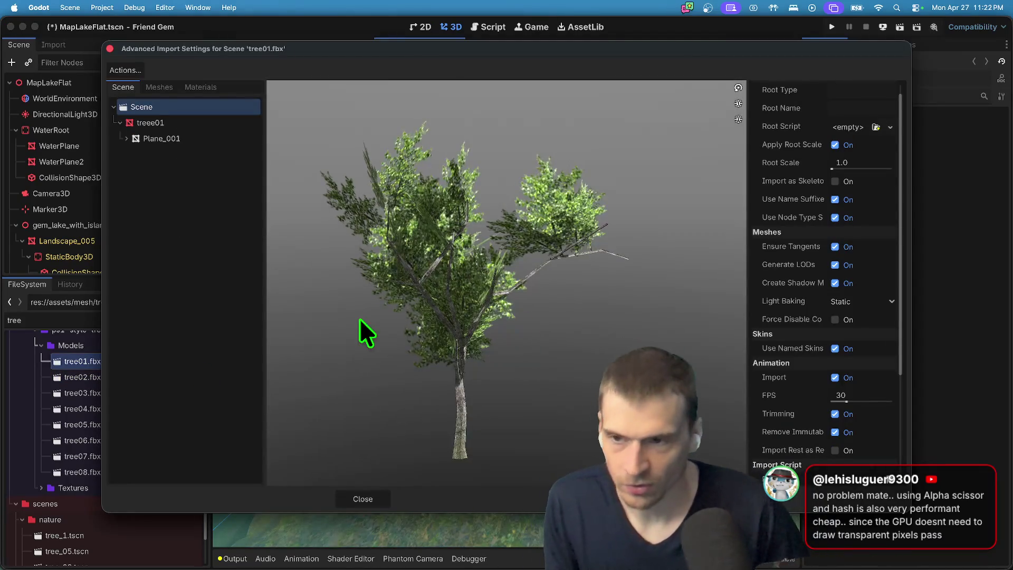
pyautogui.moveTo(272, 411); pyautogui.dragTo(381, 407)
pyautogui.press('Escape')
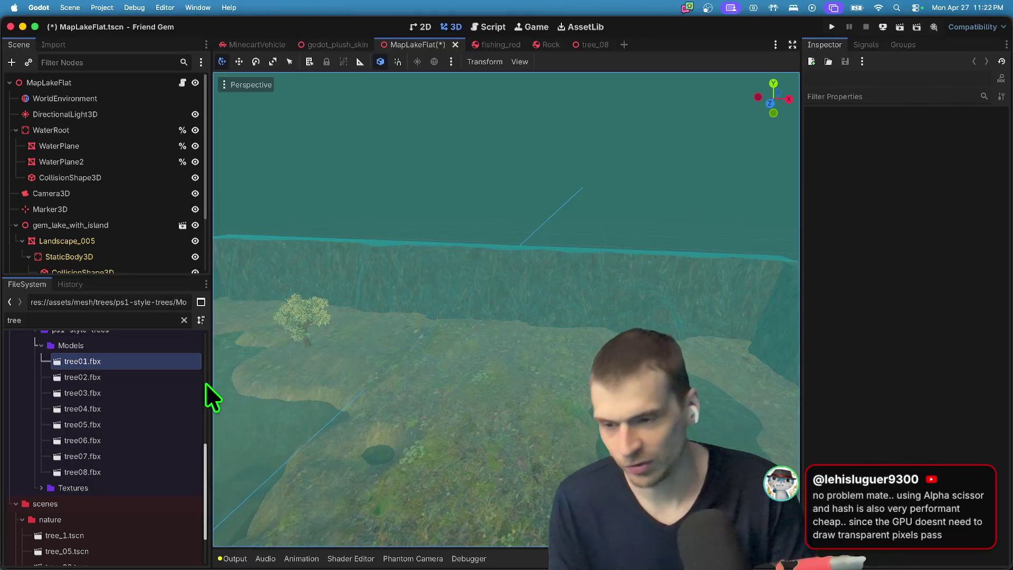
# Open the tree_1.tscn scene from the FileSystem dock.
pyautogui.rightClick(135, 363)
pyautogui.click(134, 363)
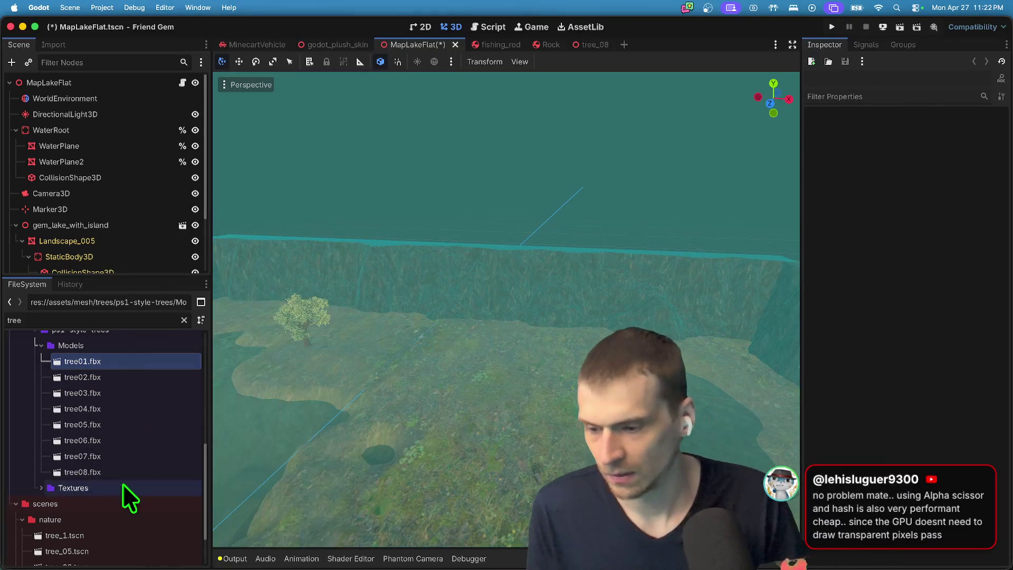
pyautogui.scroll(-1, 112, 521)
pyautogui.doubleClick(111, 525)
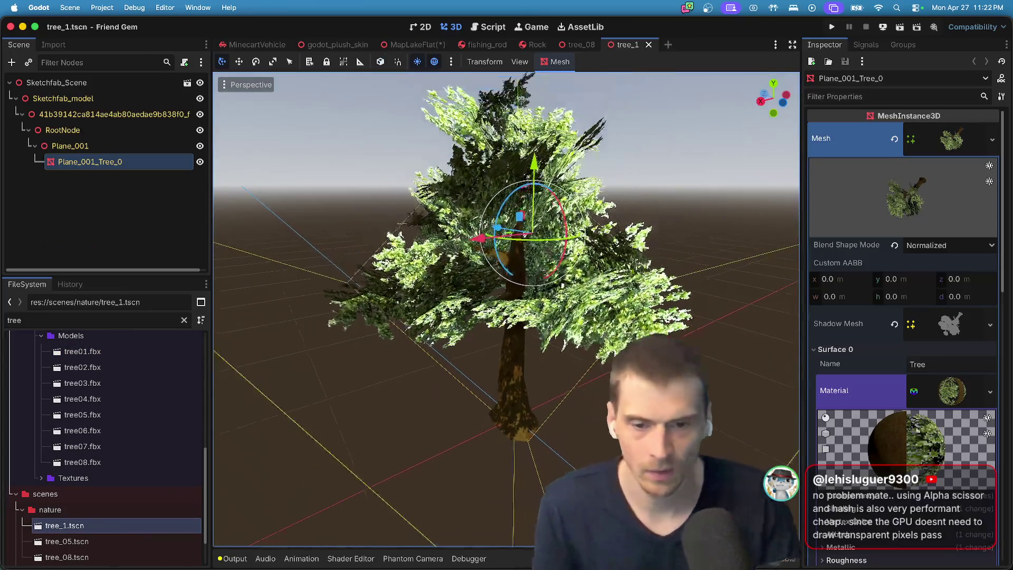
# Delete tree_1.tscn, confirming removal despite MapLakeFlat.tscn depending on it.
pyautogui.rightClick(63, 509)
pyautogui.press('Escape')
pyautogui.rightClick(74, 523)
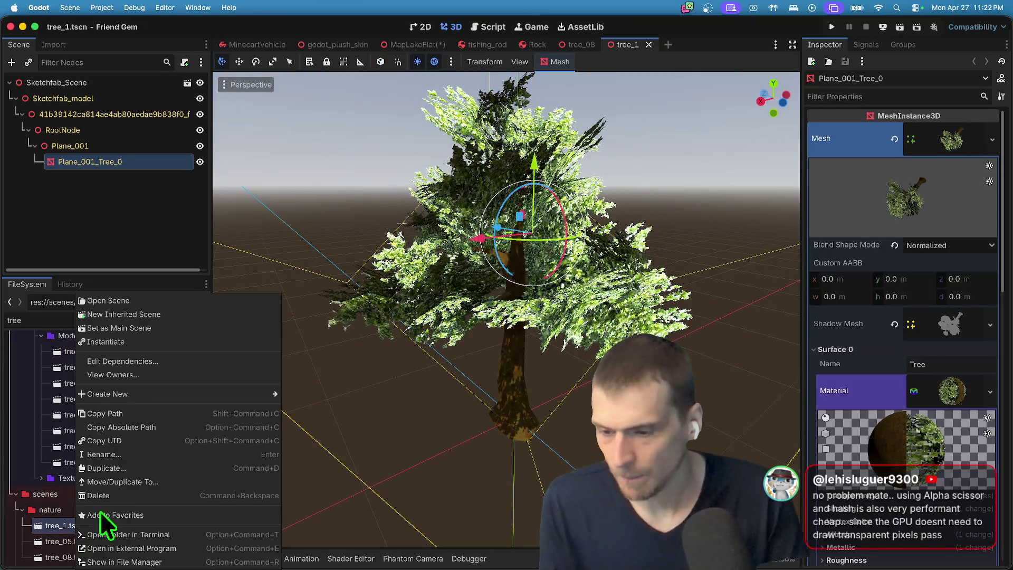
pyautogui.click(100, 511)
pyautogui.press('Escape')
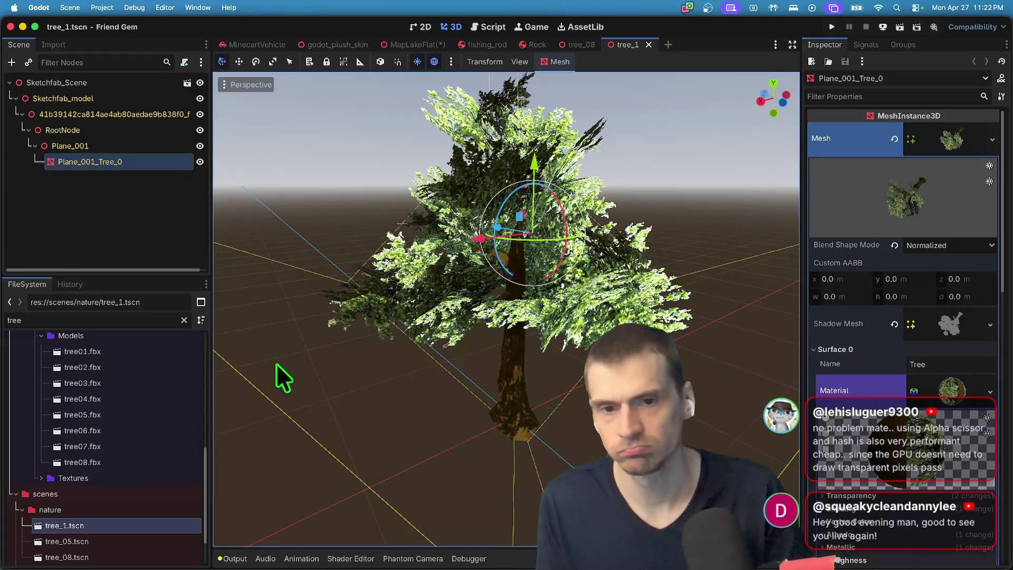
pyautogui.rightClick(124, 526)
pyautogui.click(248, 488)
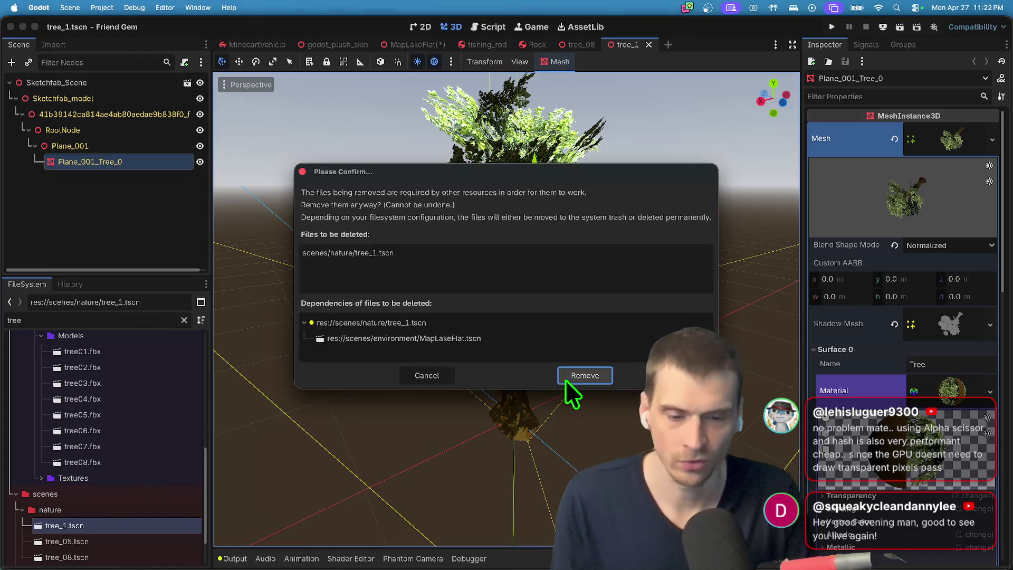
pyautogui.click(565, 379)
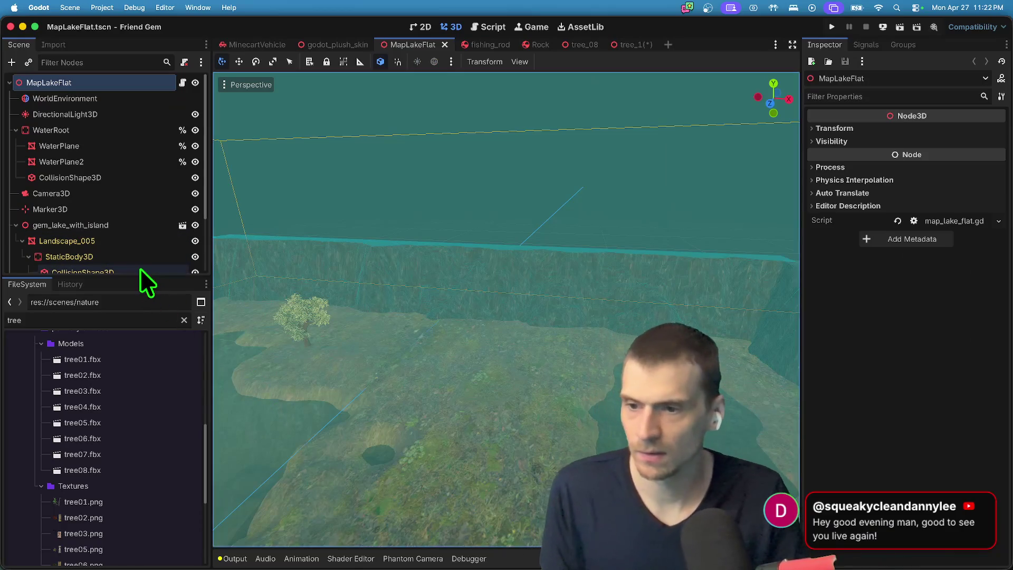
# Delete the Sketchfab_Scene node from the lake map.
pyautogui.moveTo(135, 281); pyautogui.dragTo(130, 423)
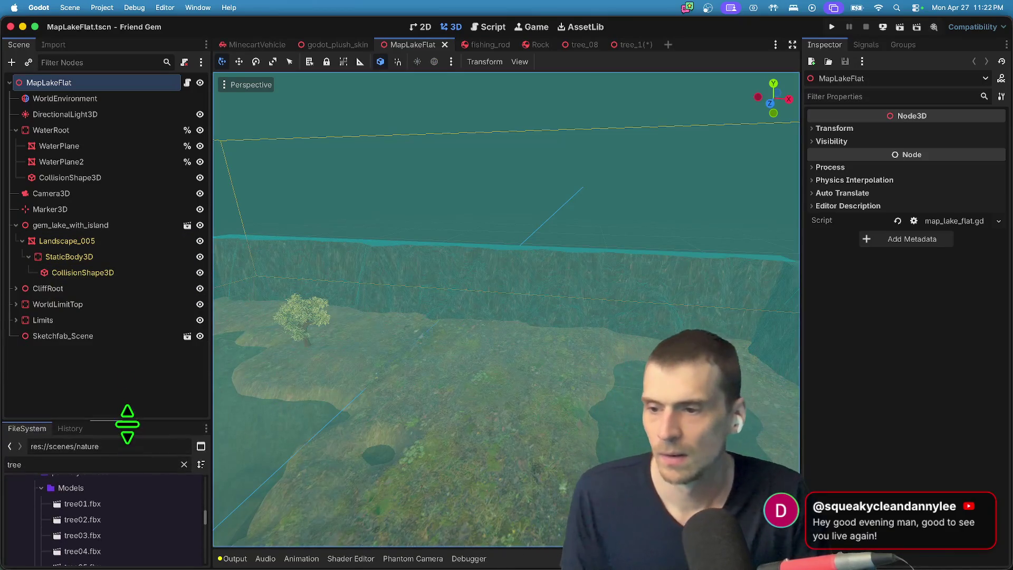
pyautogui.click(63, 288)
pyautogui.click(105, 224)
pyautogui.press('Left')
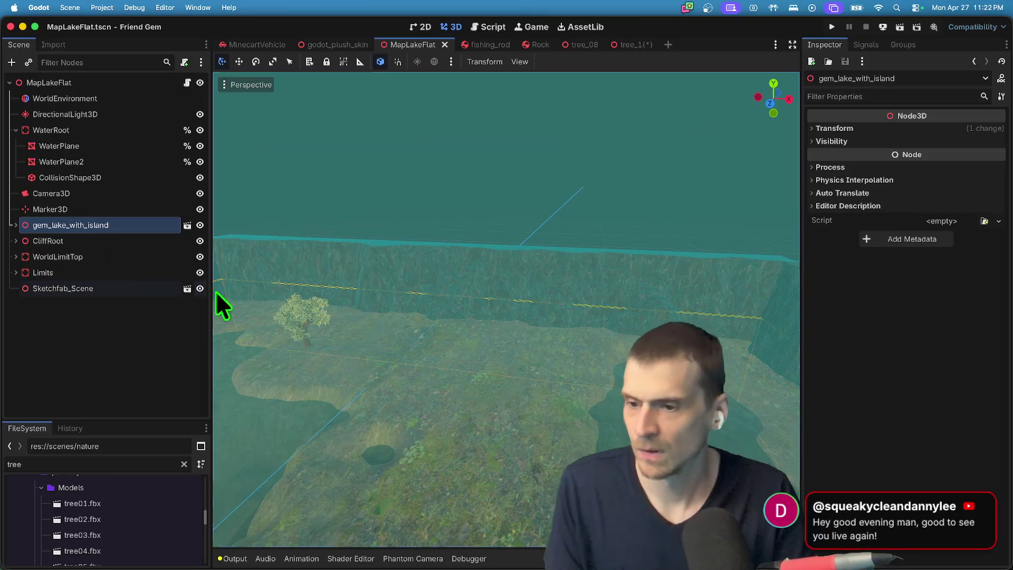
pyautogui.scroll(2, 216, 292)
pyautogui.rightClick(137, 290)
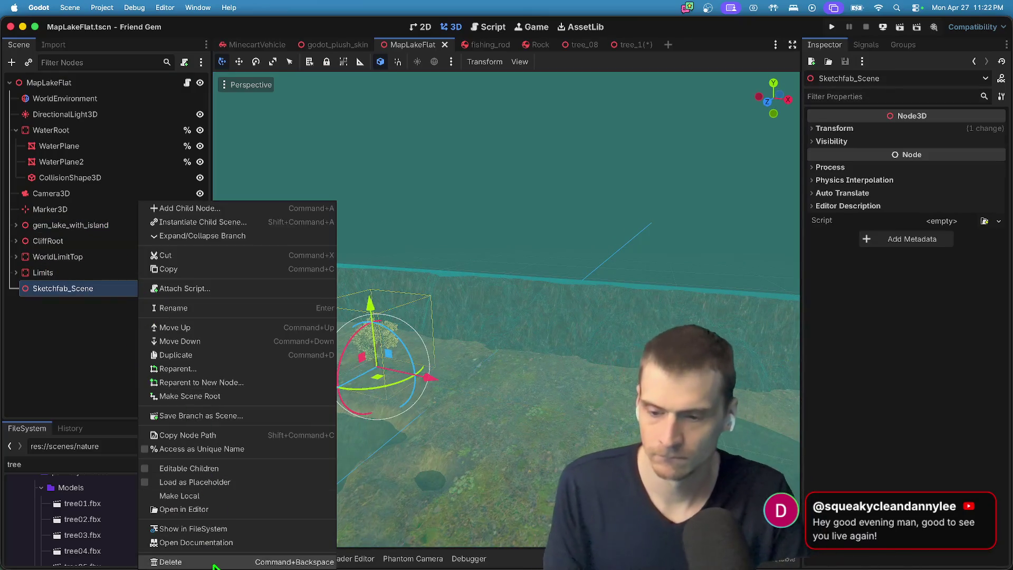
pyautogui.click(256, 556)
pyautogui.click(547, 298)
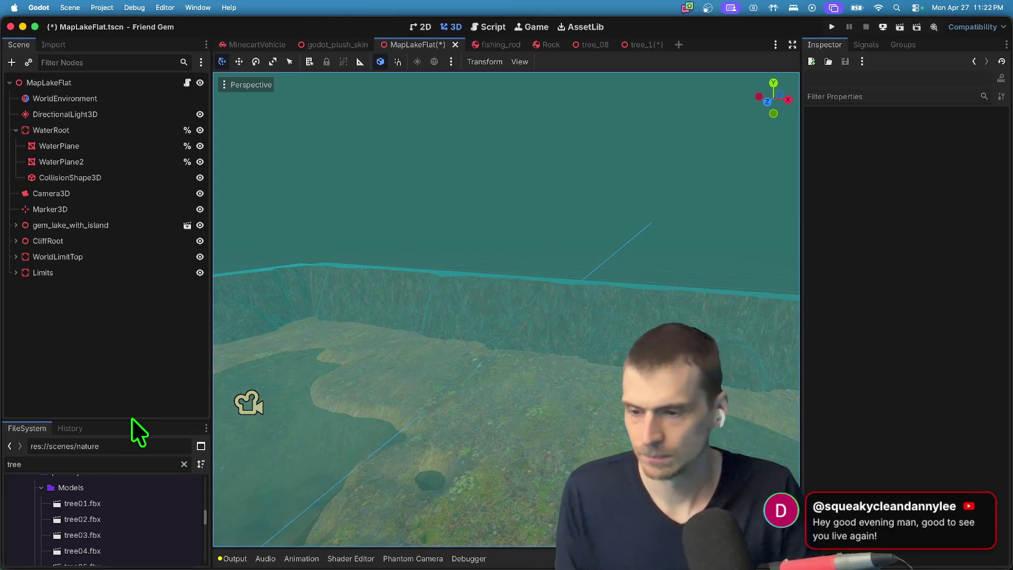
# Place the tree01.fbx model into the lake map viewport.
pyautogui.click(132, 502)
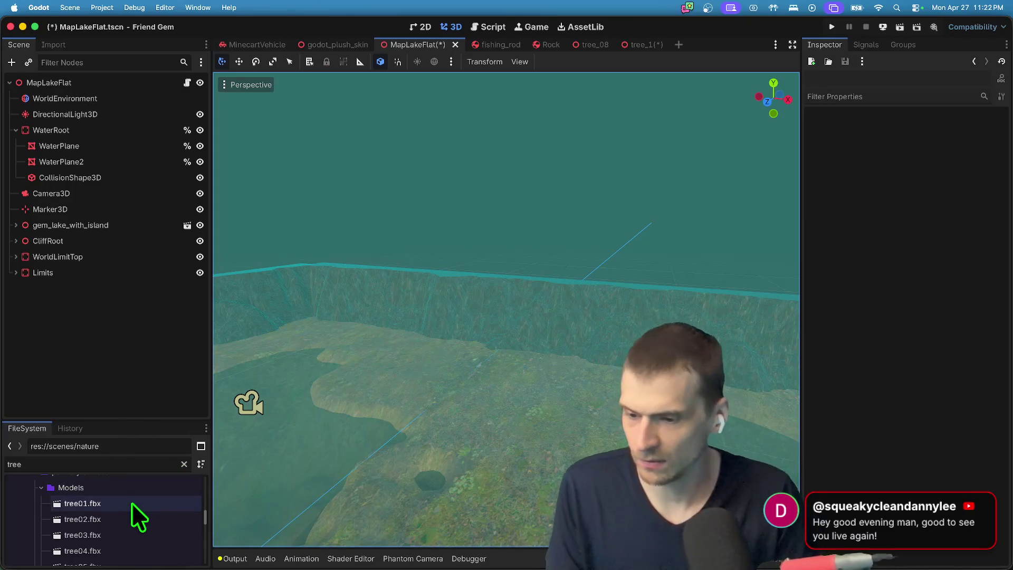
pyautogui.doubleClick(131, 503)
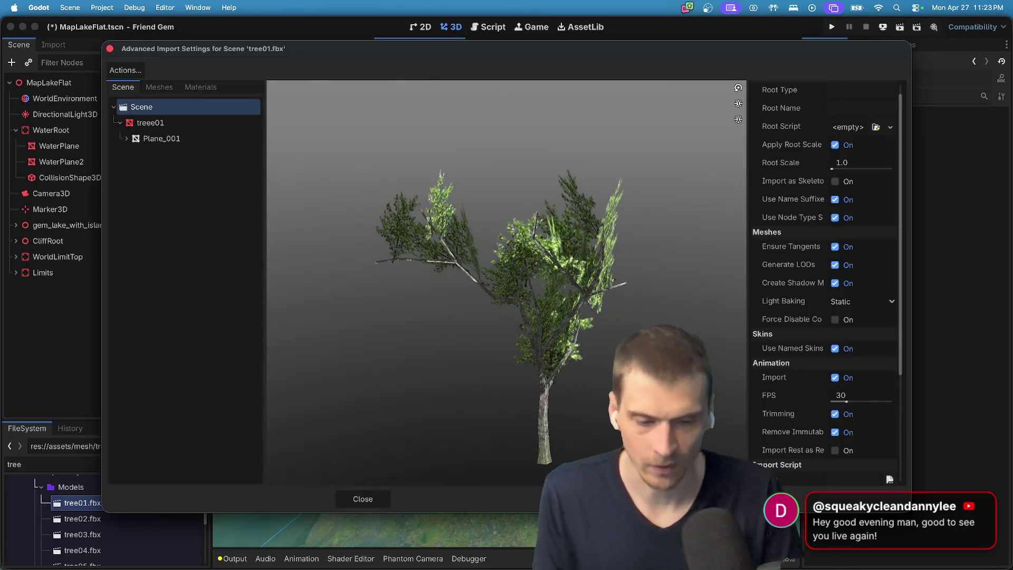
pyautogui.click(363, 499)
pyautogui.moveTo(112, 502); pyautogui.dragTo(496, 420)
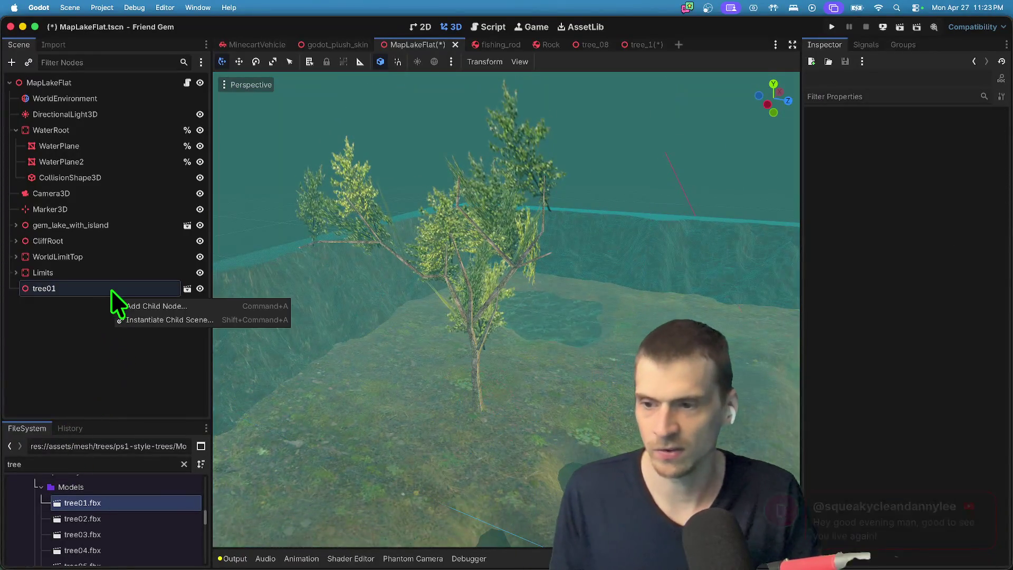
# Open tree01 as a new inherited scene and start saving it.
pyautogui.rightClick(112, 289)
pyautogui.press('Escape')
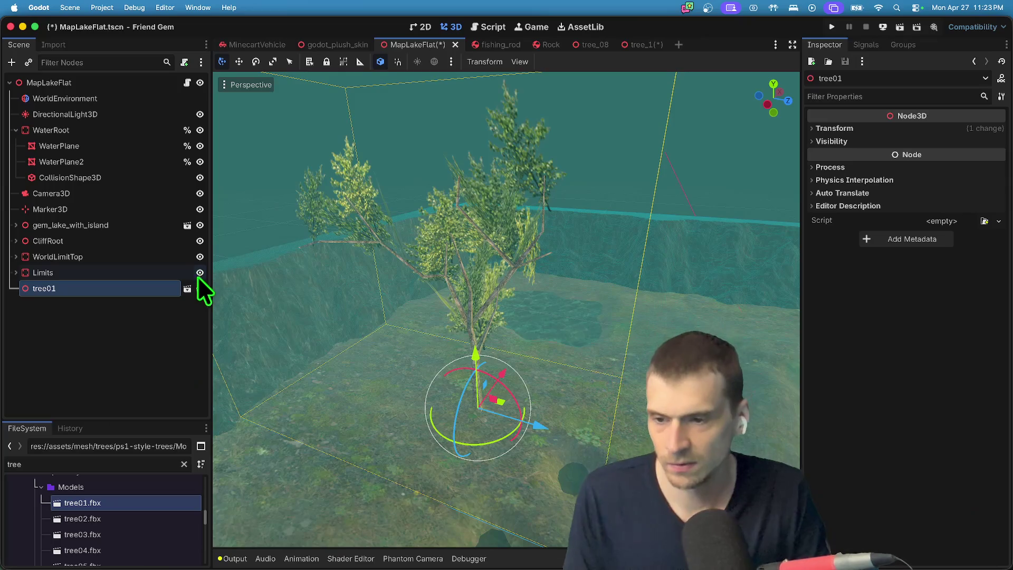
pyautogui.click(188, 288)
pyautogui.click(577, 305)
pyautogui.press('super+s')
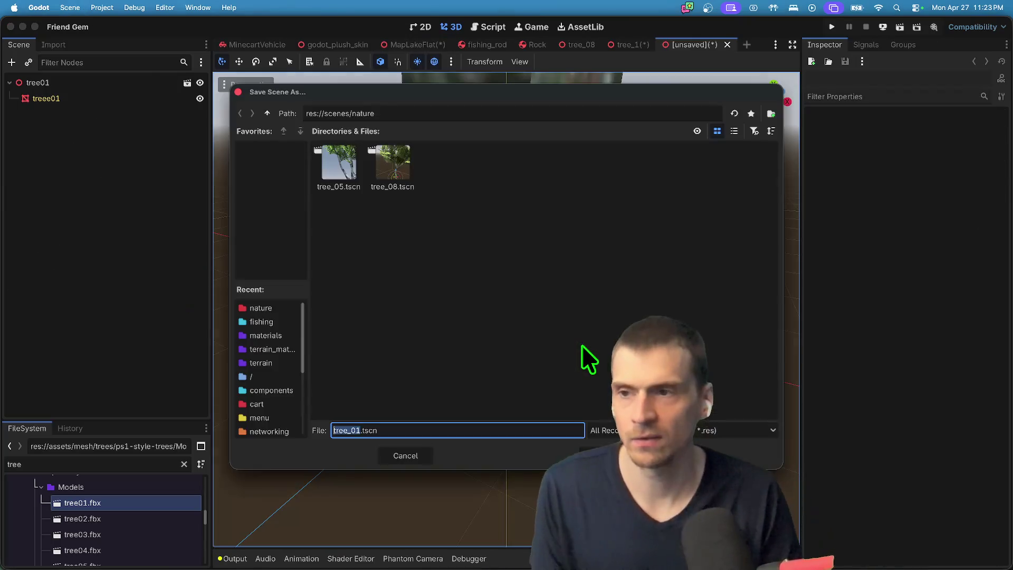
# Save the new inherited scene as tree_01.tscn in scenes/nature.
pyautogui.press('Return')
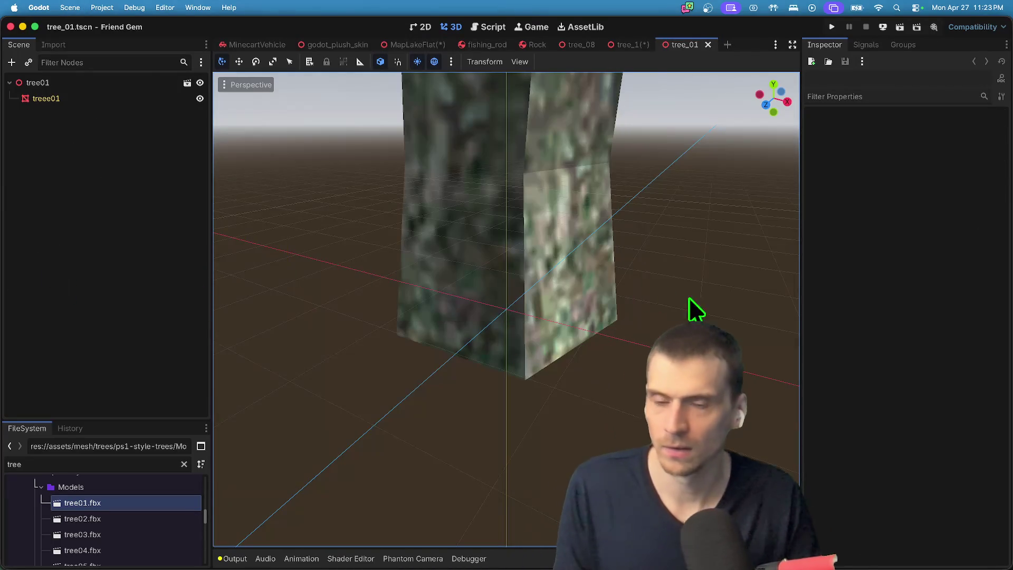
pyautogui.scroll(-3, 689, 297)
pyautogui.scroll(-3, 689, 298)
pyautogui.hscroll(-5, 504, 369)
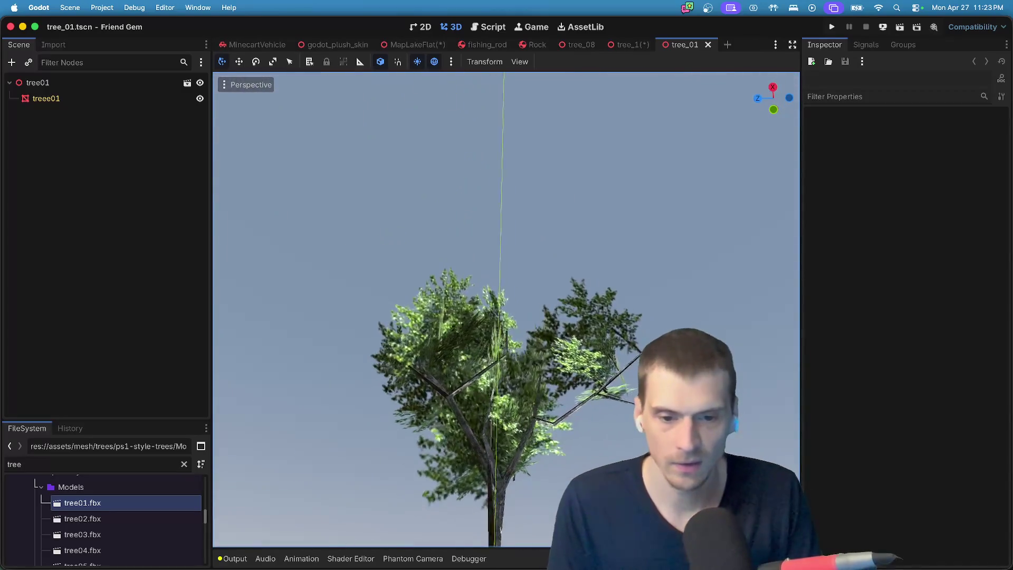
# Make the treee01 mesh and its Surface 0 leaf material unique.
pyautogui.click(100, 94)
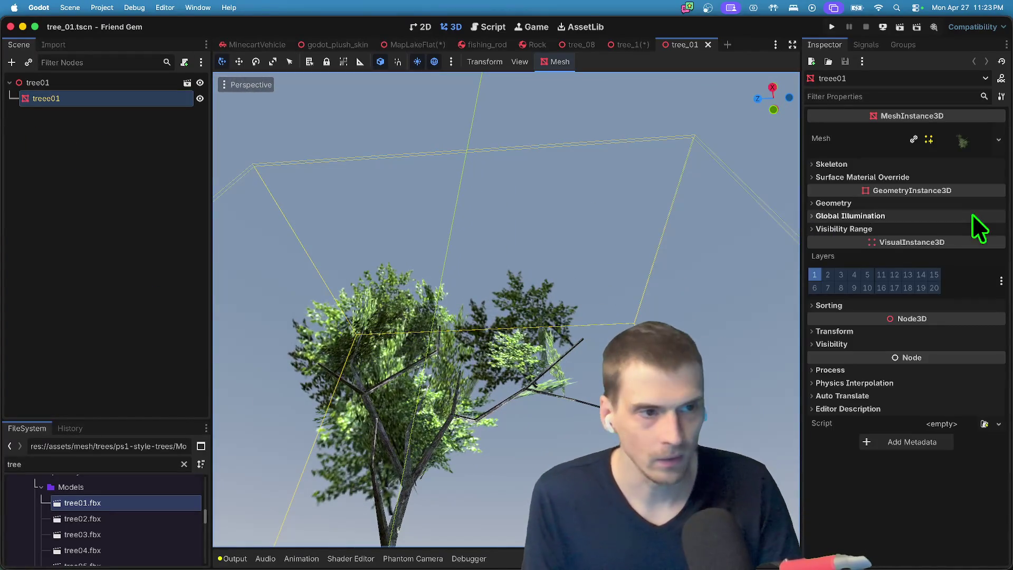
pyautogui.click(977, 139)
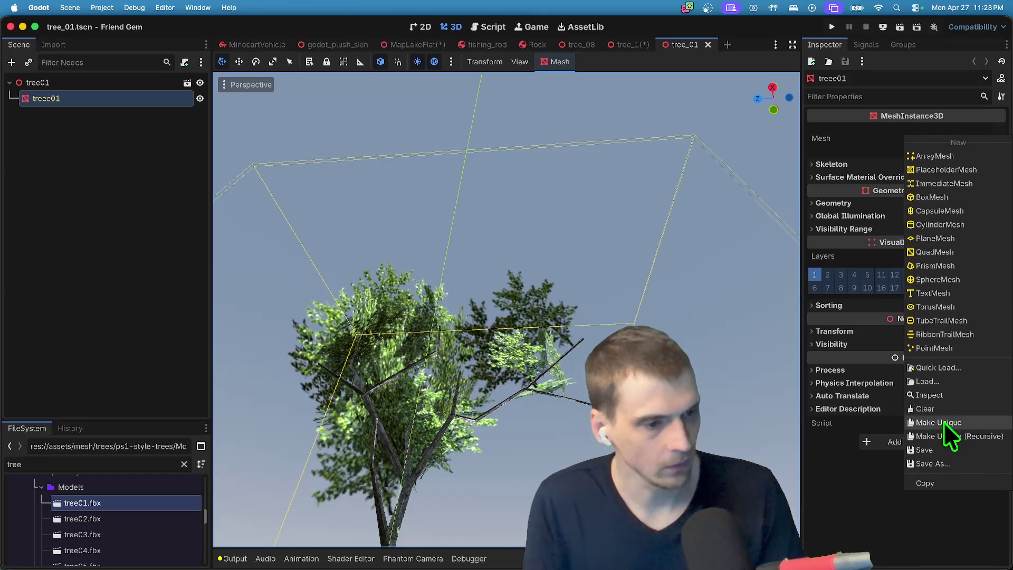
pyautogui.click(944, 422)
pyautogui.click(963, 156)
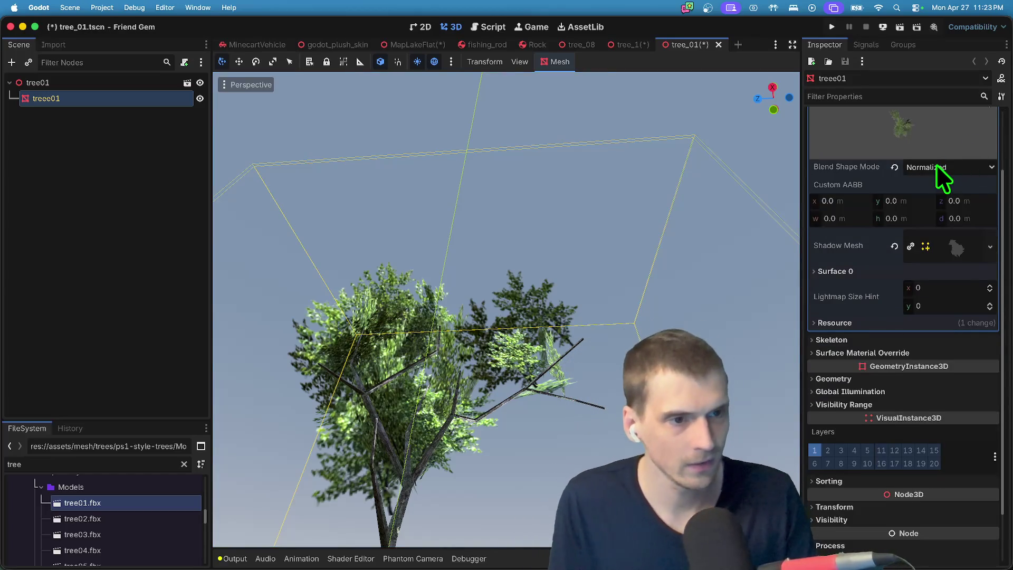
pyautogui.scroll(-1, 929, 222)
pyautogui.click(925, 251)
pyautogui.click(990, 295)
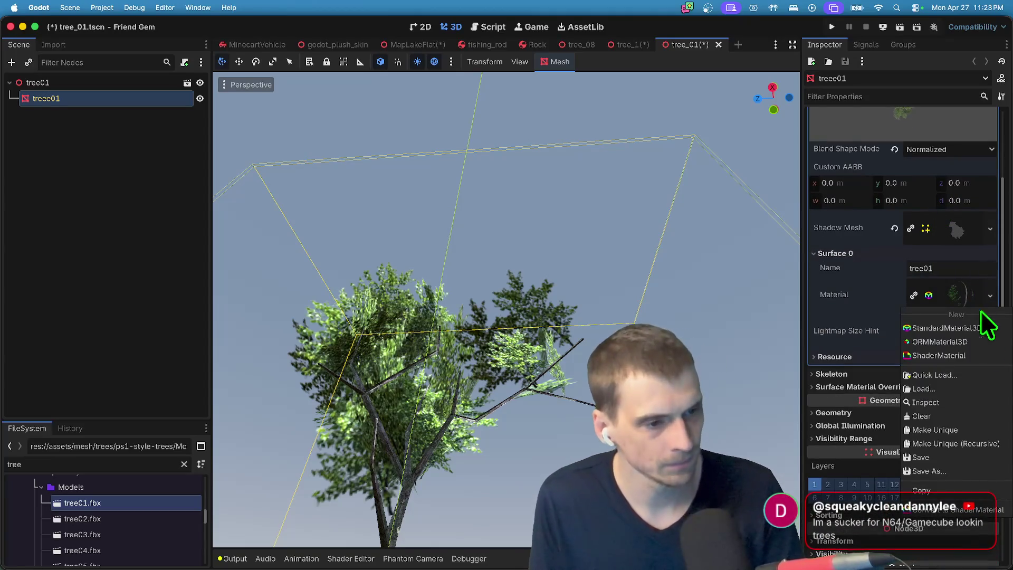
pyautogui.click(971, 417)
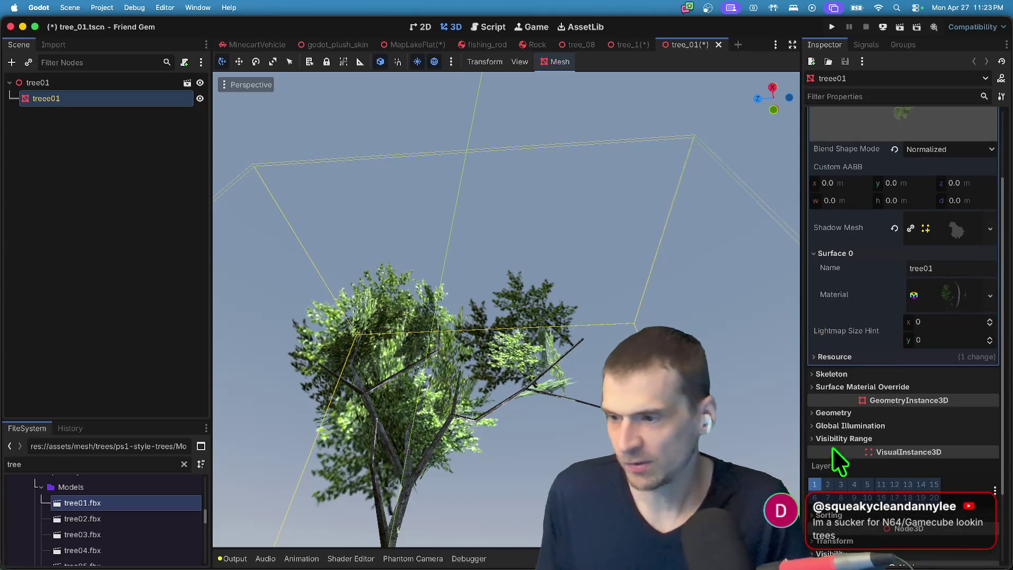
# Set the leaf material to Alpha Scissor, blend mode Mix, and cull mode Disabled.
pyautogui.scroll(-1, 897, 333)
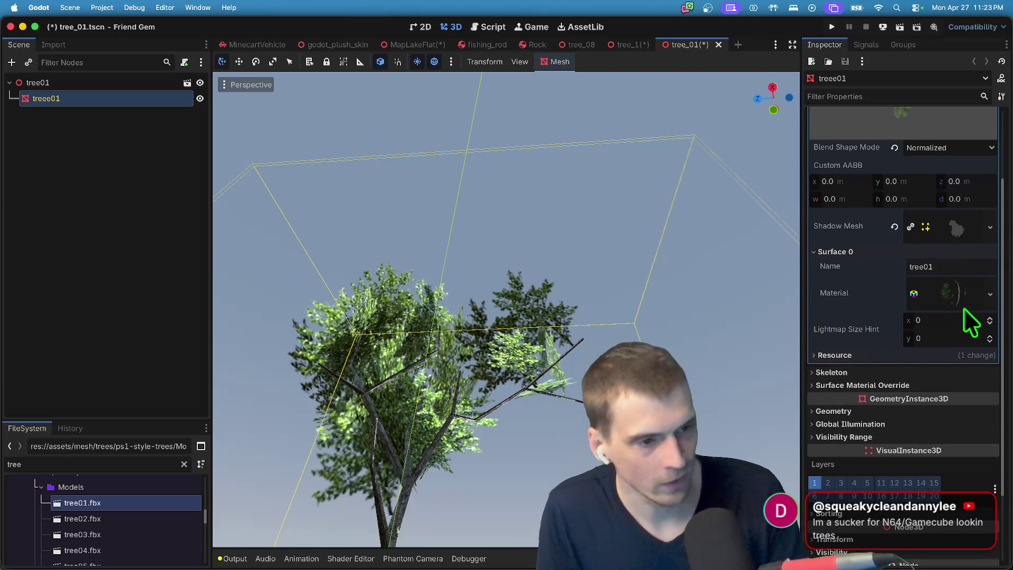
pyautogui.click(964, 305)
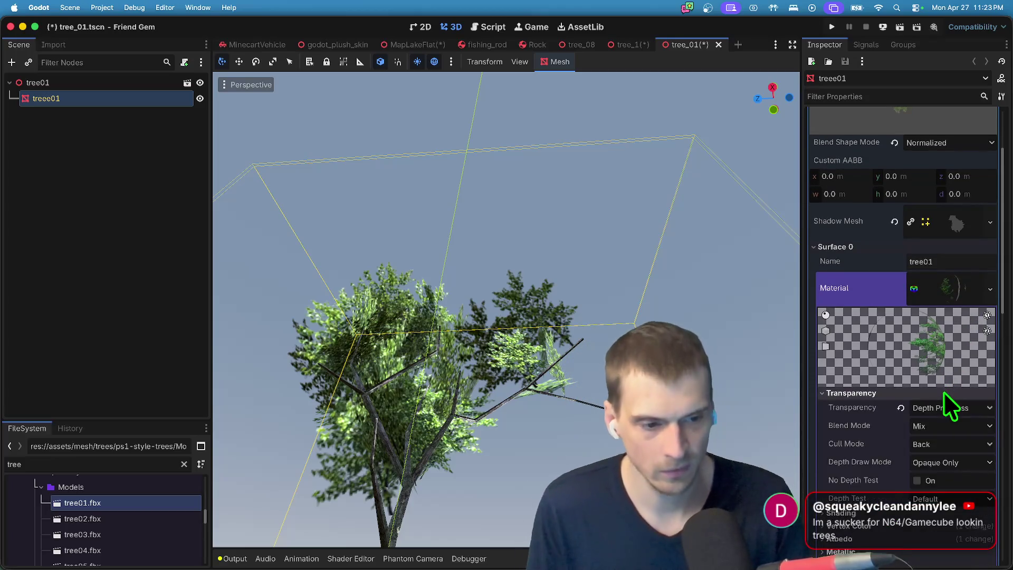
pyautogui.scroll(-3, 944, 392)
pyautogui.click(948, 324)
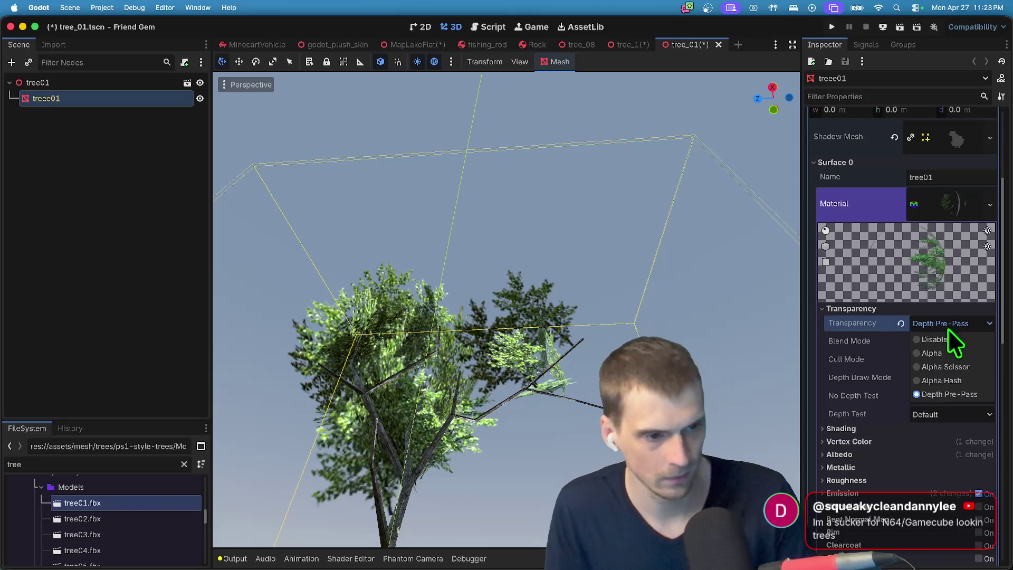
pyautogui.click(971, 366)
pyautogui.scroll(-5, 554, 385)
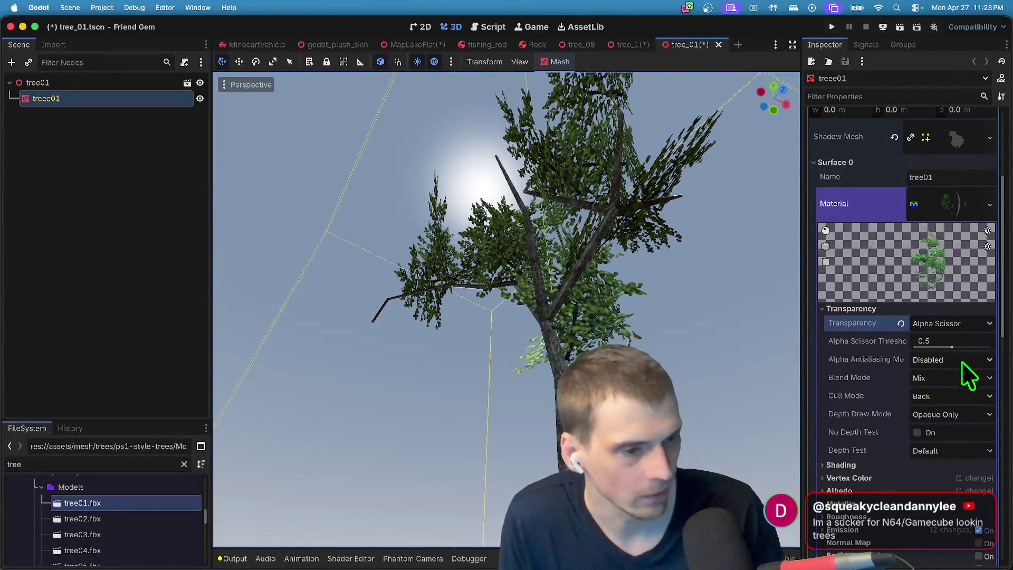
pyautogui.click(952, 378)
pyautogui.click(955, 395)
pyautogui.click(953, 379)
pyautogui.click(957, 397)
pyautogui.click(960, 397)
pyautogui.click(956, 442)
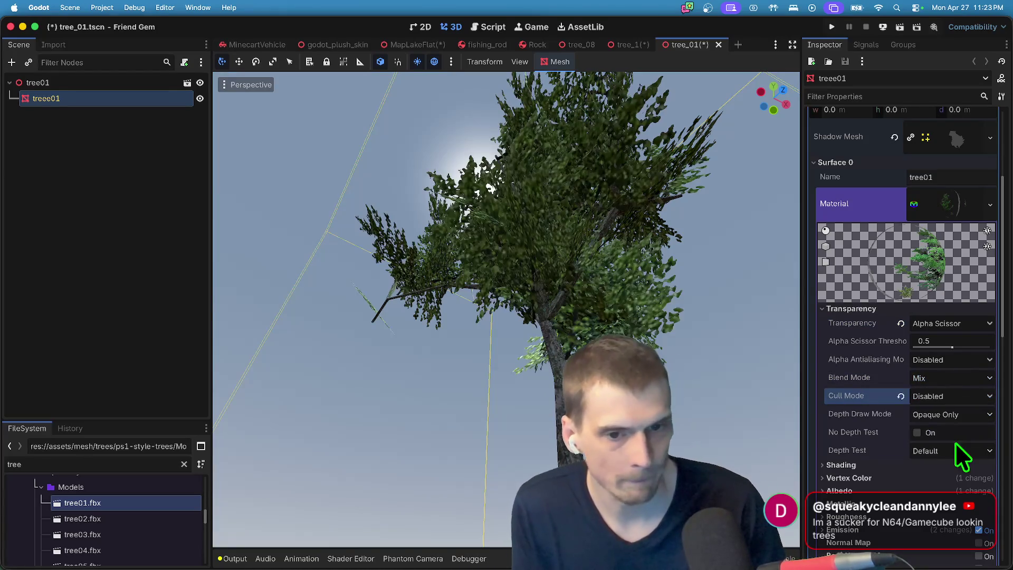
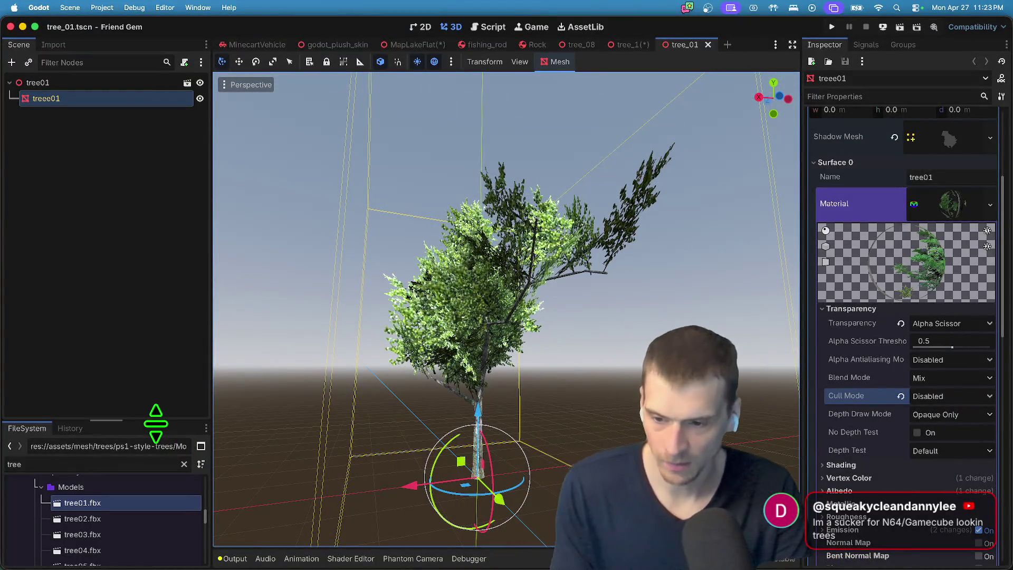
# Enlarge the FileSystem dock and open tree_05.tscn and tree_08.tscn from scenes/nature.
pyautogui.moveTo(156, 423); pyautogui.dragTo(169, 245)
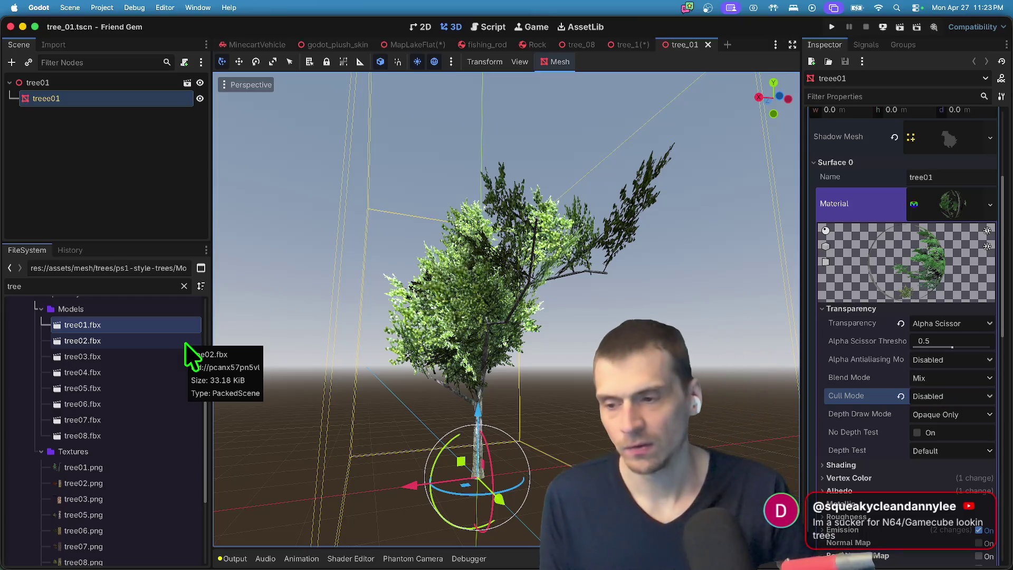
pyautogui.click(110, 141)
pyautogui.scroll(-5, 72, 457)
pyautogui.scroll(3, 79, 441)
pyautogui.scroll(-3, 79, 440)
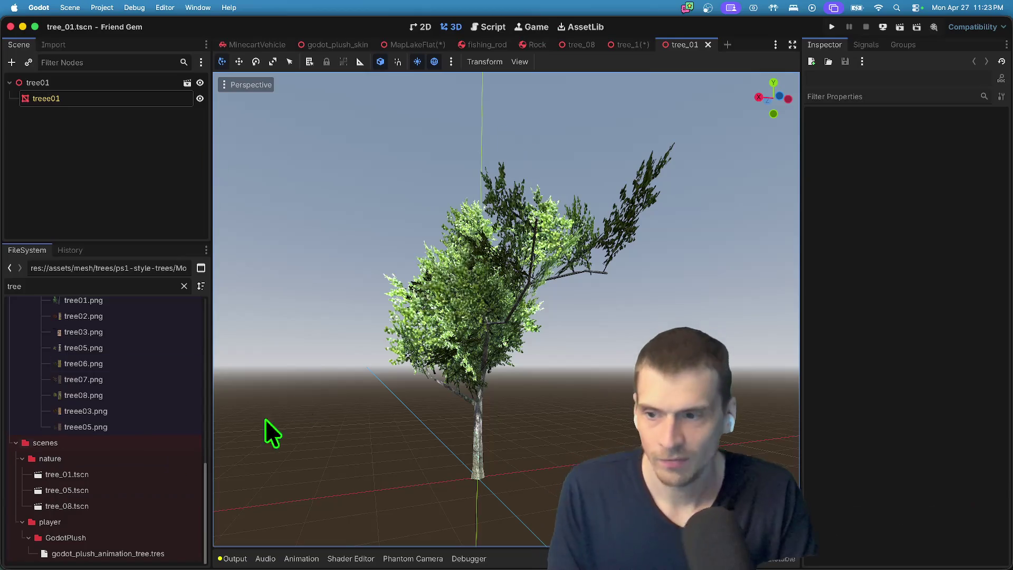
pyautogui.click(133, 476)
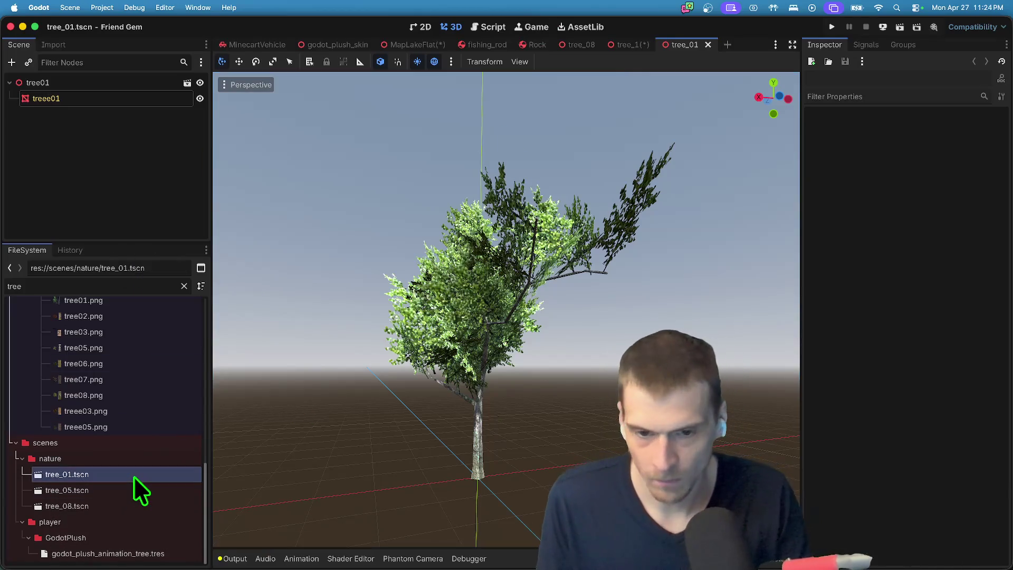
pyautogui.doubleClick(127, 488)
pyautogui.doubleClick(127, 505)
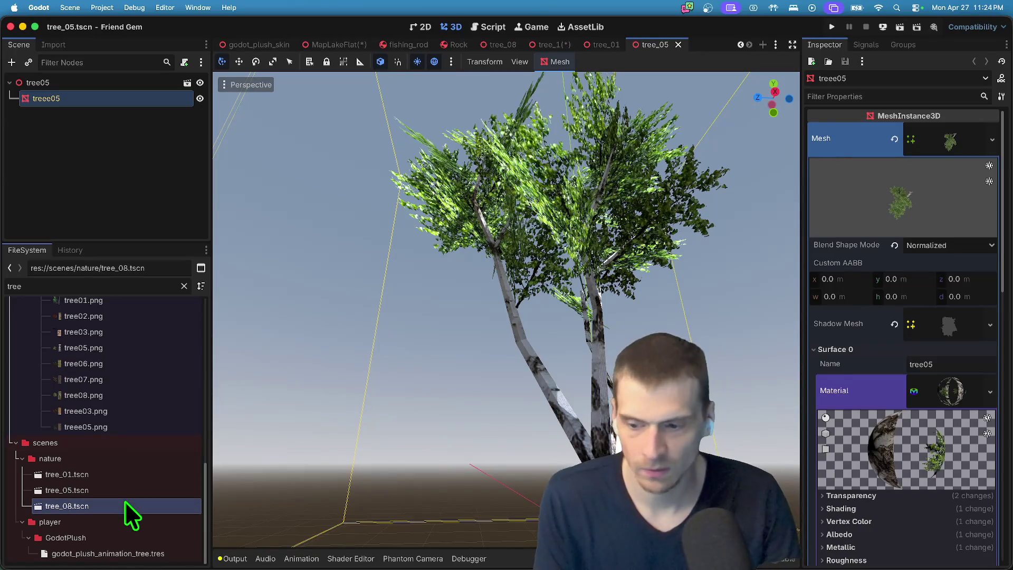
pyautogui.press('super+Tab')
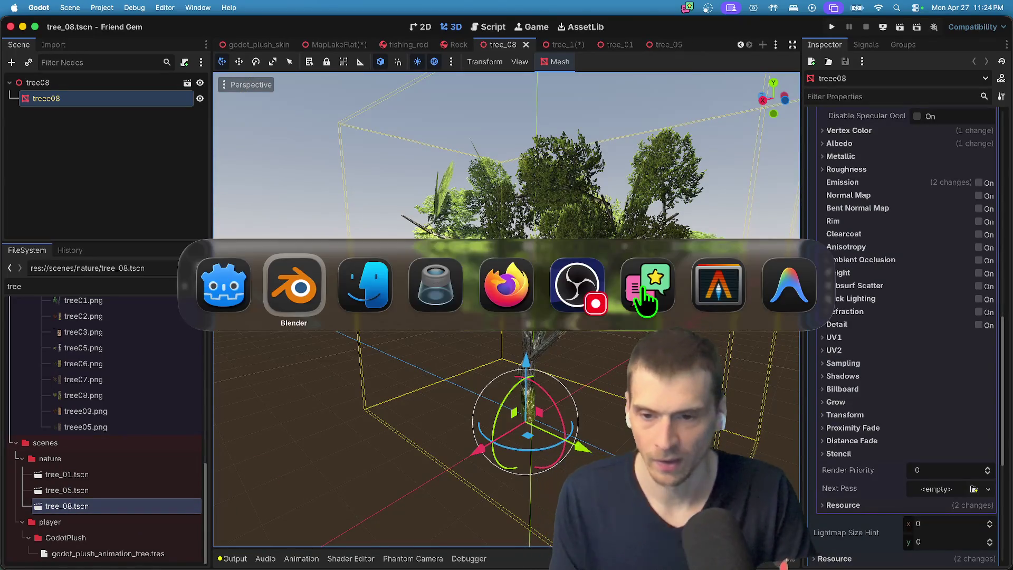
# Search for 'sway shader' and open the Pixel Art Wind Sway shader page.
pyautogui.write('sway ')
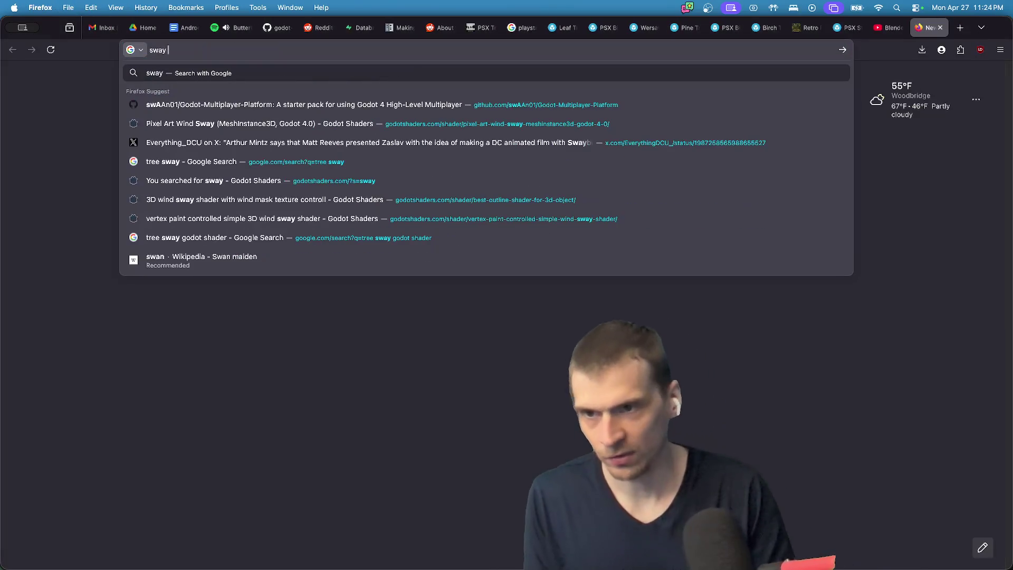
pyautogui.write('shader')
pyautogui.press('Down')
pyautogui.press('Down')
pyautogui.press('Return')
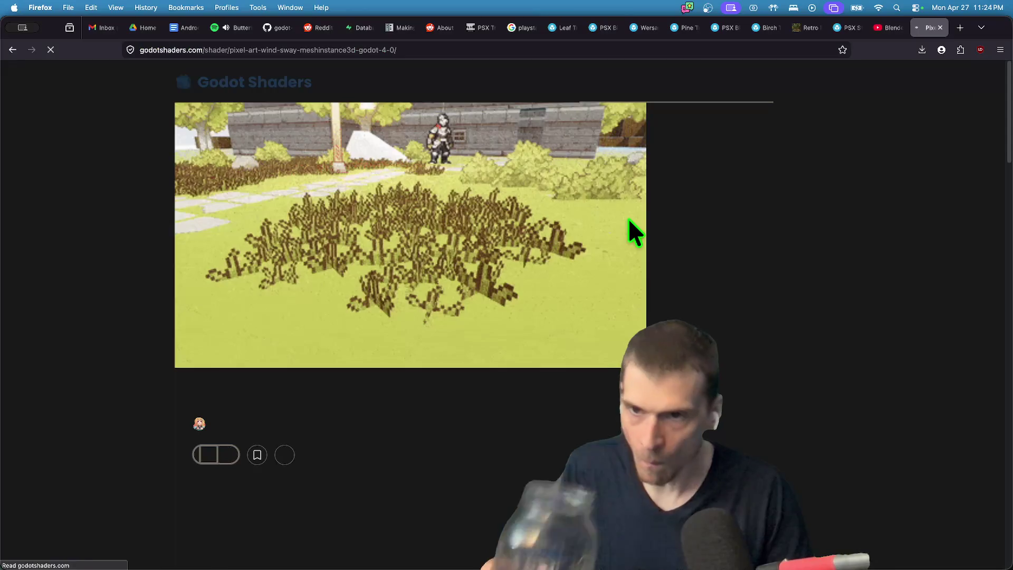
# Search the full Godot Shaders library for 'sway' and scroll through all the results.
pyautogui.click(286, 84)
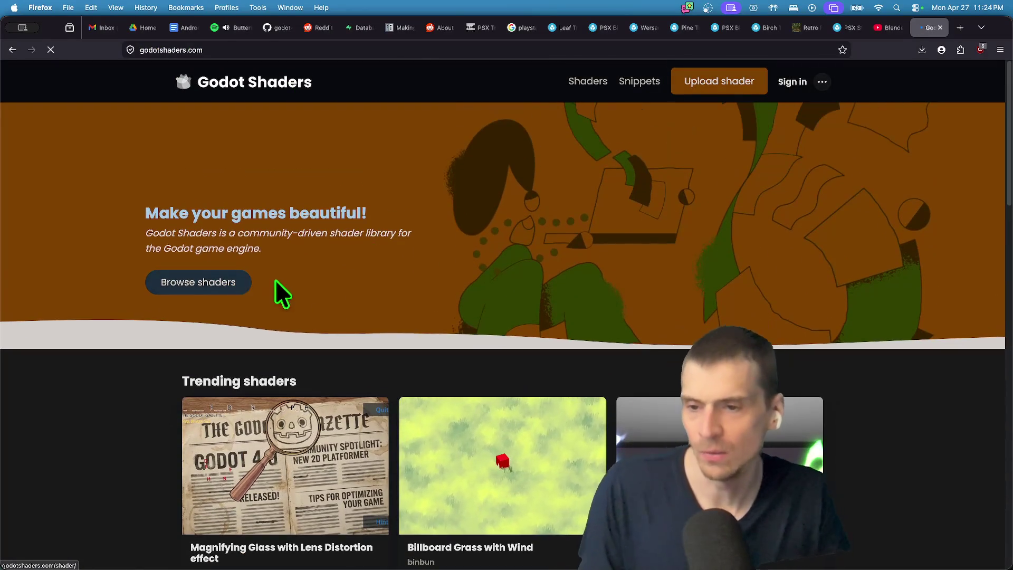
pyautogui.click(276, 278)
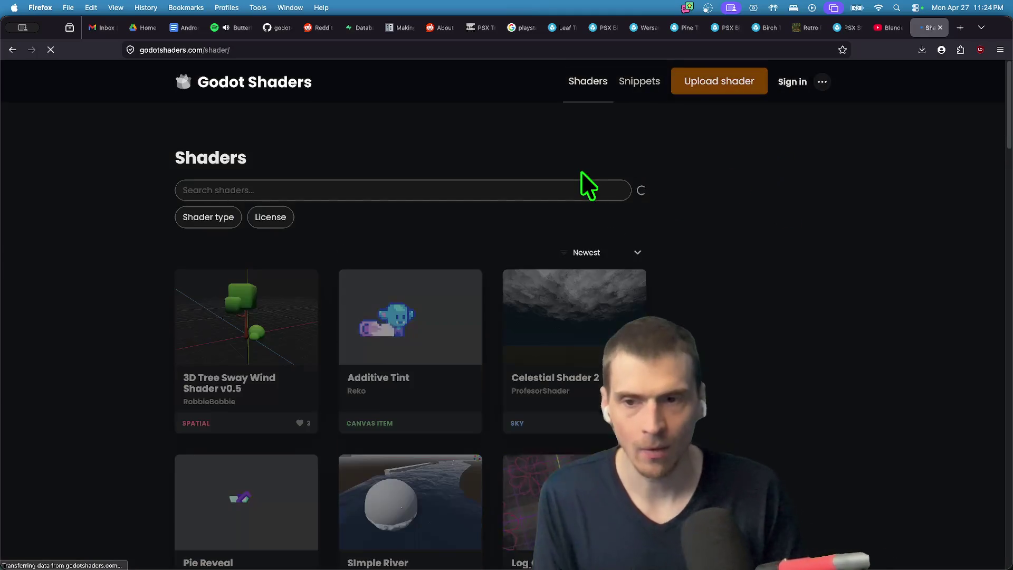
pyautogui.click(560, 191)
pyautogui.write('sway')
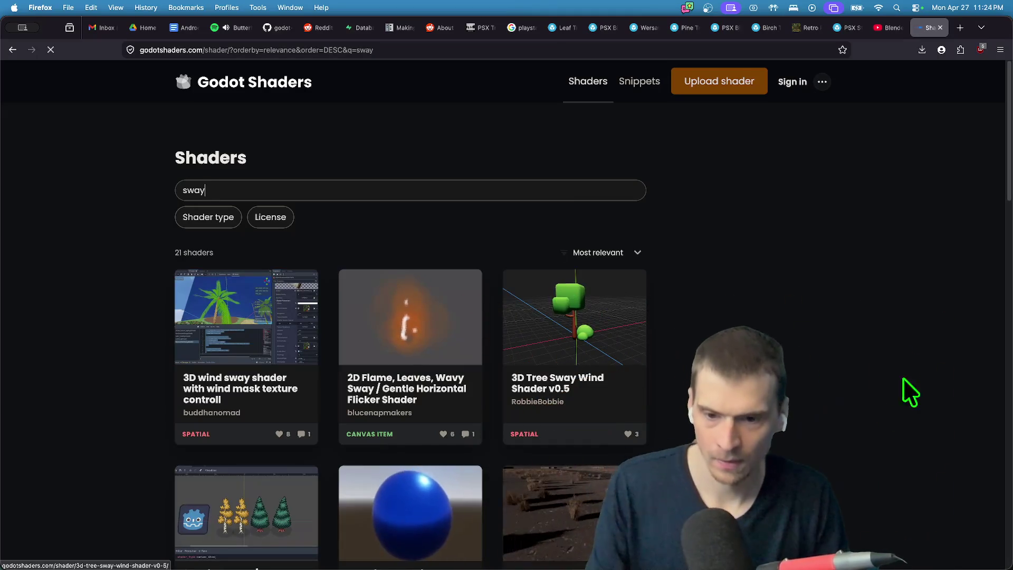
pyautogui.scroll(-5, 845, 290)
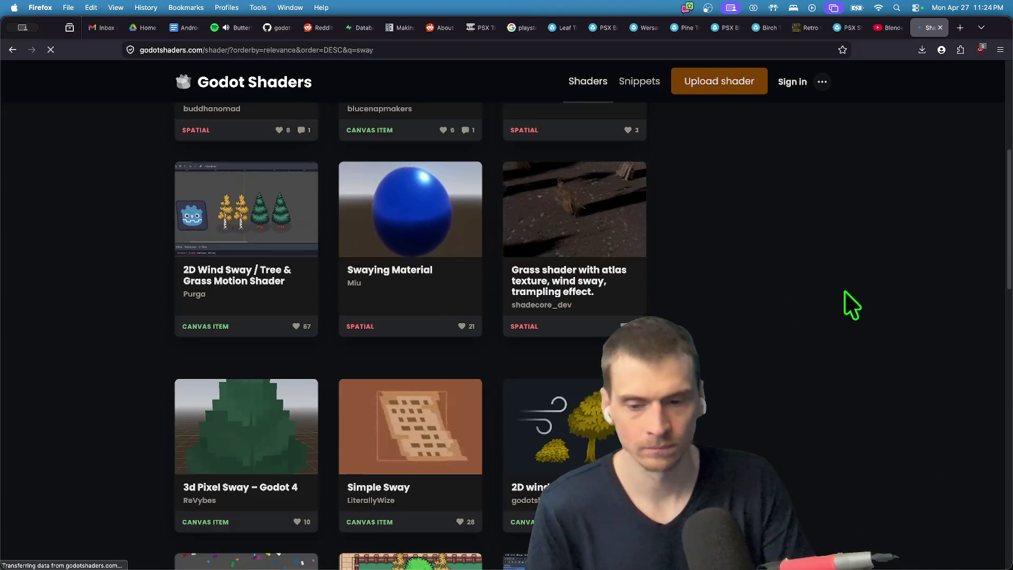
pyautogui.scroll(-10, 845, 290)
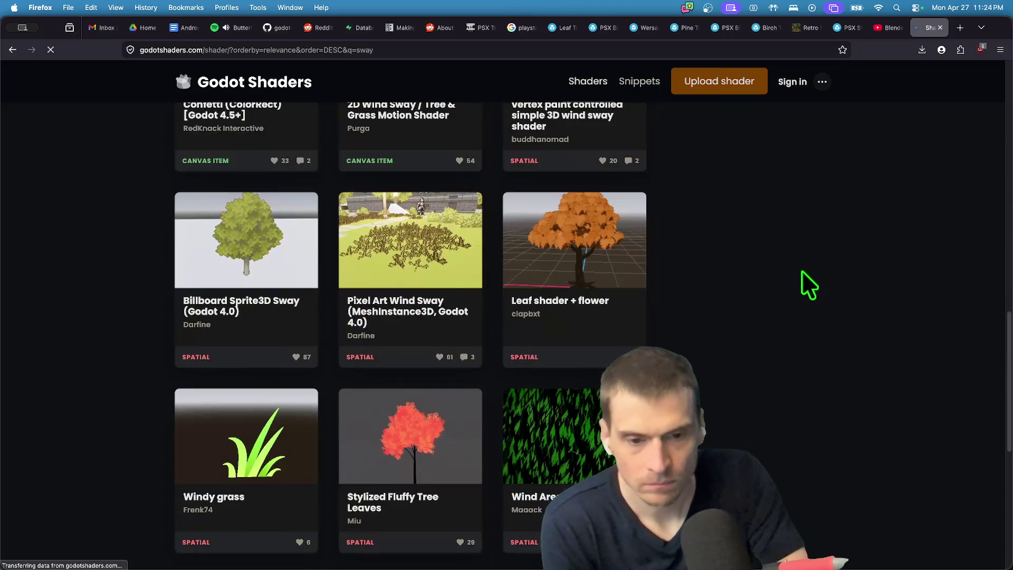
pyautogui.scroll(-4, 823, 370)
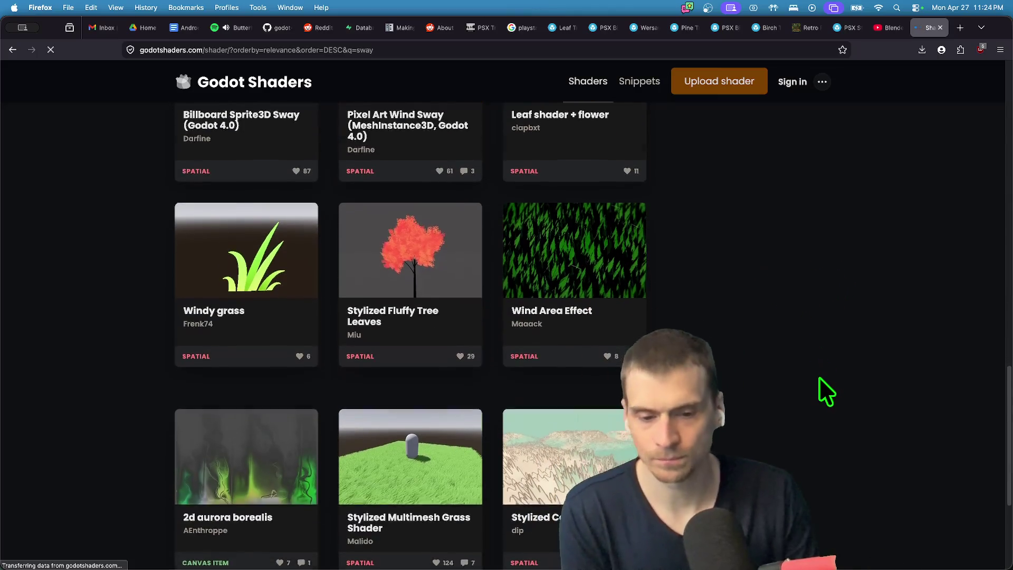
pyautogui.scroll(-4, 823, 377)
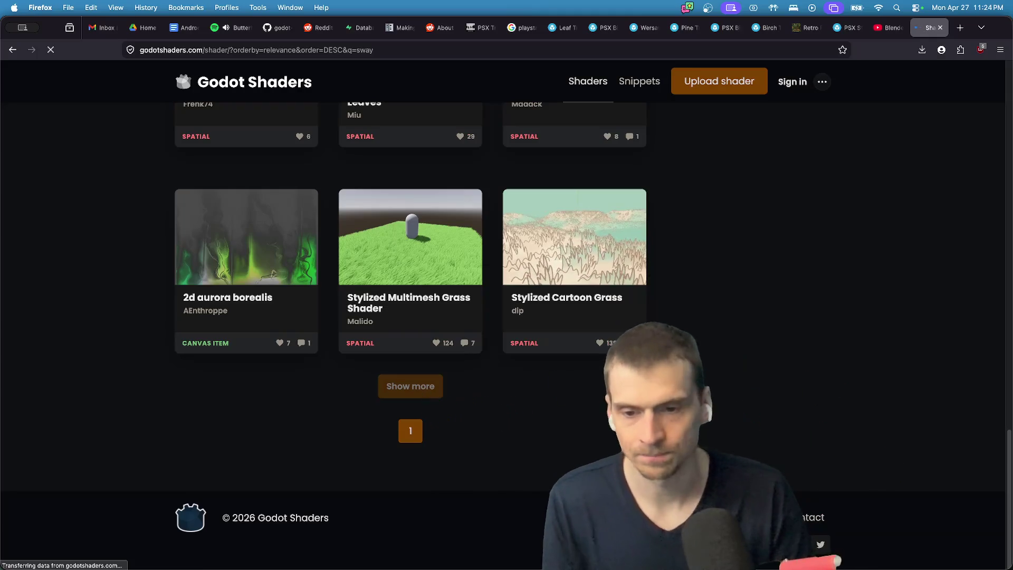
pyautogui.click(85, 539)
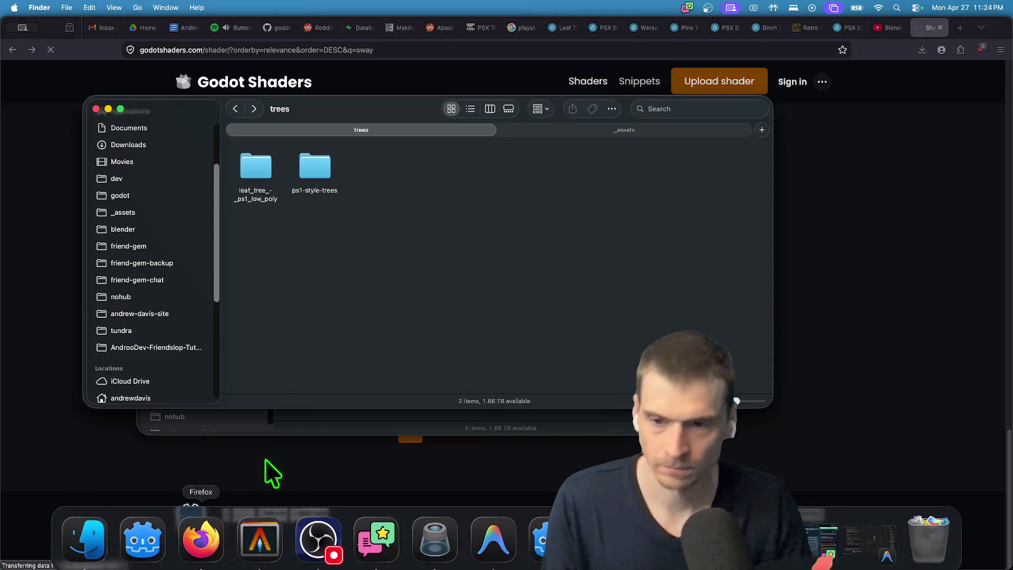
# Open the forest_bath project folder inside the godot projects folder.
pyautogui.scroll(3, 166, 285)
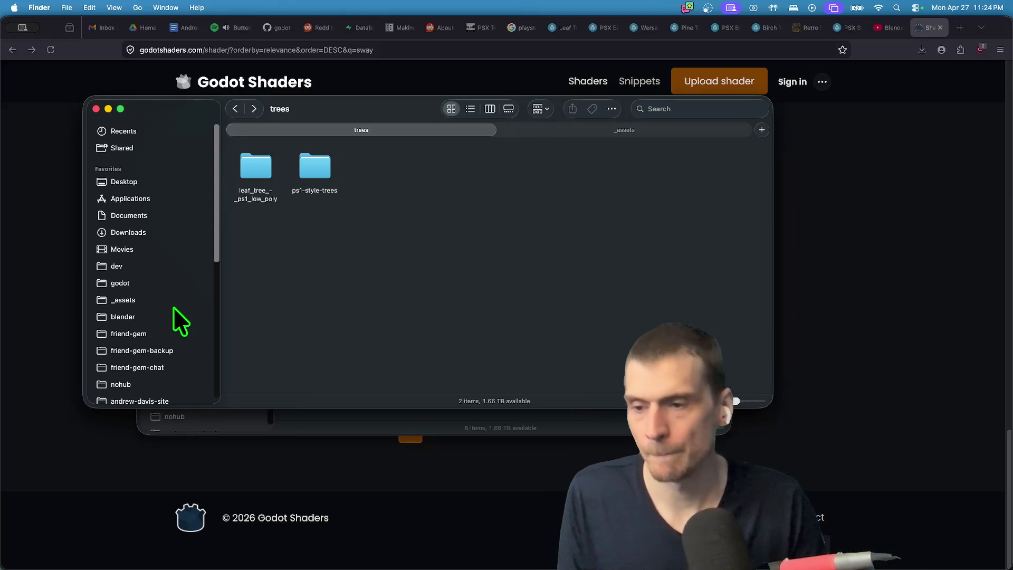
pyautogui.click(174, 285)
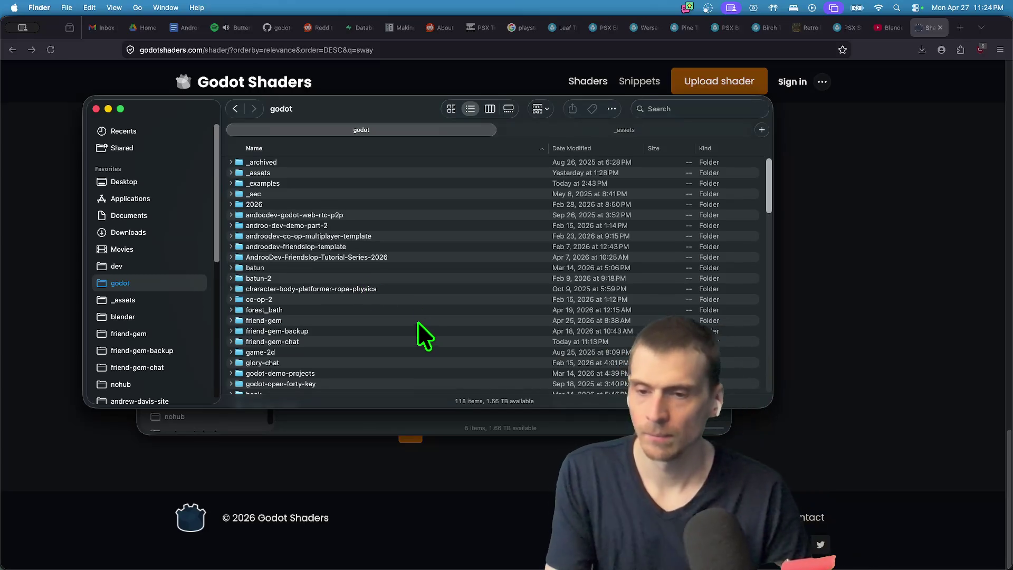
pyautogui.click(424, 309)
pyautogui.press('space')
pyautogui.press('space')
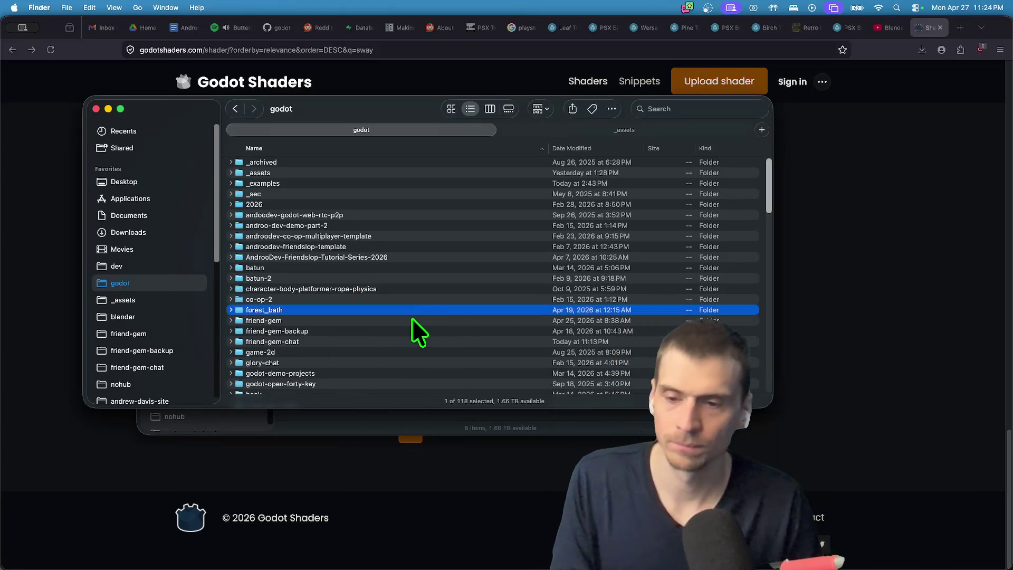
pyautogui.press('cmd+Down')
# Find SwayShaderExtended.gdshader and Quick Look its shader code.
pyautogui.scroll(-15, 412, 320)
pyautogui.write('sway')
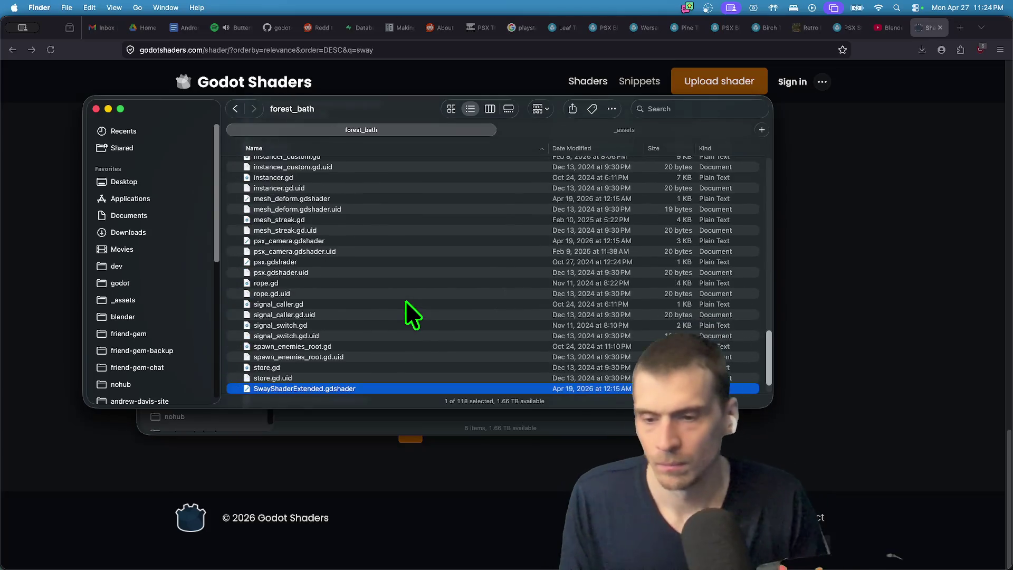
pyautogui.press('space')
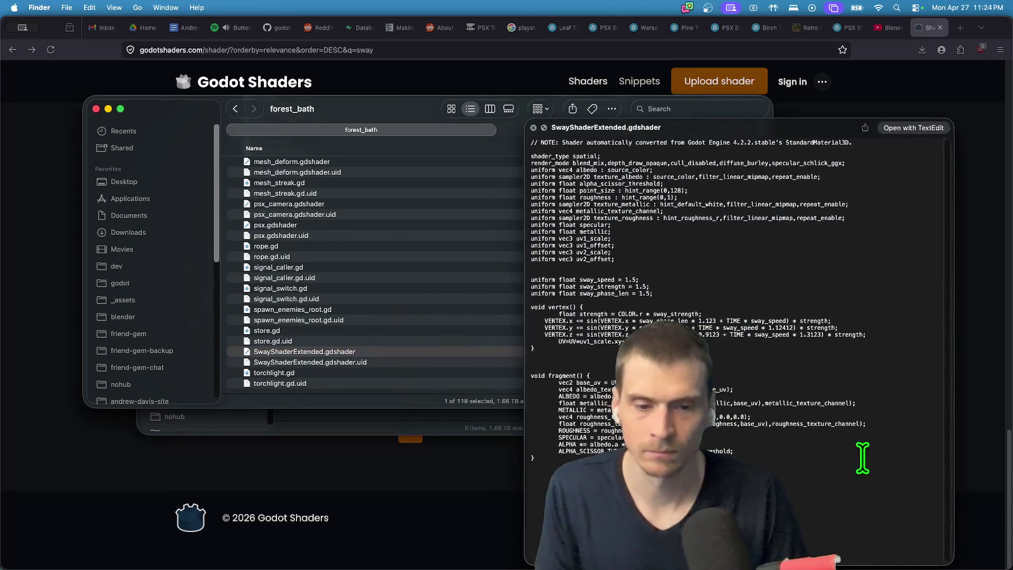
pyautogui.press('space')
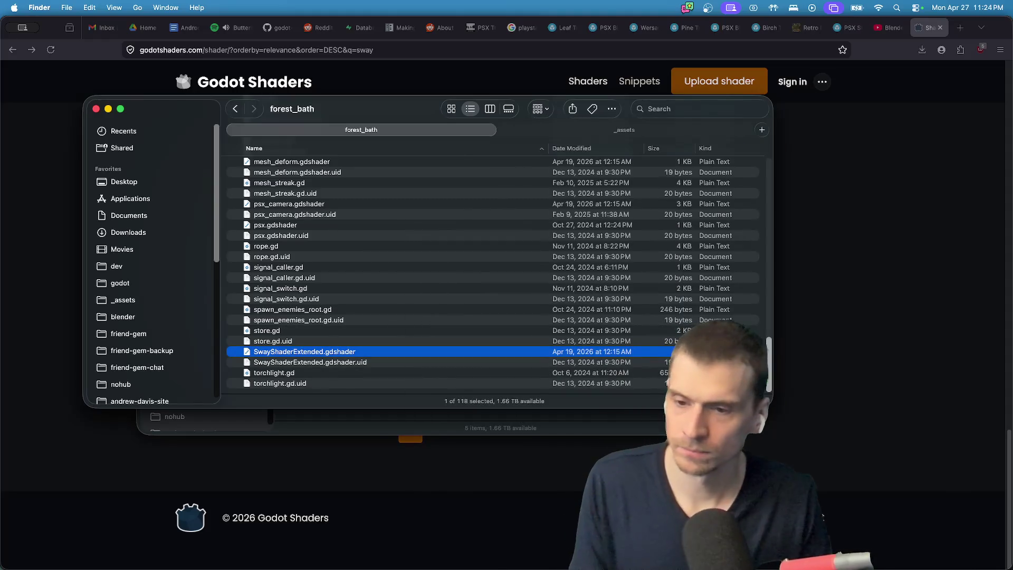
pyautogui.scroll(2, 417, 224)
pyautogui.scroll(-2, 438, 233)
pyautogui.press('space')
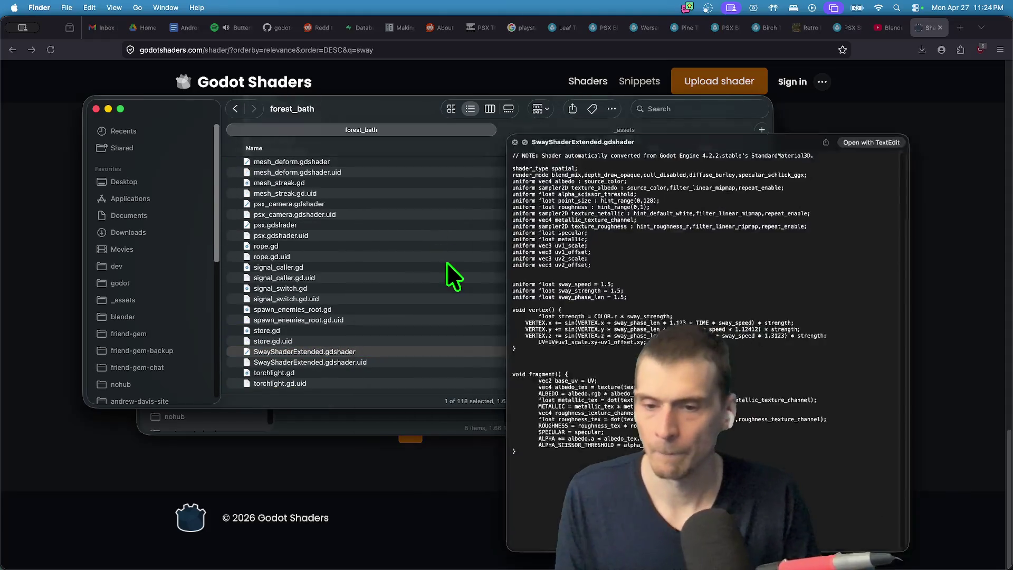
pyautogui.press('super+Tab')
pyautogui.press('super+Tab')
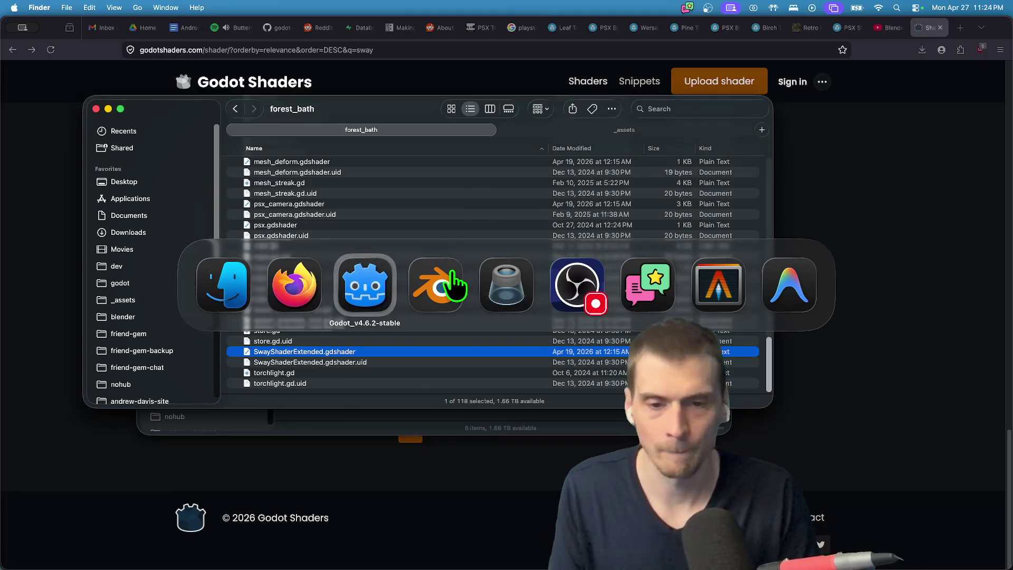
# Open the friend-gem-chat project's assets/shaders folder in Finder, then return to Godot.
pyautogui.press('super+shift+Tab')
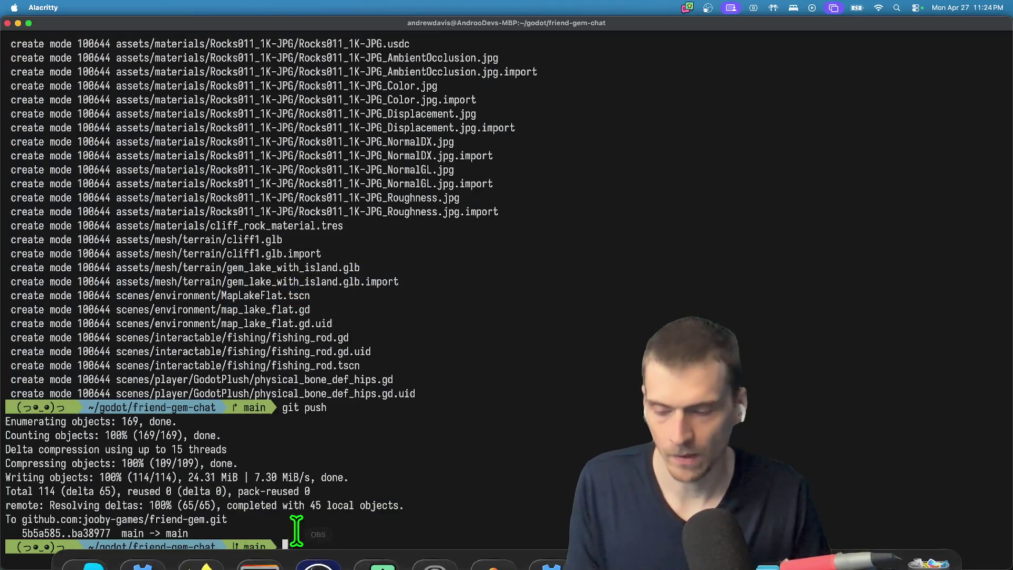
pyautogui.click(90, 537)
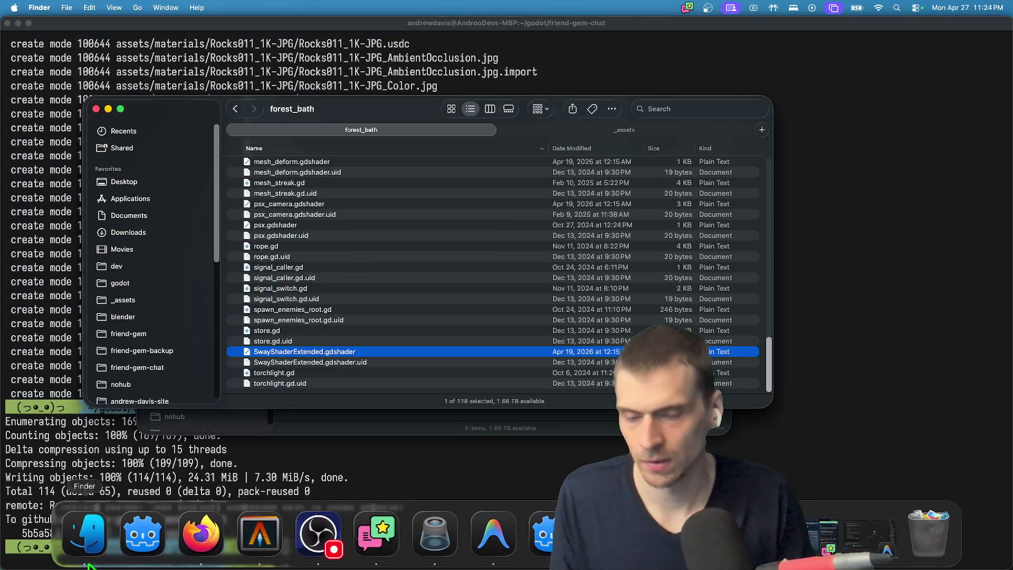
pyautogui.click(186, 368)
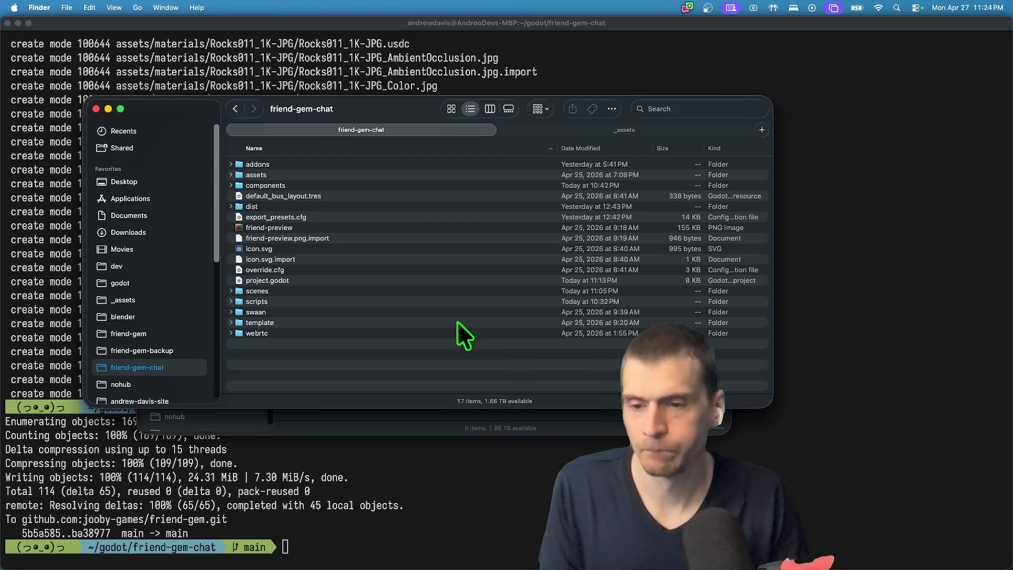
pyautogui.click(392, 300)
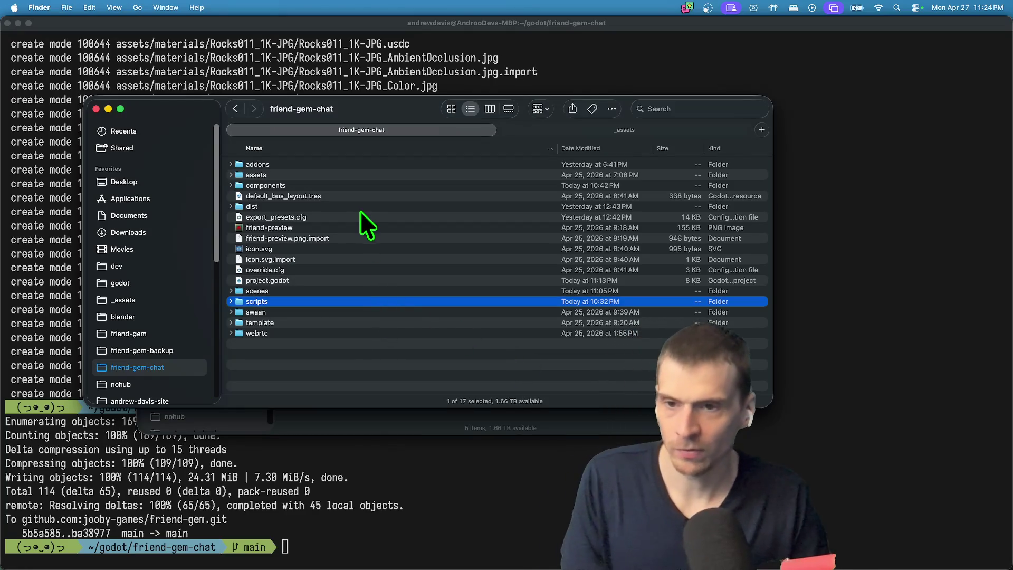
pyautogui.click(398, 178)
pyautogui.press('Right')
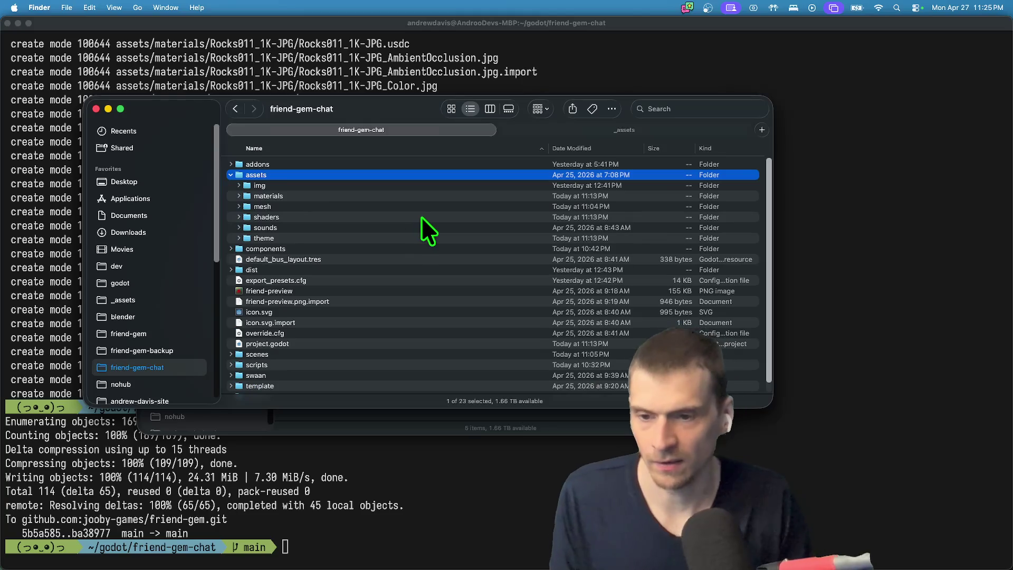
pyautogui.press('Down')
pyautogui.press('Down')
pyautogui.press('Down')
pyautogui.press('super+o')
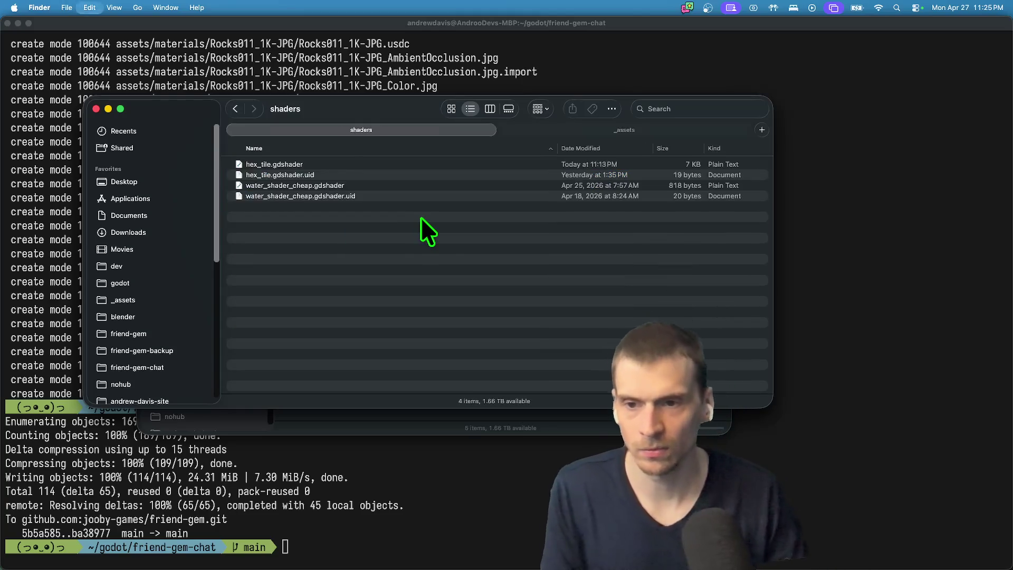
pyautogui.press('super+Tab')
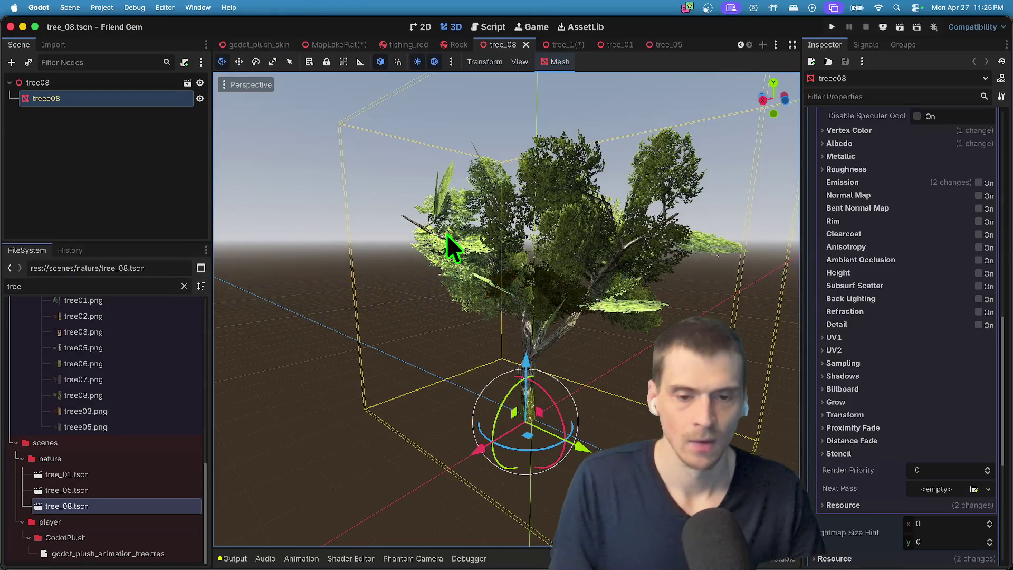
pyautogui.click(148, 83)
pyautogui.click(141, 97)
pyautogui.scroll(-5, 897, 338)
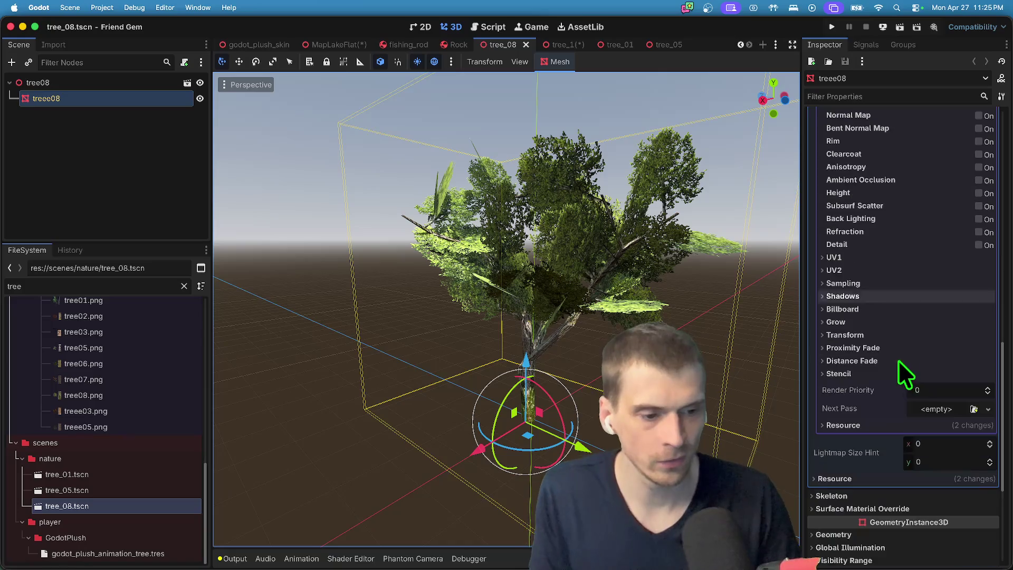
pyautogui.scroll(3, 919, 373)
pyautogui.scroll(-5, 920, 377)
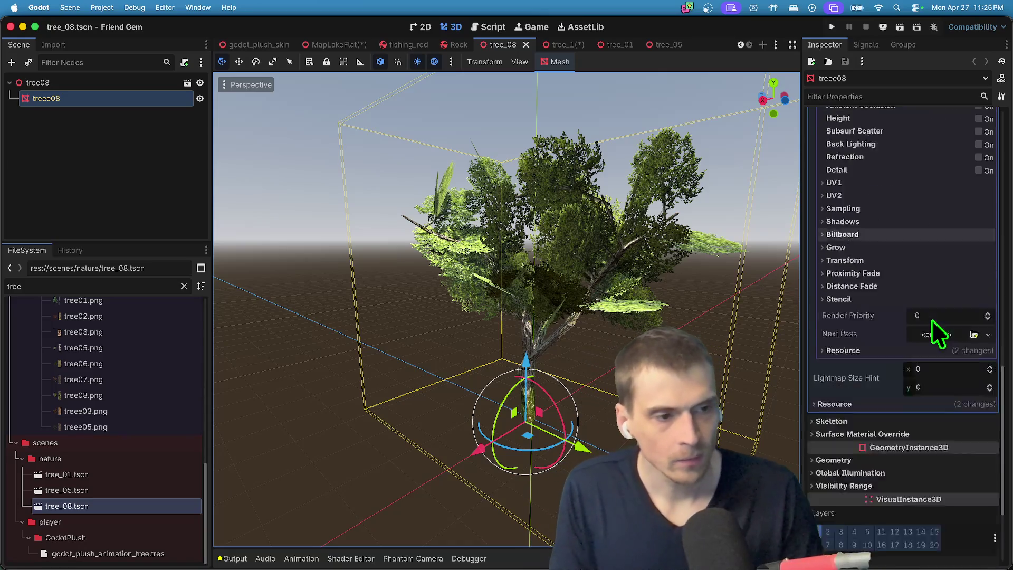
pyautogui.click(976, 240)
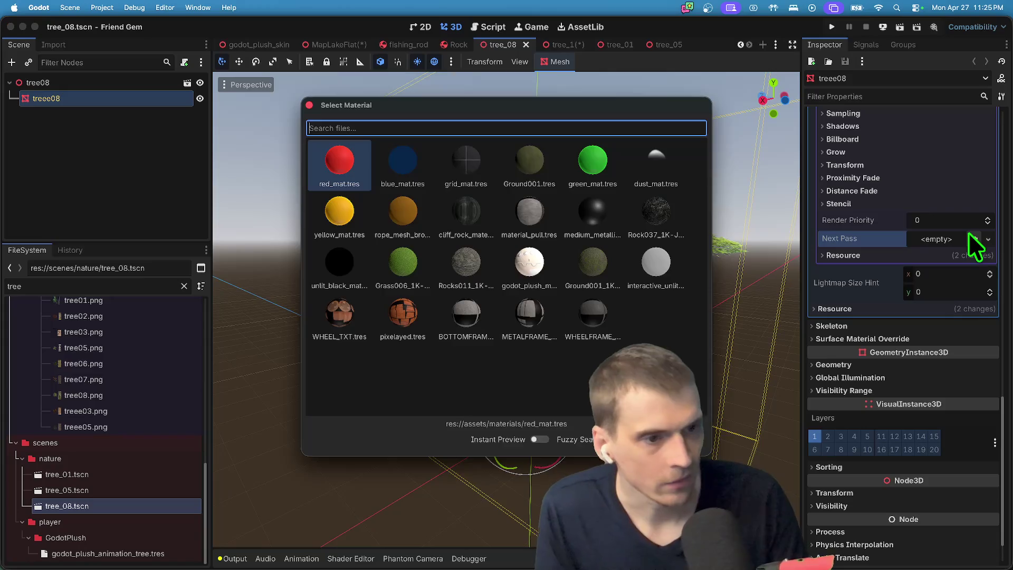
pyautogui.press('Escape')
pyautogui.scroll(4, 969, 226)
pyautogui.click(965, 157)
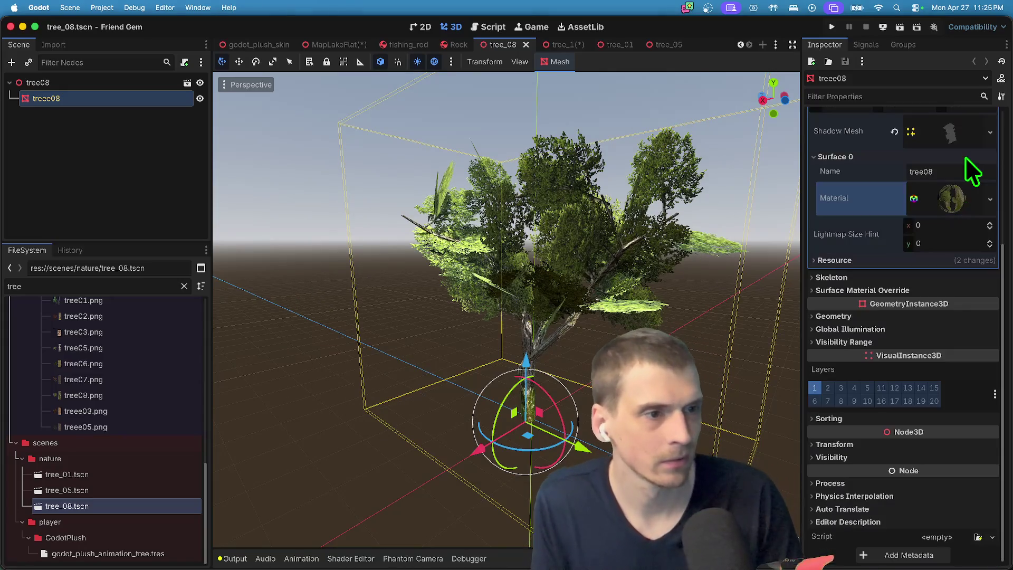
pyautogui.click(961, 193)
pyautogui.scroll(-5, 953, 259)
pyautogui.scroll(1, 950, 222)
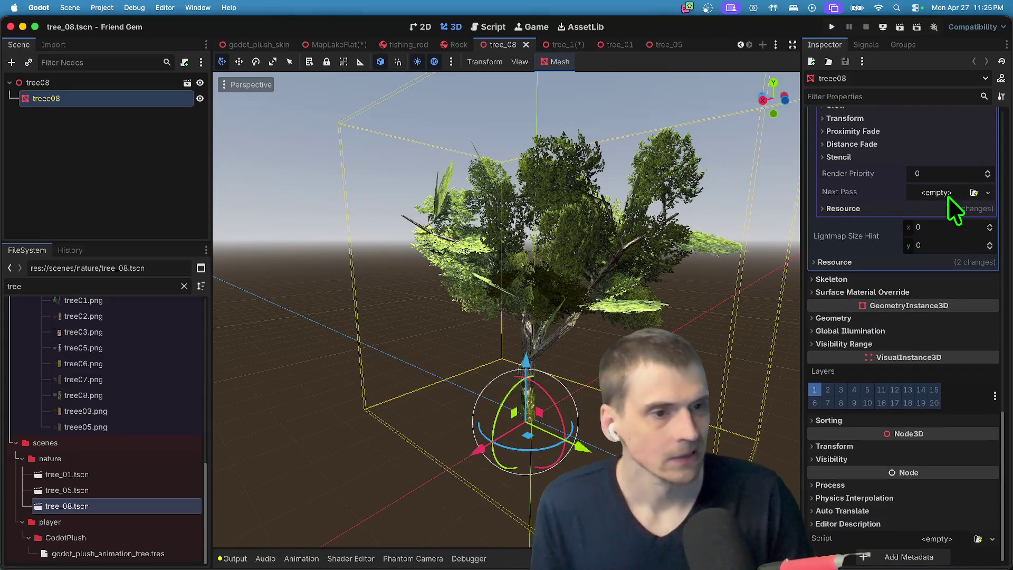
pyautogui.click(152, 147)
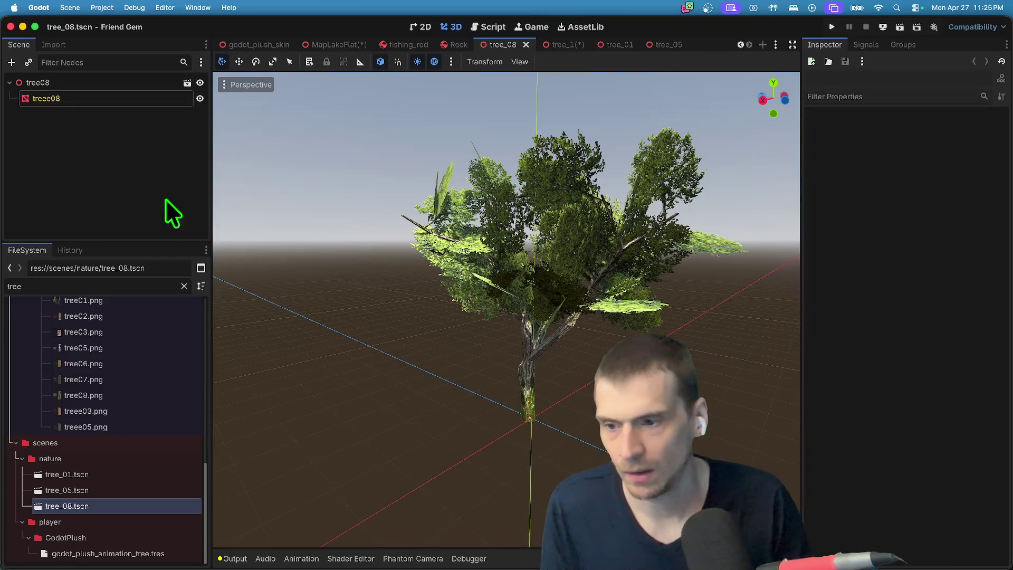
pyautogui.press('super+d')
pyautogui.press('Escape')
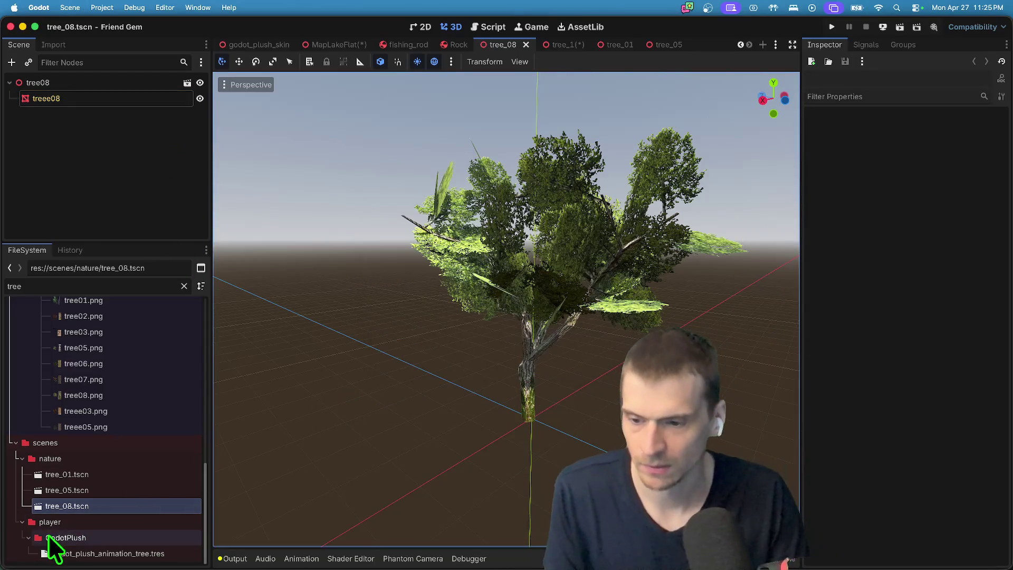
# Duplicate tree_08.tscn as tree_08_sway.tscn and open the copy.
pyautogui.rightClick(91, 505)
pyautogui.click(181, 468)
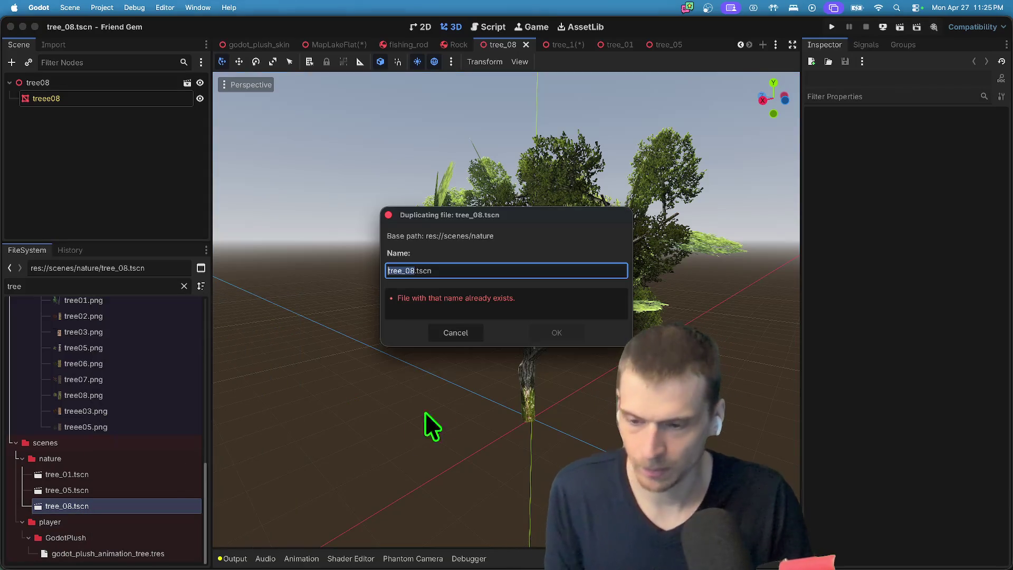
pyautogui.write('ay')
pyautogui.press('Return')
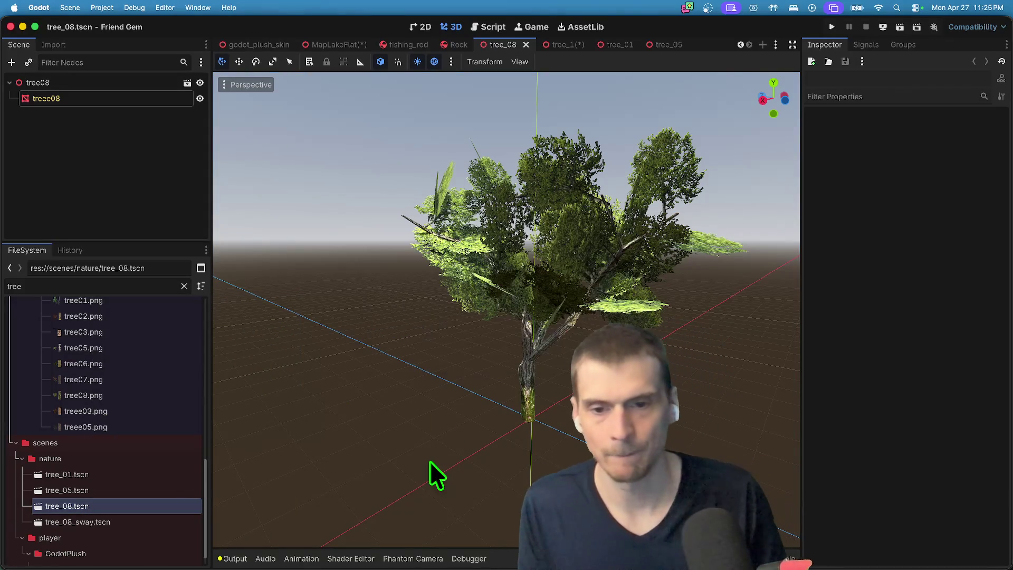
pyautogui.doubleClick(125, 522)
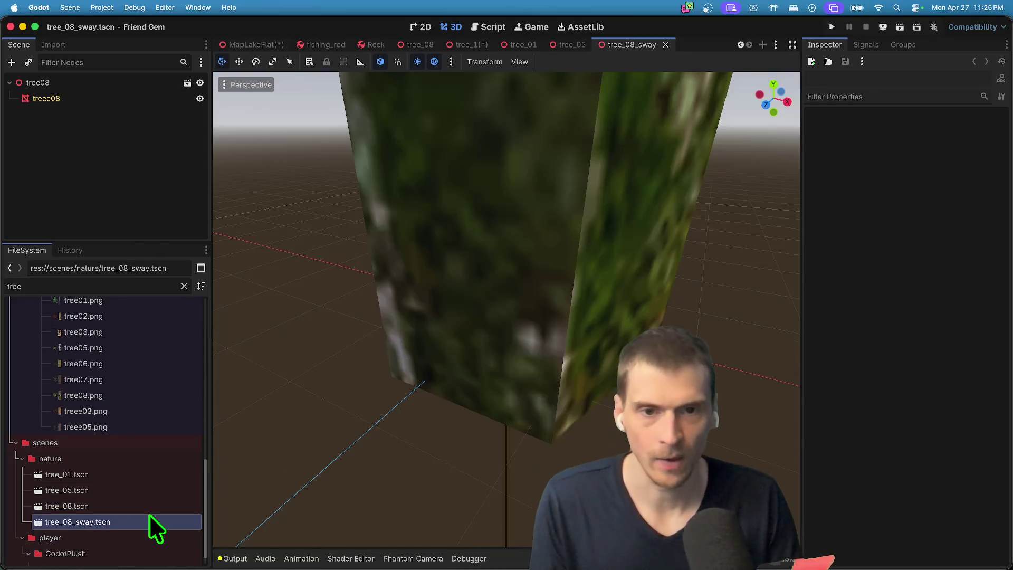
# Select the treee08 mesh node and expand its mesh properties.
pyautogui.click(84, 99)
pyautogui.rightClick(966, 137)
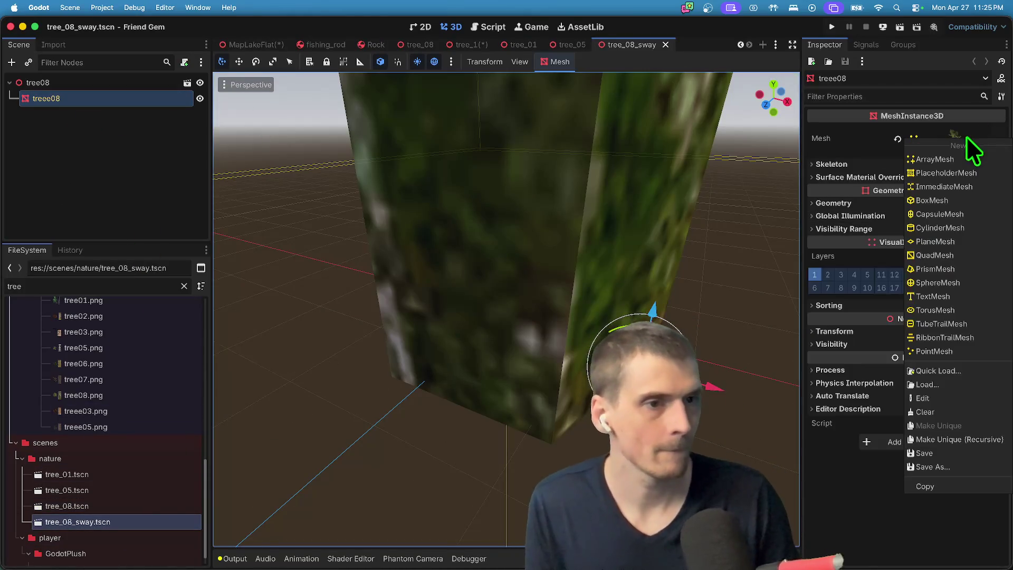
pyautogui.click(923, 121)
pyautogui.click(955, 138)
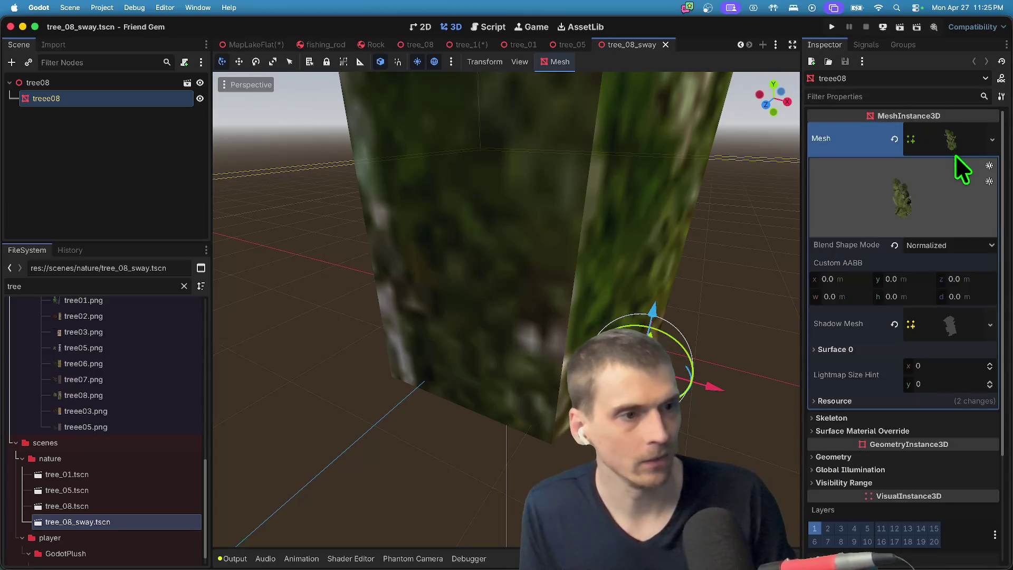
# Make the Surface 0 material unique and replace it with a new ShaderMaterial.
pyautogui.scroll(-2, 957, 277)
pyautogui.click(950, 315)
pyautogui.rightClick(958, 348)
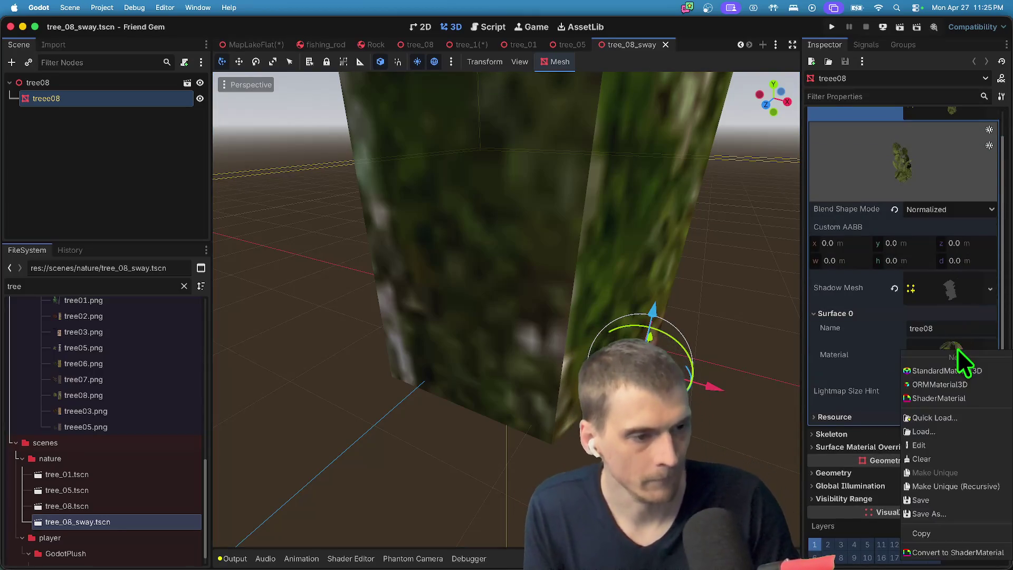
pyautogui.click(975, 486)
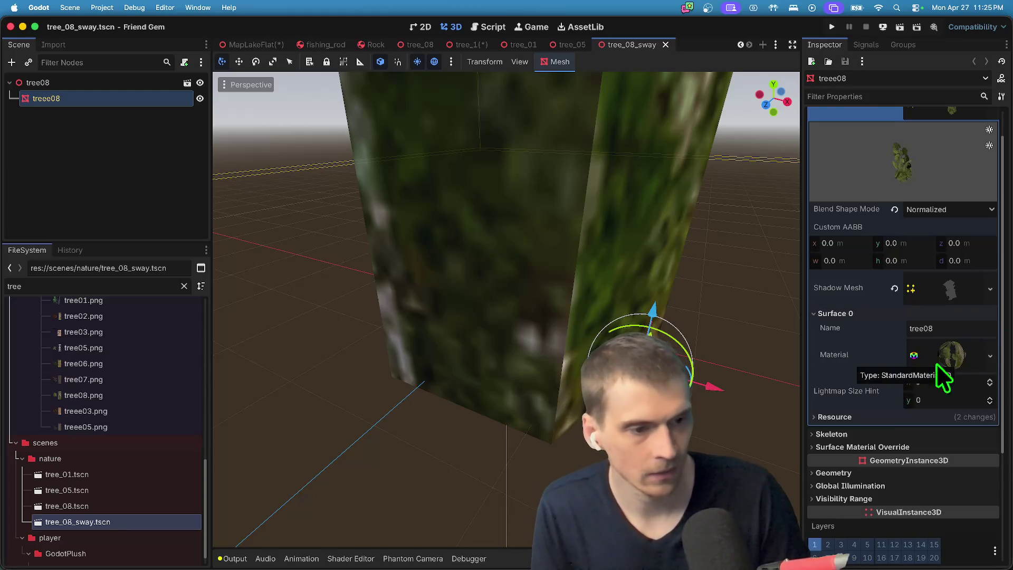
pyautogui.click(991, 356)
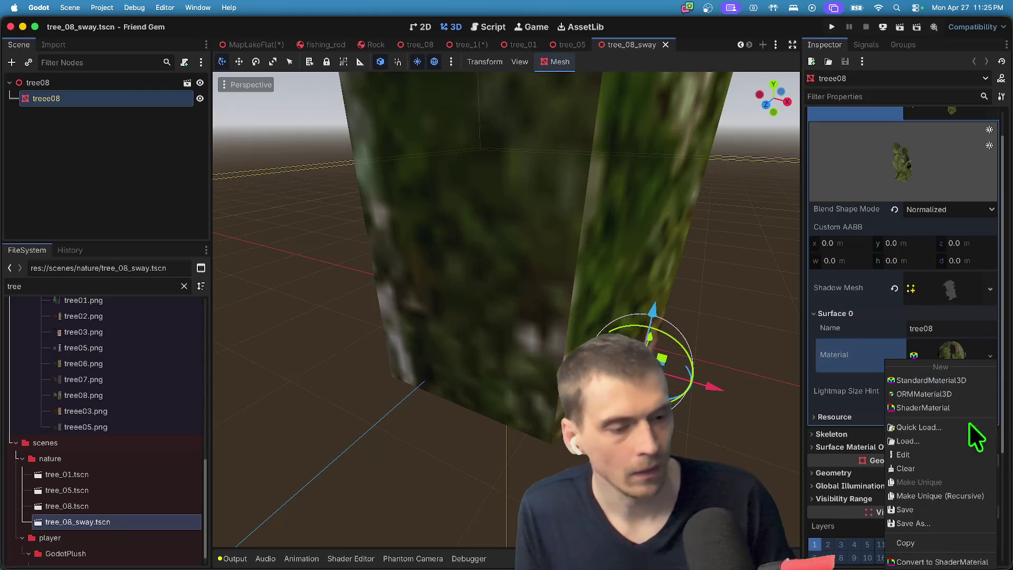
pyautogui.click(959, 404)
# Assign SwayShaderExtended.gdshader to the new material and reveal its shader parameters.
pyautogui.click(959, 356)
pyautogui.scroll(-3, 950, 369)
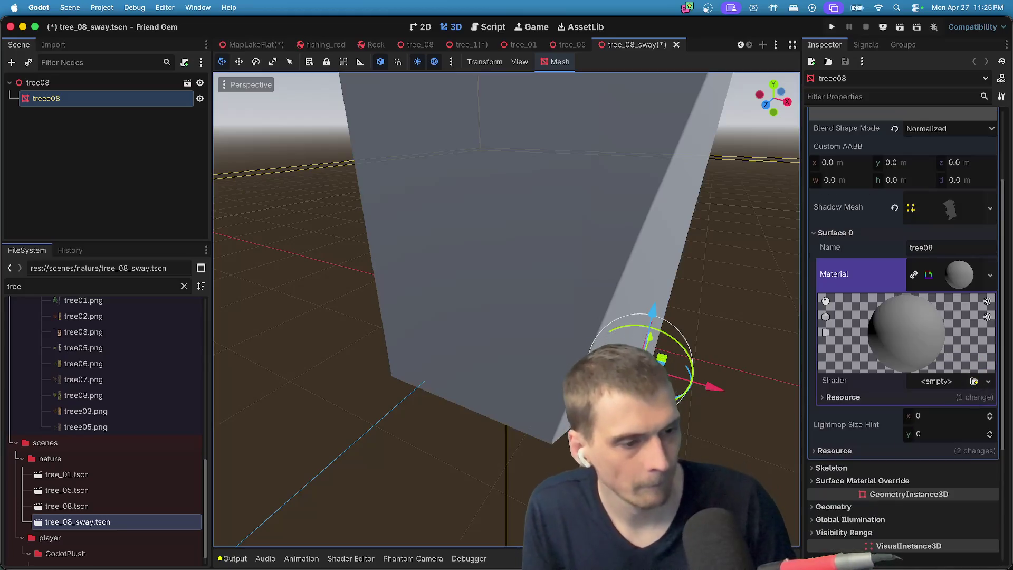
pyautogui.scroll(-5, 669, 350)
pyautogui.click(973, 382)
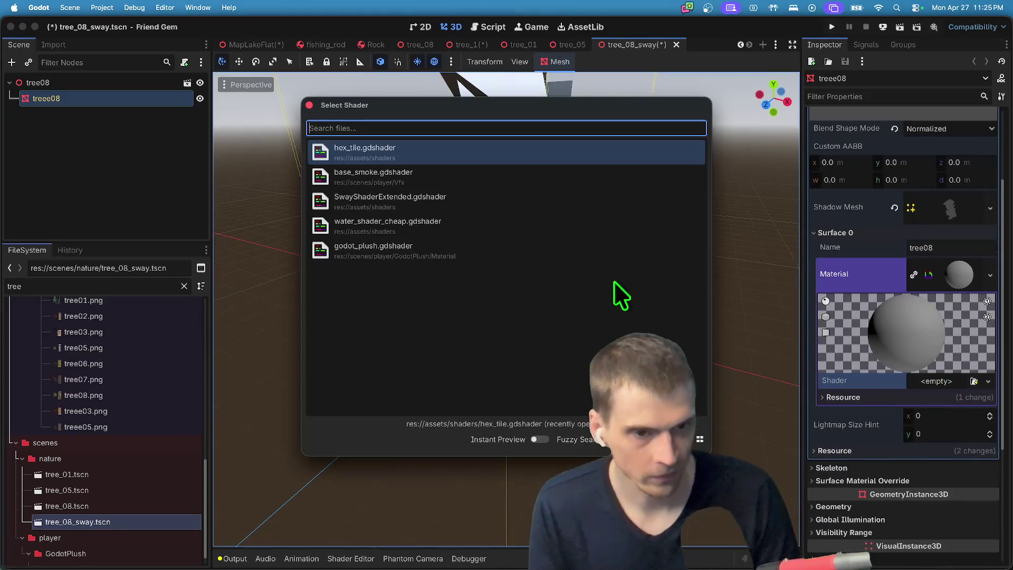
pyautogui.click(548, 213)
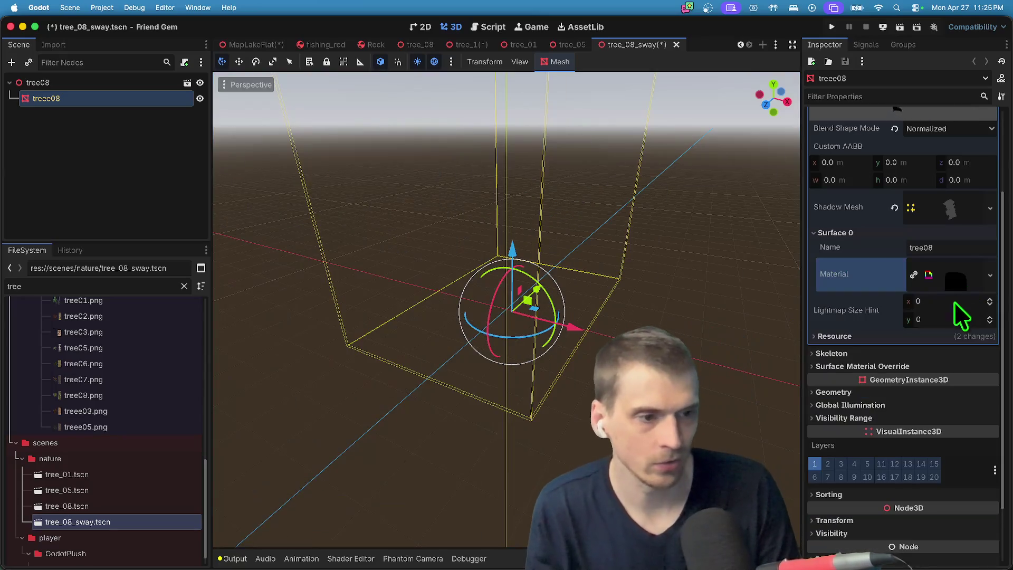
pyautogui.scroll(-1, 947, 311)
pyautogui.click(948, 325)
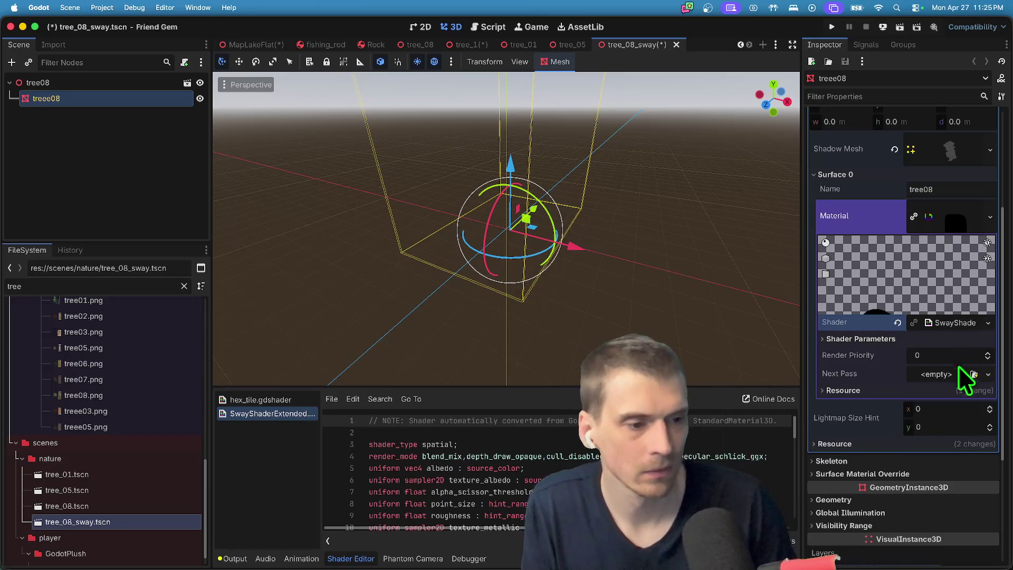
pyautogui.click(948, 339)
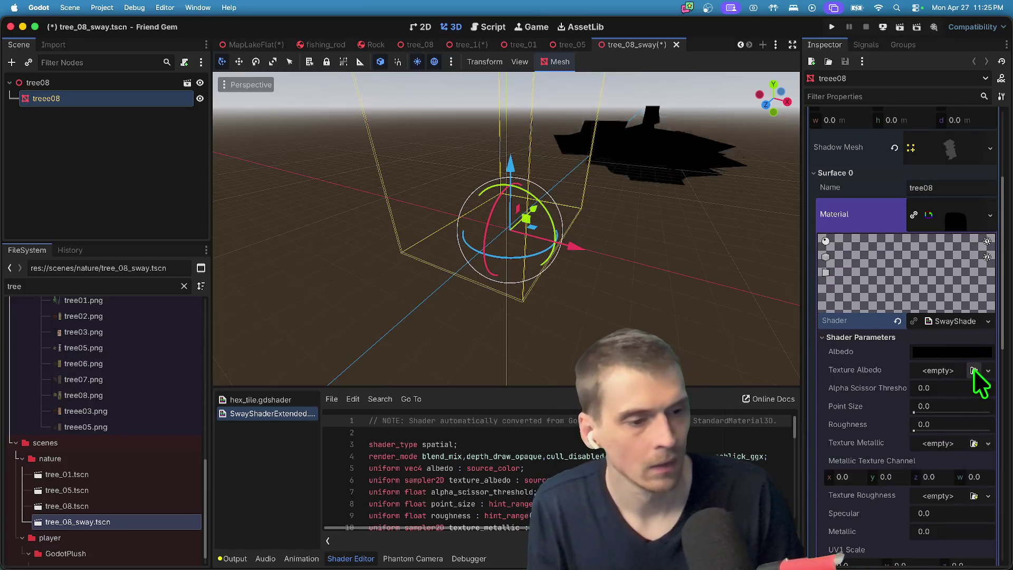
pyautogui.click(974, 370)
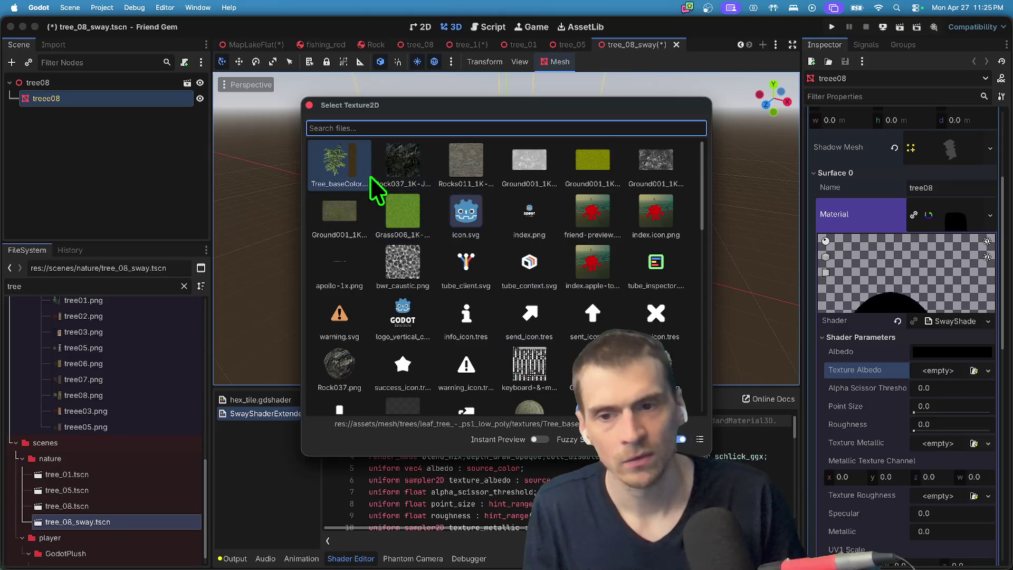
# Set Texture Albedo to tree08.png, replacing the first tree base colour texture.
pyautogui.doubleClick(347, 172)
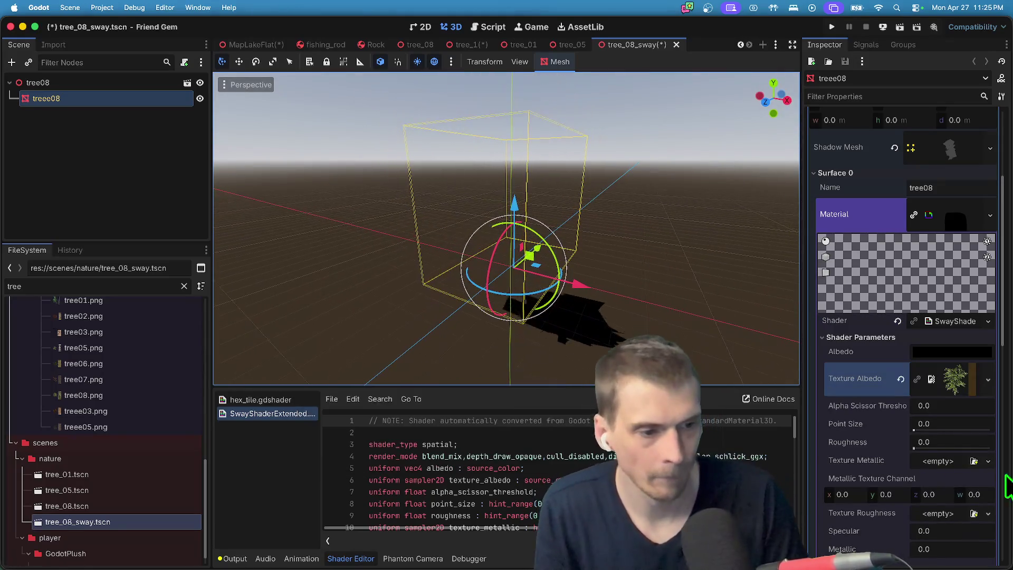
pyautogui.scroll(-3, 966, 448)
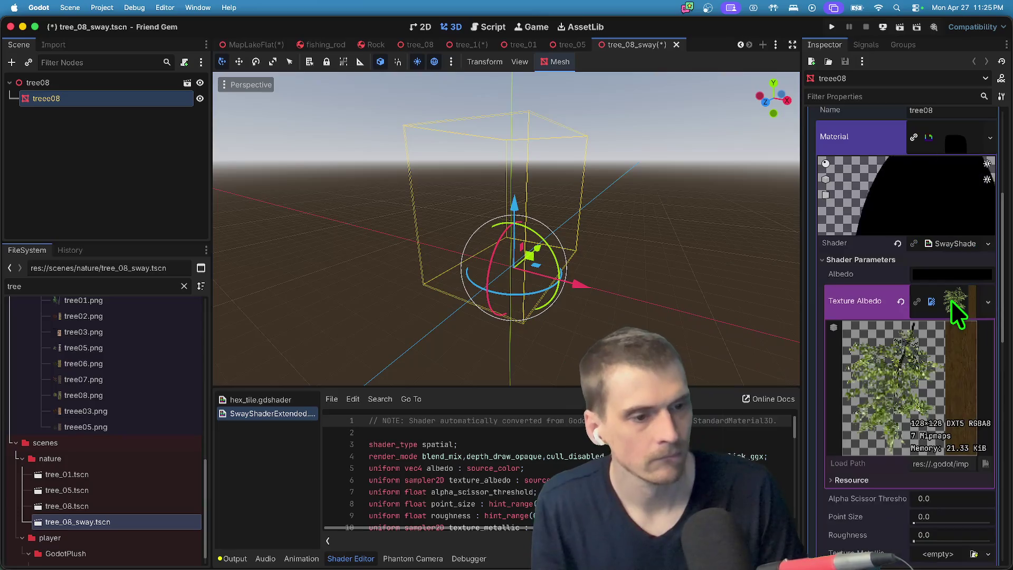
pyautogui.scroll(-1, 953, 317)
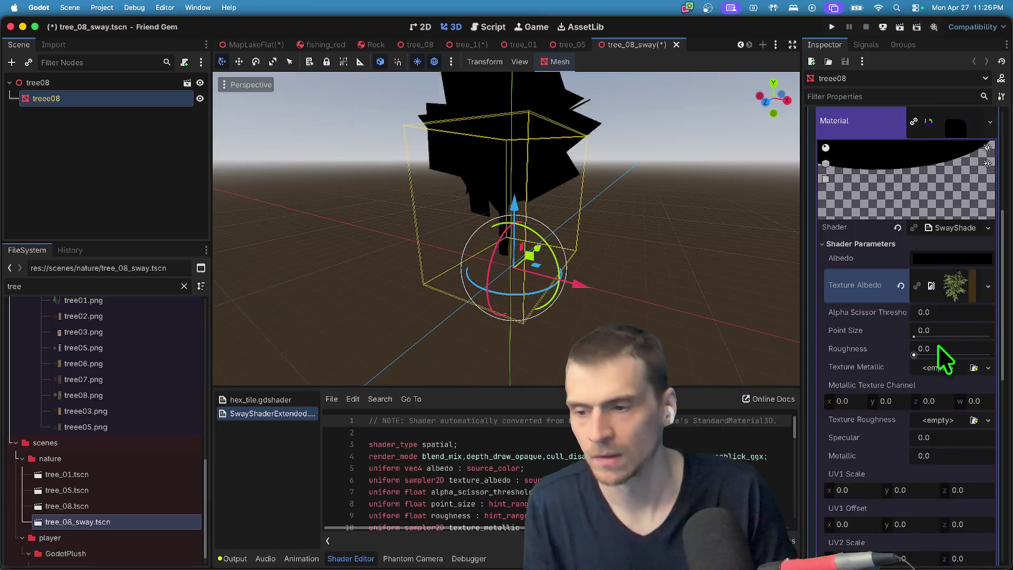
pyautogui.click(989, 287)
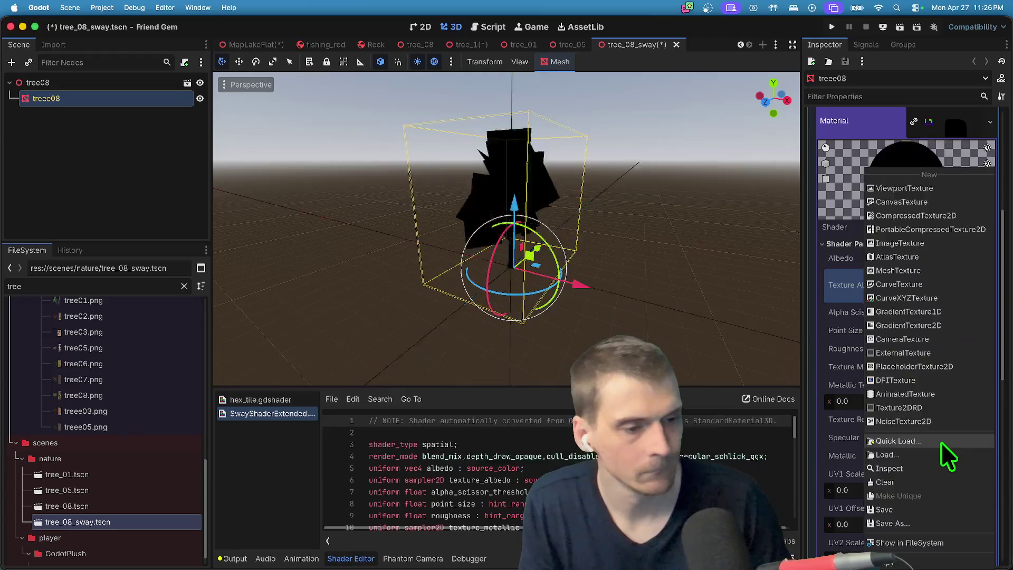
pyautogui.click(942, 441)
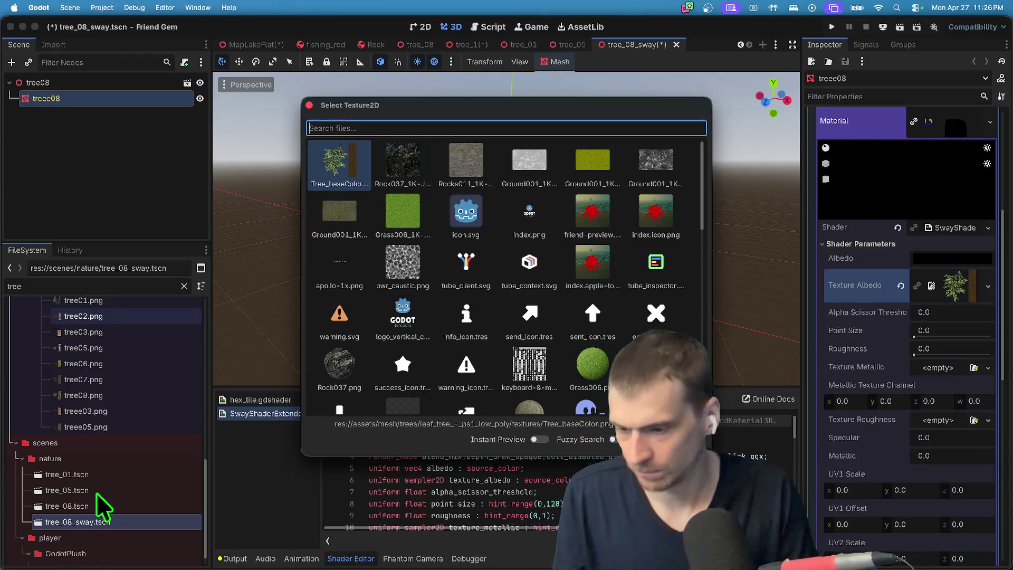
pyautogui.write('tree')
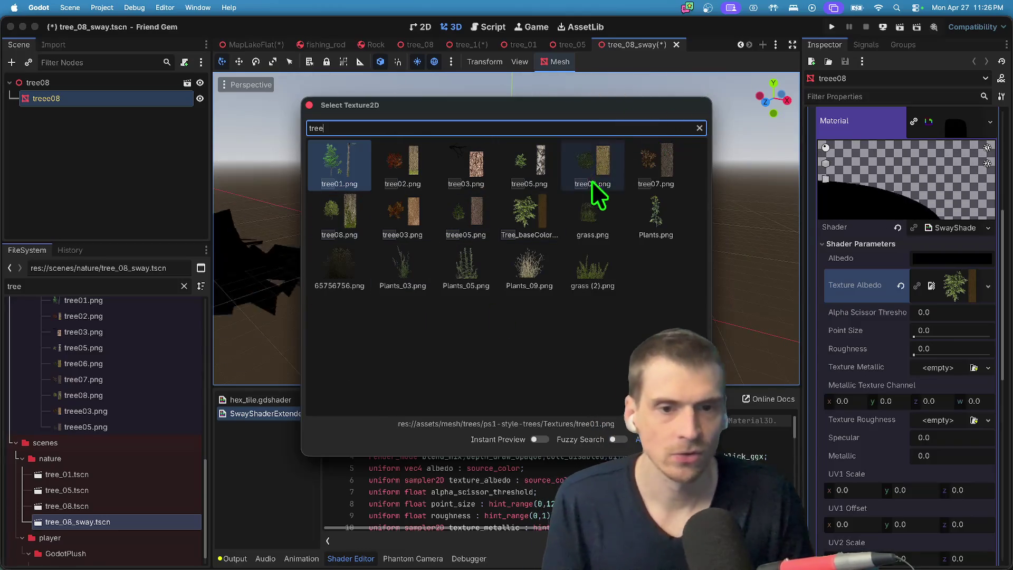
pyautogui.doubleClick(333, 206)
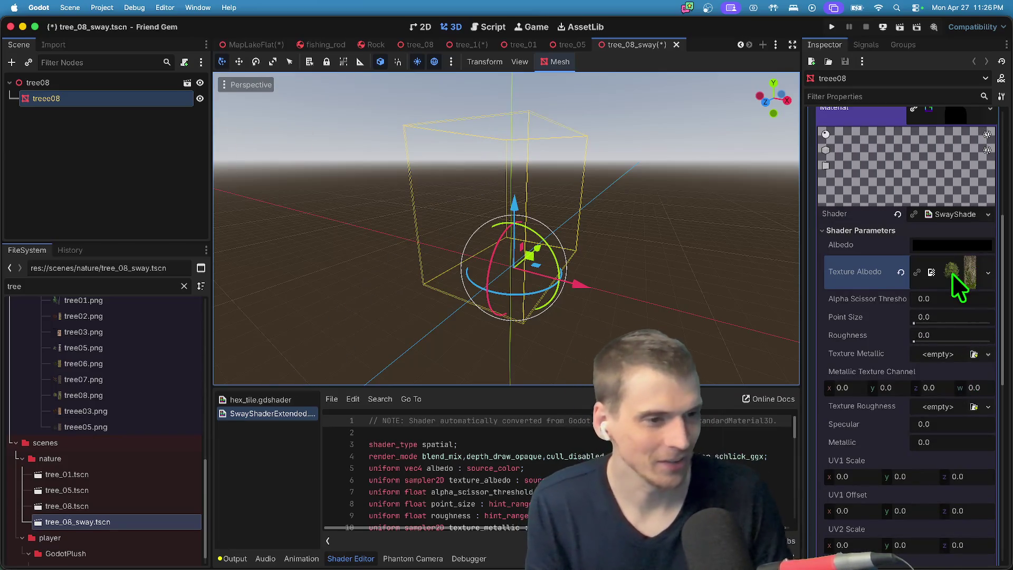
pyautogui.click(953, 274)
pyautogui.click(955, 277)
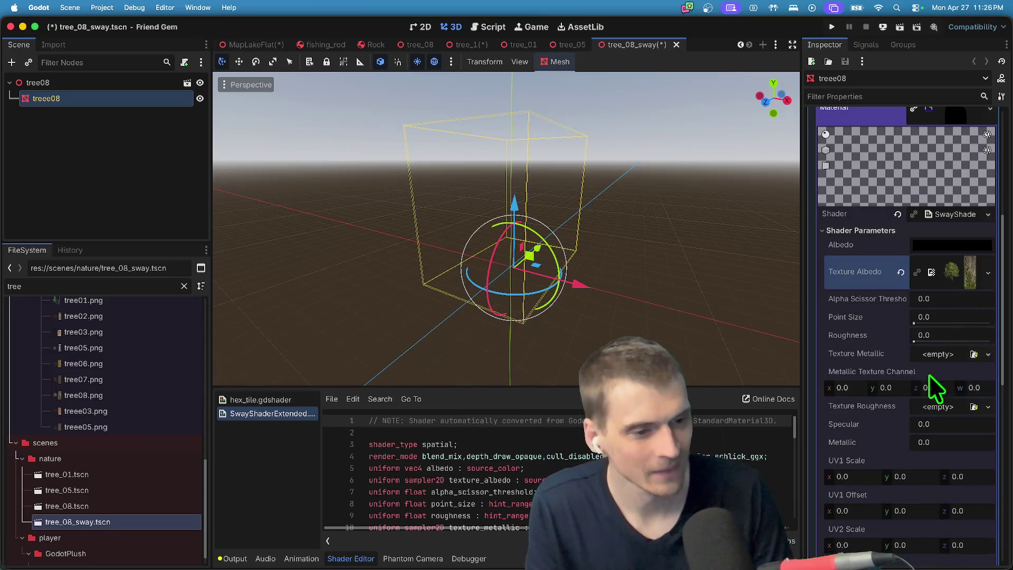
pyautogui.scroll(-5, 891, 426)
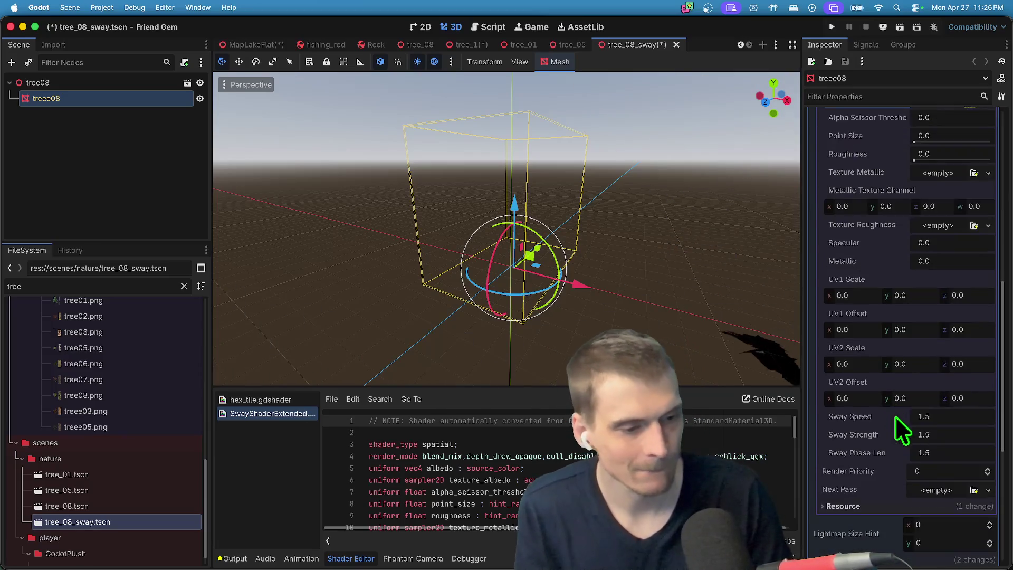
# Set Sway Strength to 0.1.
pyautogui.click(944, 453)
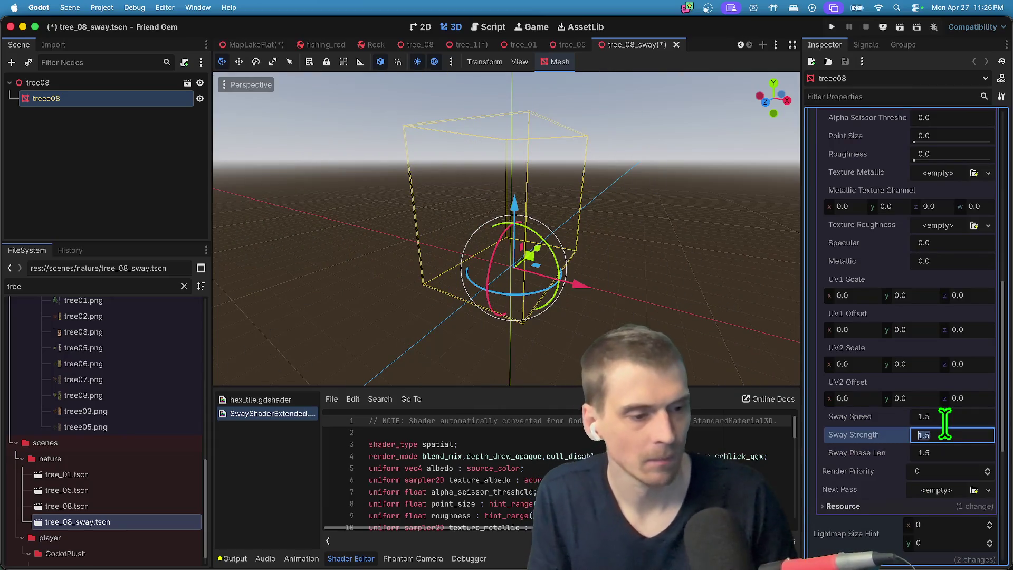
pyautogui.write('0.1')
pyautogui.press('Return')
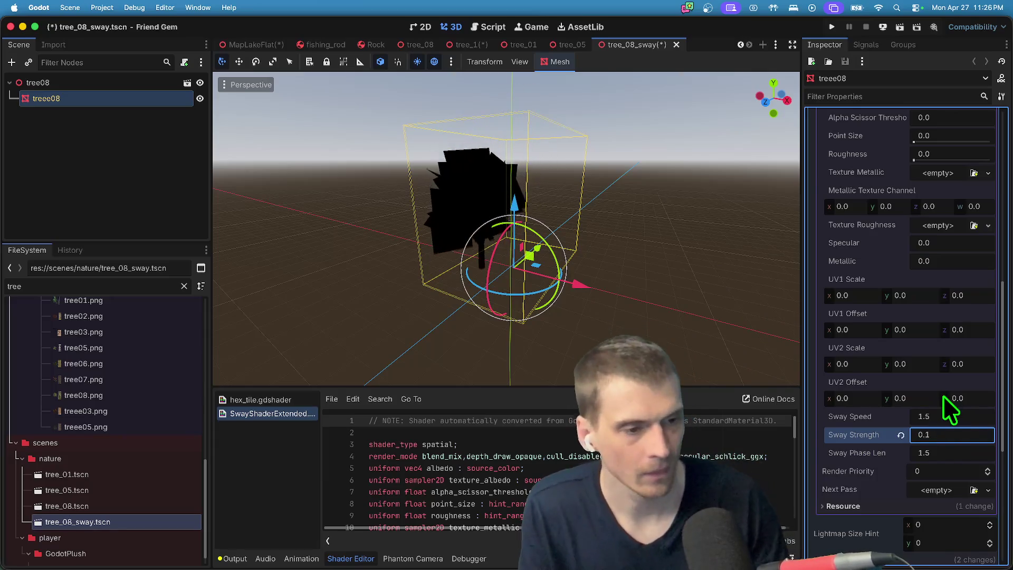
pyautogui.scroll(3, 942, 395)
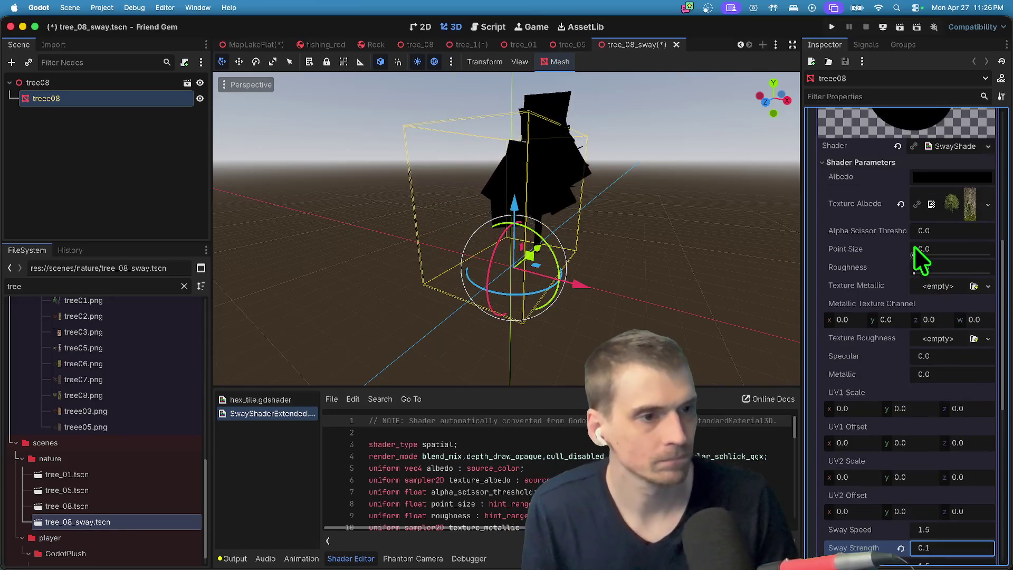
pyautogui.scroll(-5, 946, 327)
pyautogui.scroll(8, 944, 417)
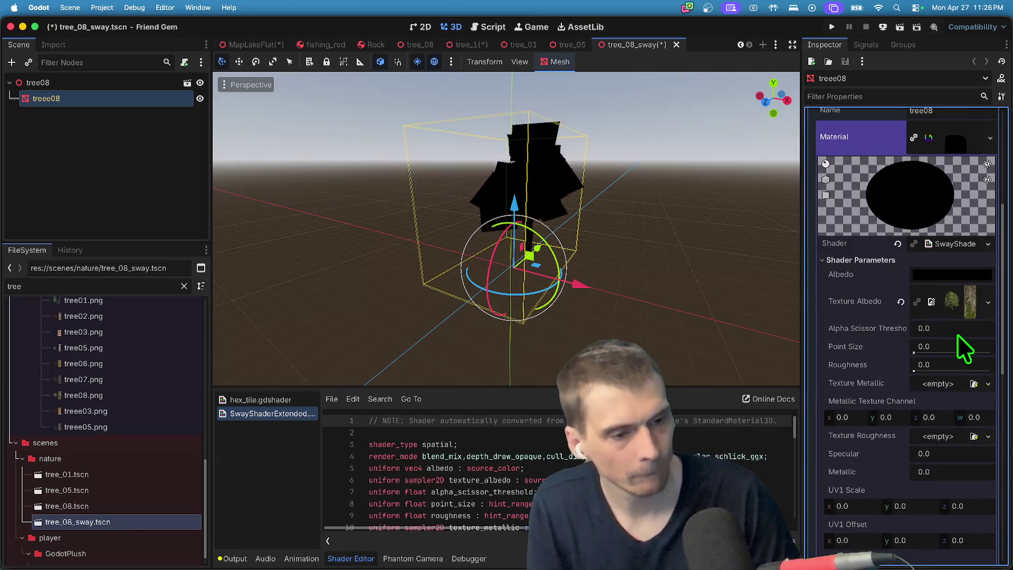
# Raise the Albedo colour to white, then review the remaining sway parameters.
pyautogui.click(939, 279)
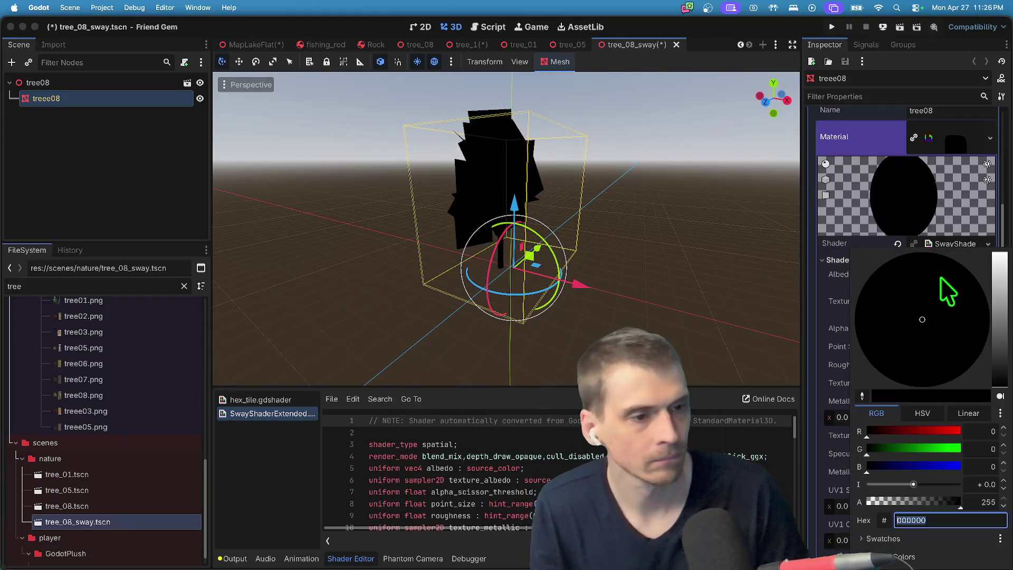
pyautogui.moveTo(1000, 306); pyautogui.dragTo(994, 140)
pyautogui.click(934, 170)
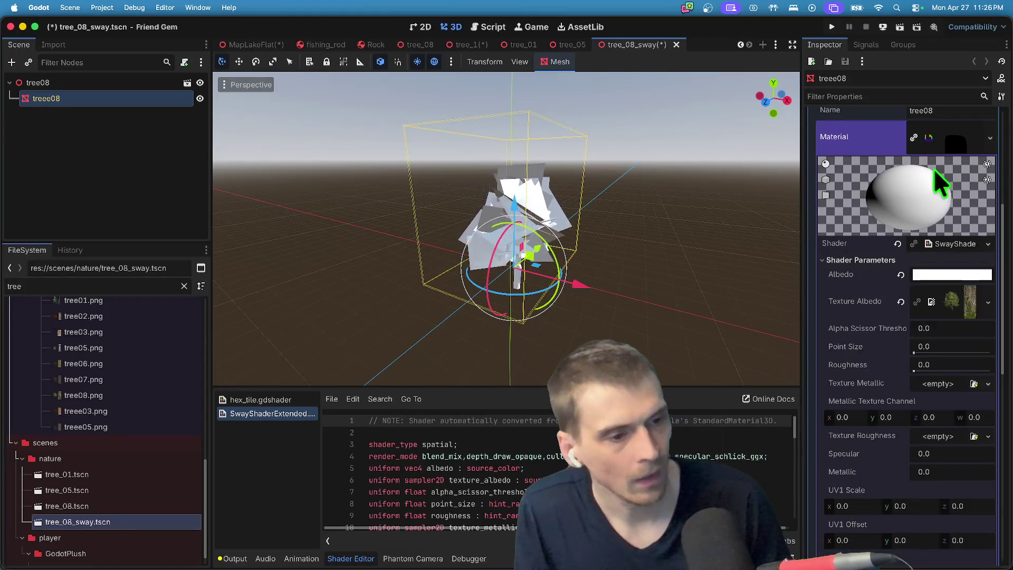
pyautogui.scroll(-4, 940, 378)
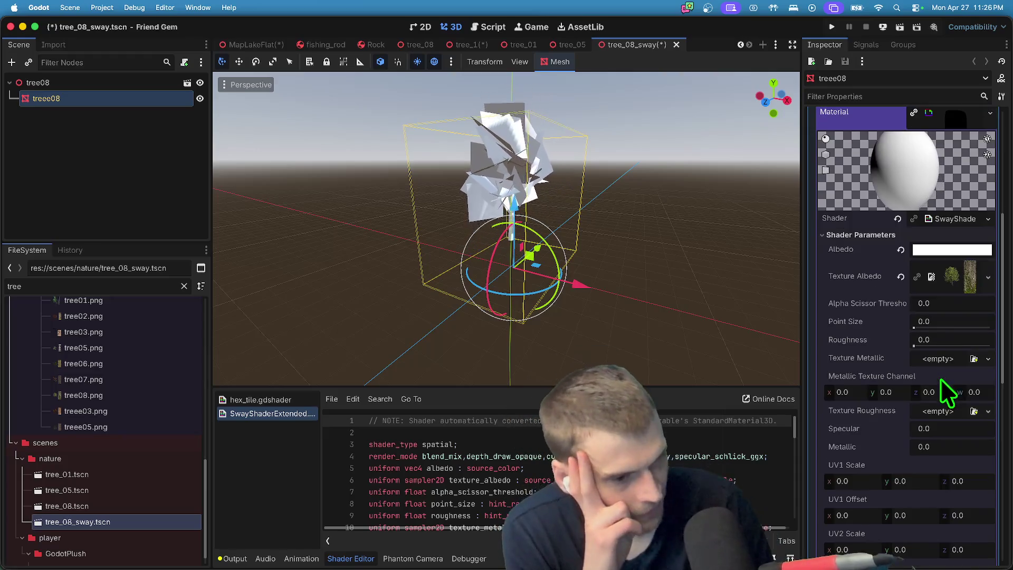
pyautogui.scroll(-4, 941, 414)
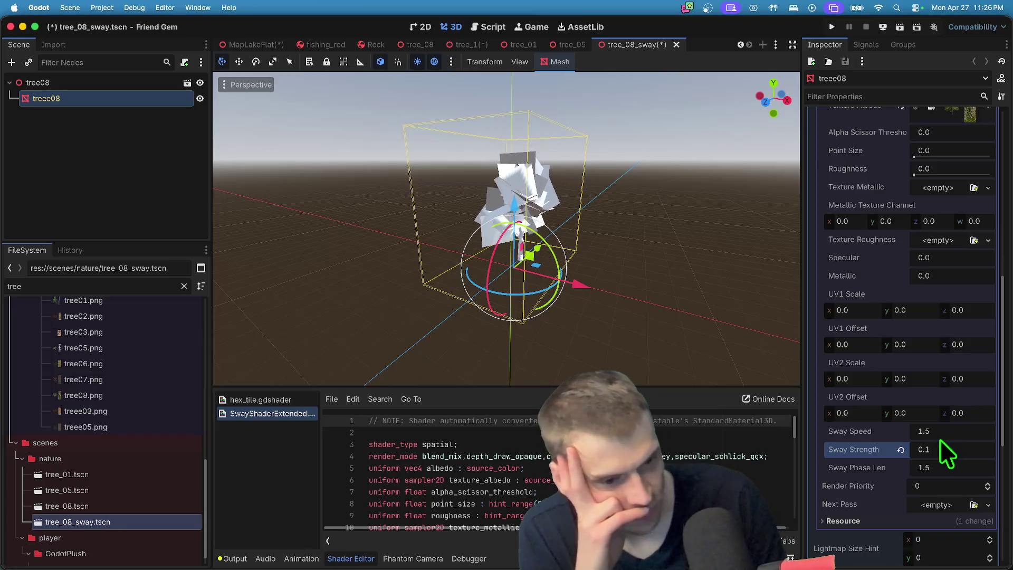
pyautogui.scroll(-3, 943, 454)
pyautogui.scroll(15, 940, 428)
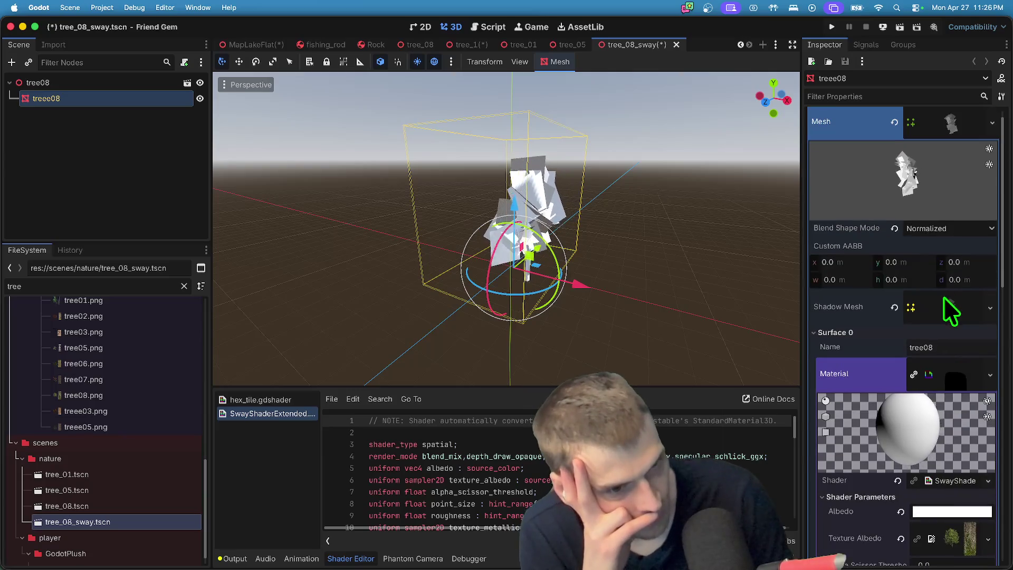
pyautogui.scroll(-5, 941, 392)
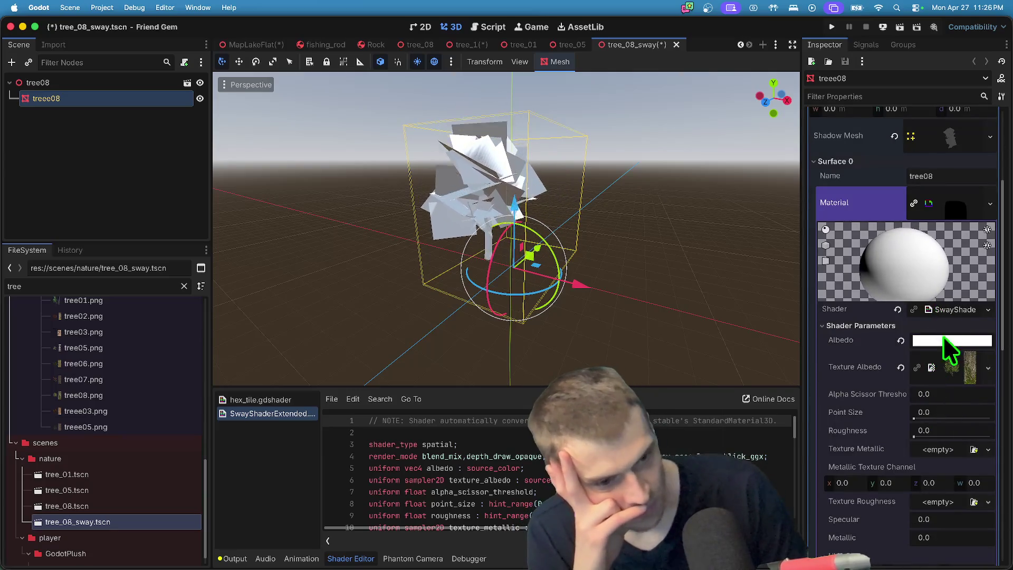
pyautogui.scroll(-1, 946, 373)
pyautogui.scroll(-8, 957, 388)
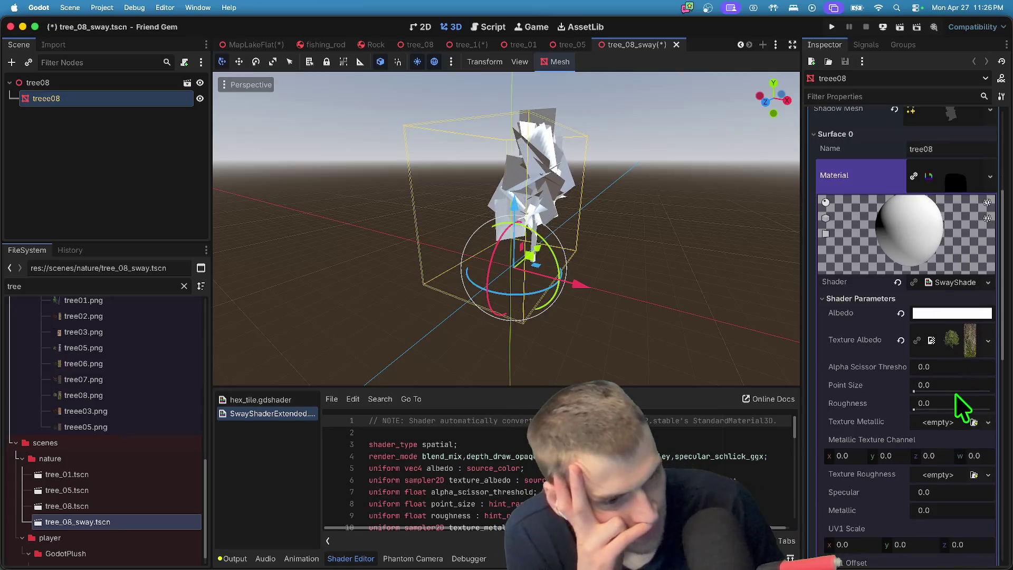
pyautogui.scroll(-4, 956, 395)
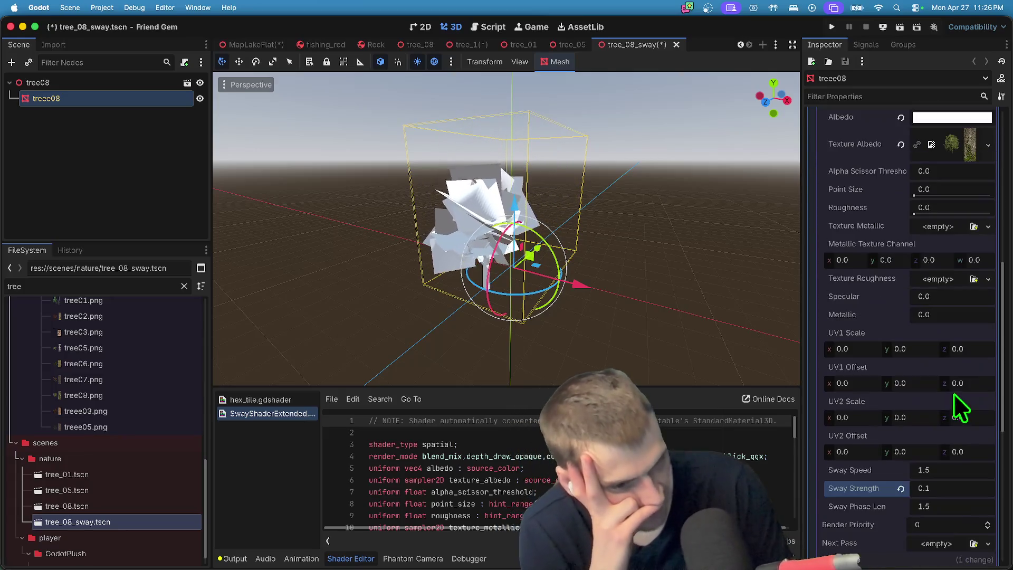
pyautogui.scroll(-5, 948, 433)
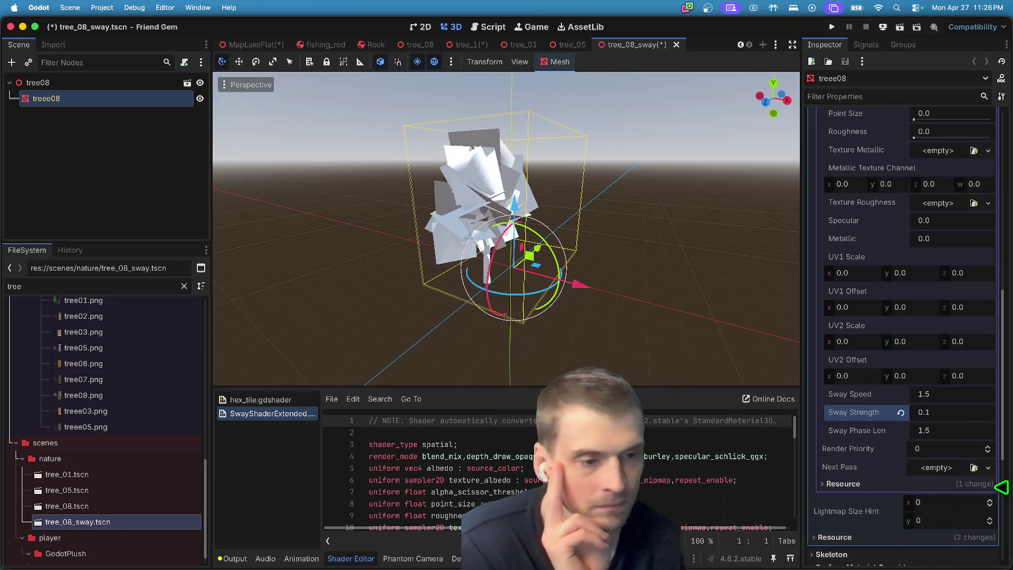
pyautogui.press('super+Tab')
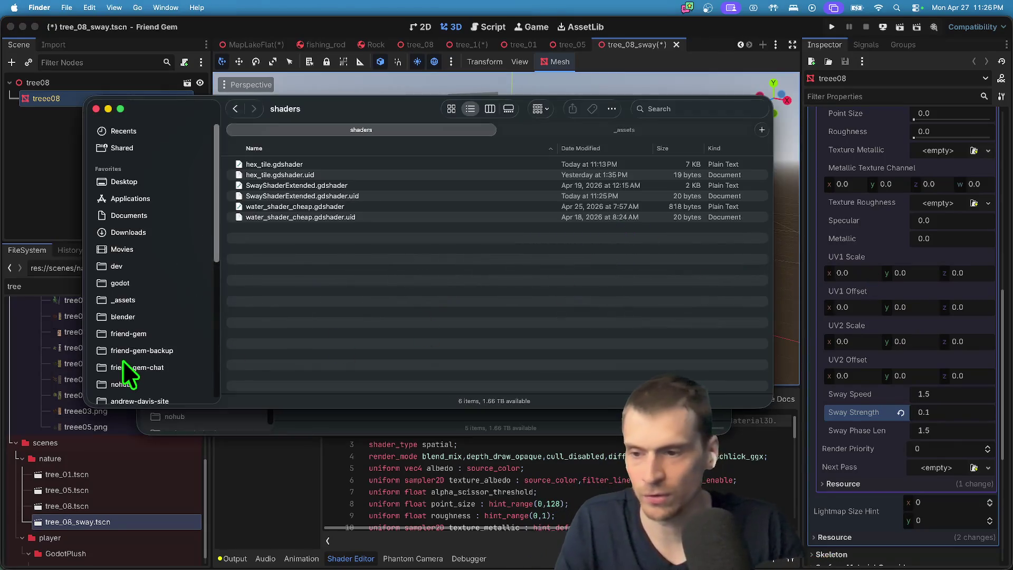
pyautogui.press('super+t')
pyautogui.write('godot')
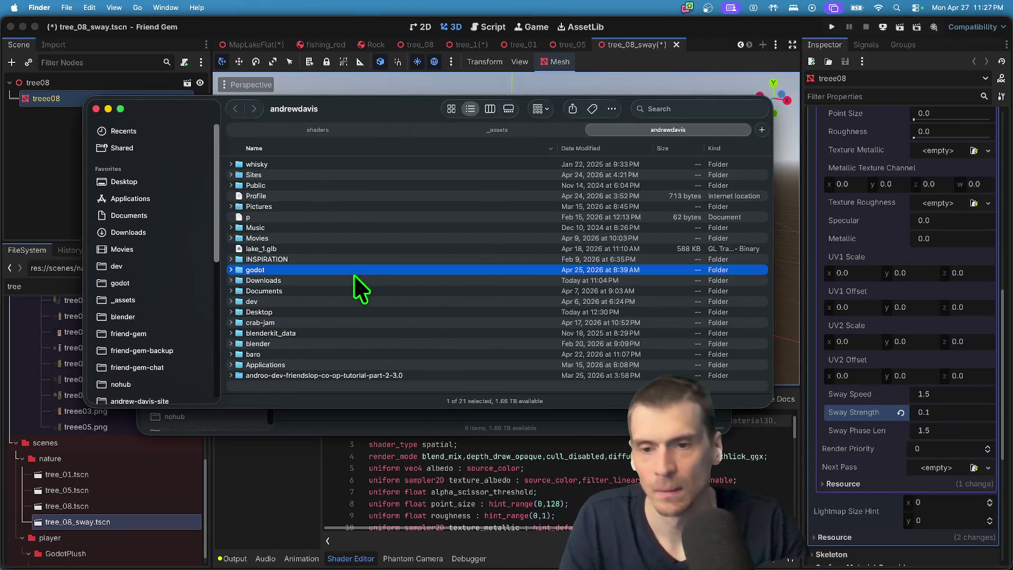
pyautogui.press('super+Down')
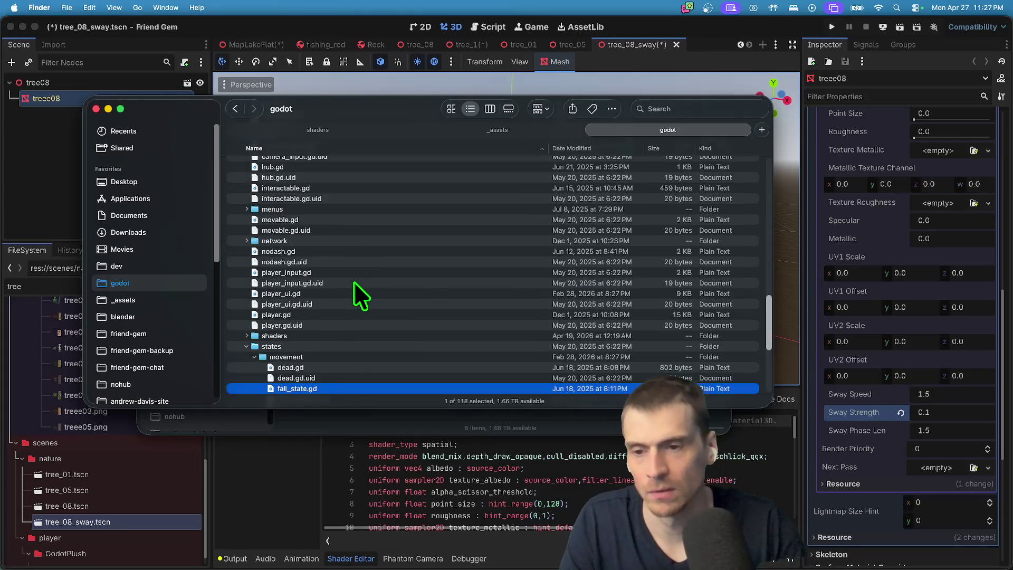
pyautogui.write('o')
pyautogui.press('Right')
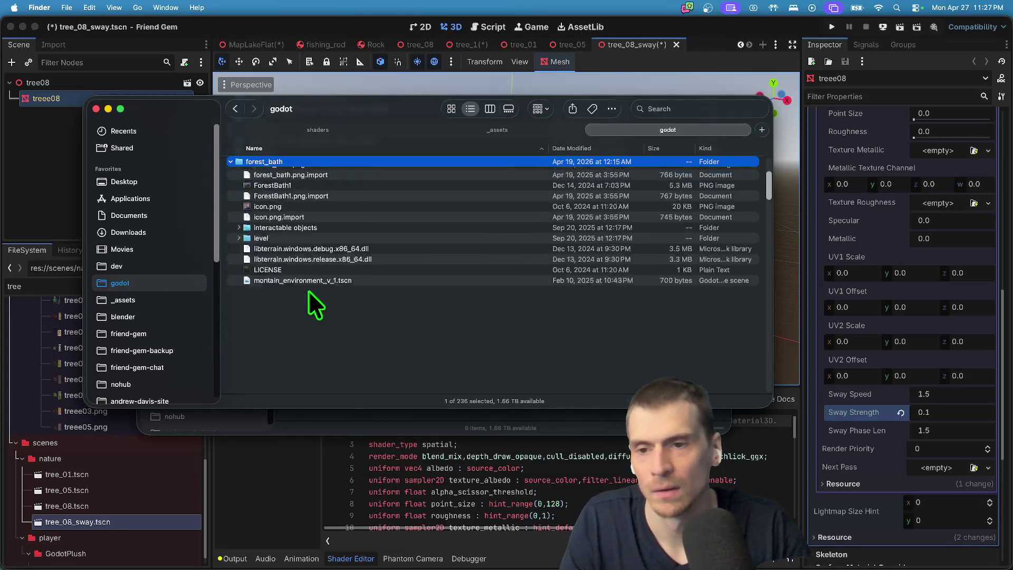
pyautogui.scroll(5, 306, 265)
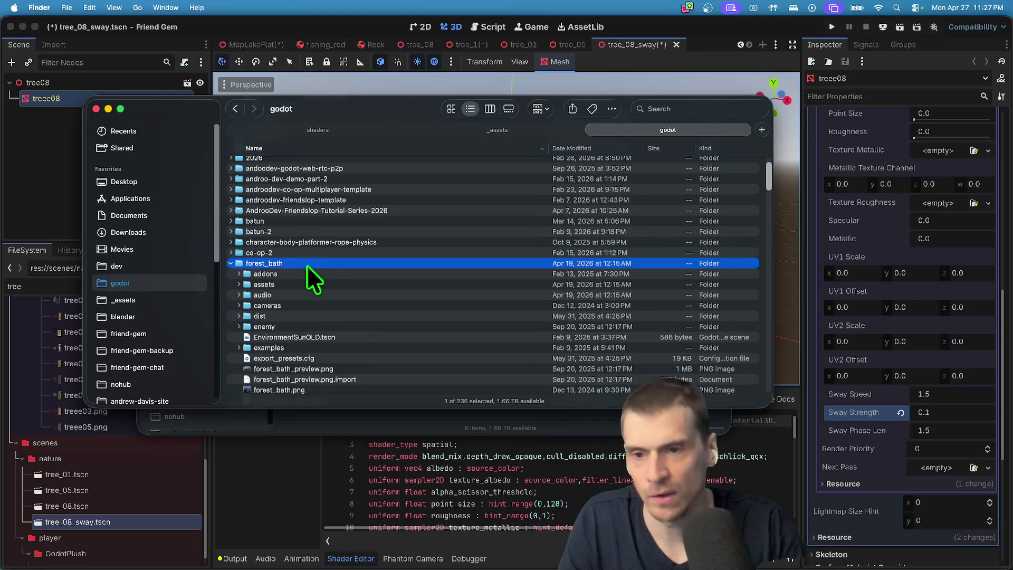
pyautogui.press('Down')
pyautogui.press('Down')
pyautogui.press('Right')
pyautogui.scroll(-5, 328, 349)
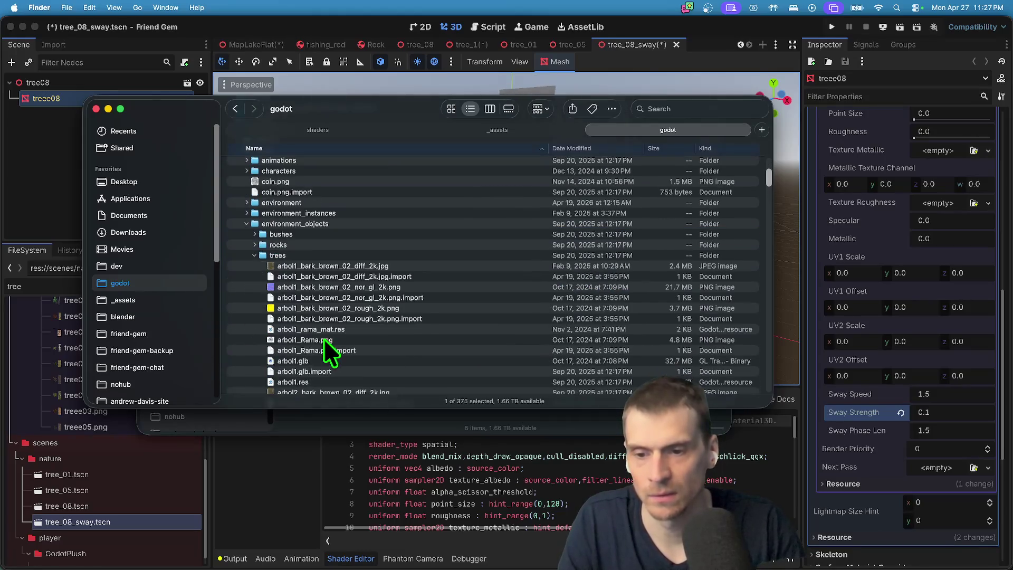
pyautogui.click(316, 255)
pyautogui.scroll(-6, 317, 265)
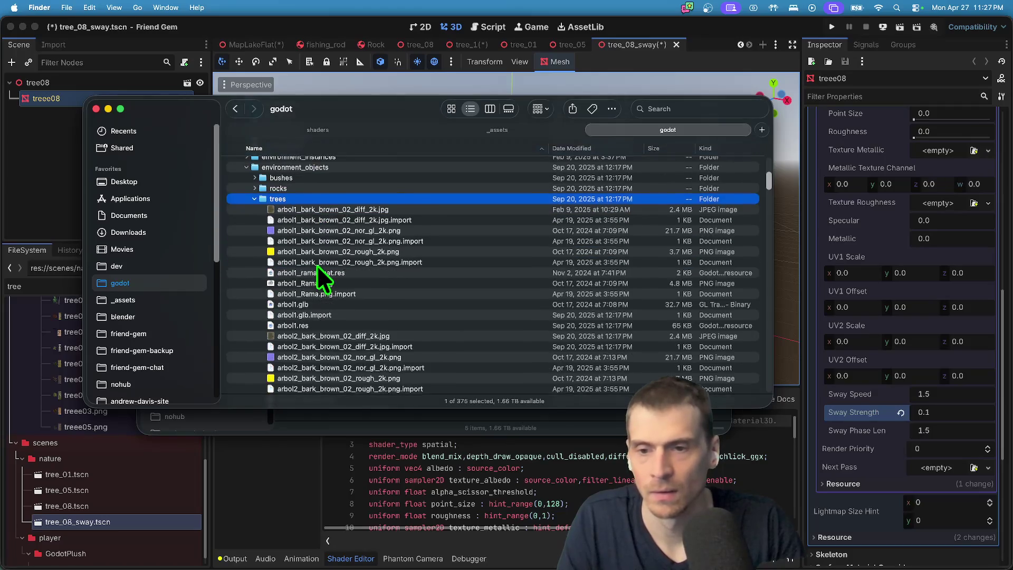
pyautogui.scroll(-4, 348, 348)
pyautogui.scroll(-4, 353, 363)
pyautogui.scroll(-4, 353, 362)
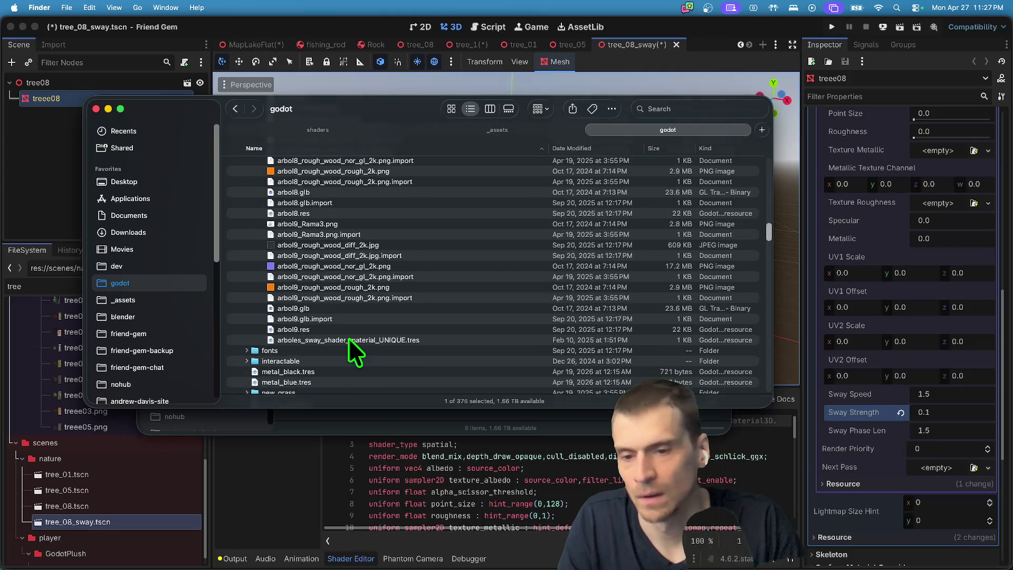
pyautogui.click(352, 341)
pyautogui.scroll(4, 366, 343)
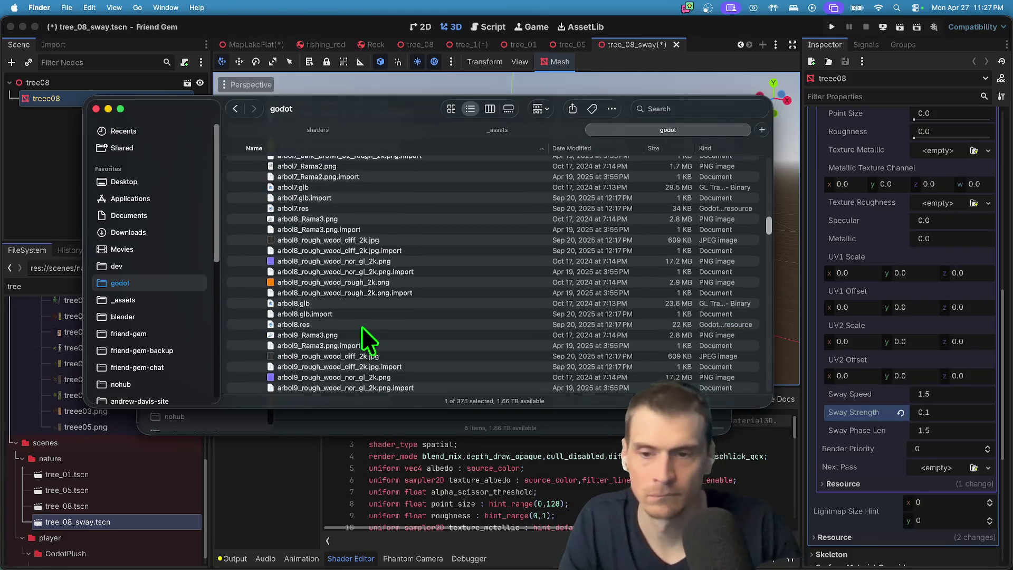
pyautogui.scroll(4, 361, 331)
pyautogui.scroll(-10, 352, 355)
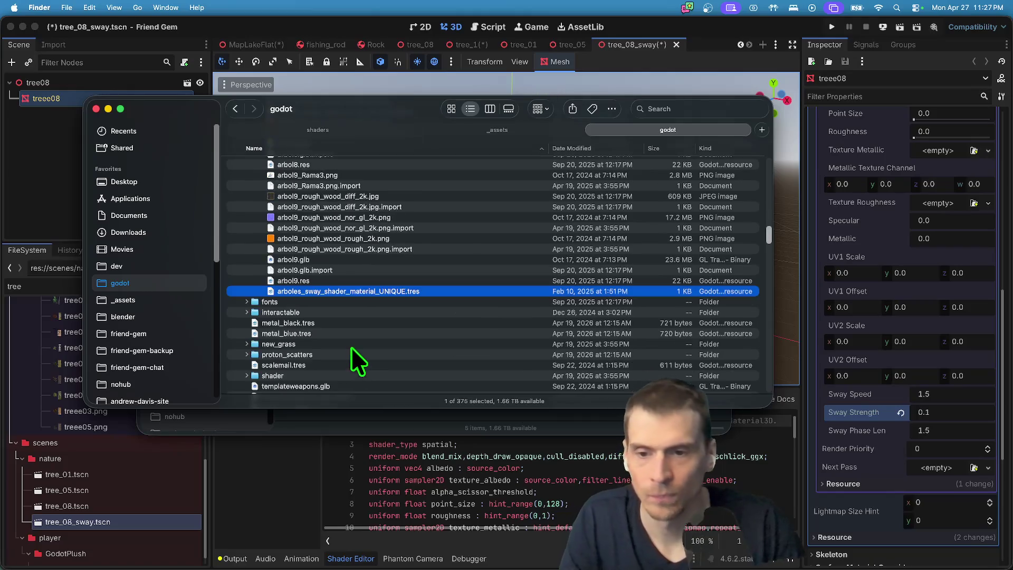
pyautogui.click(348, 284)
pyautogui.click(346, 289)
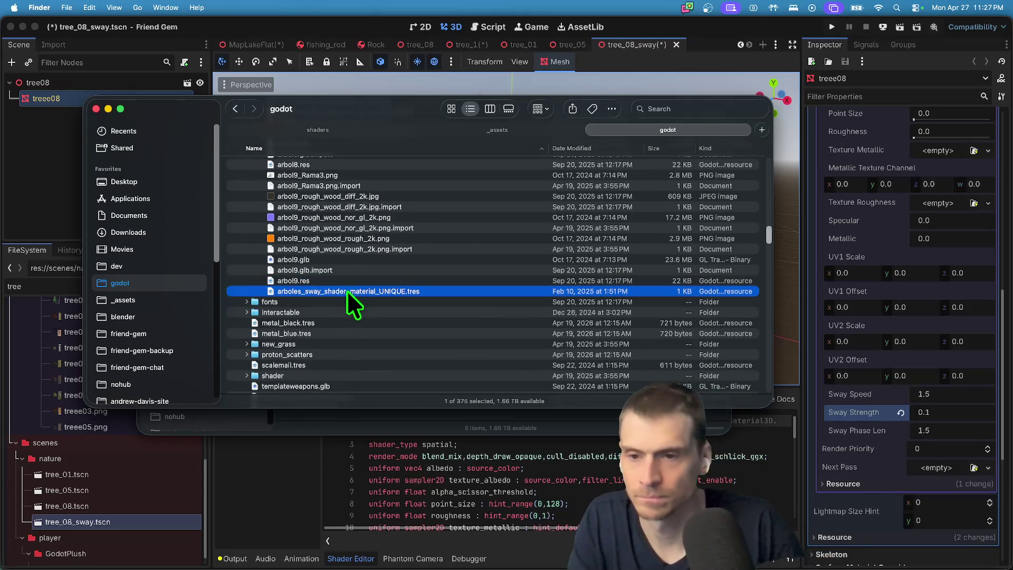
pyautogui.scroll(2, 343, 239)
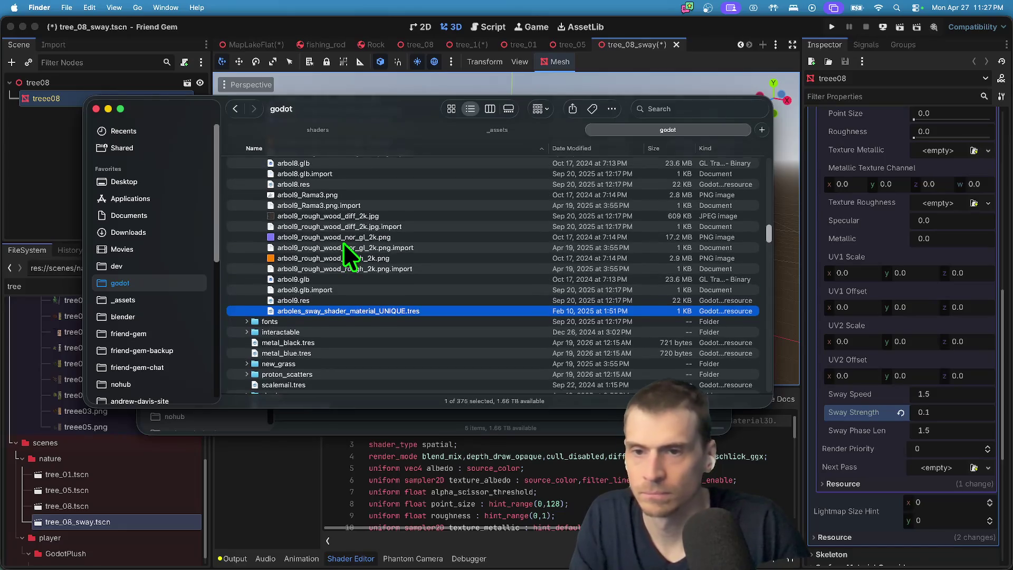
pyautogui.scroll(15, 339, 262)
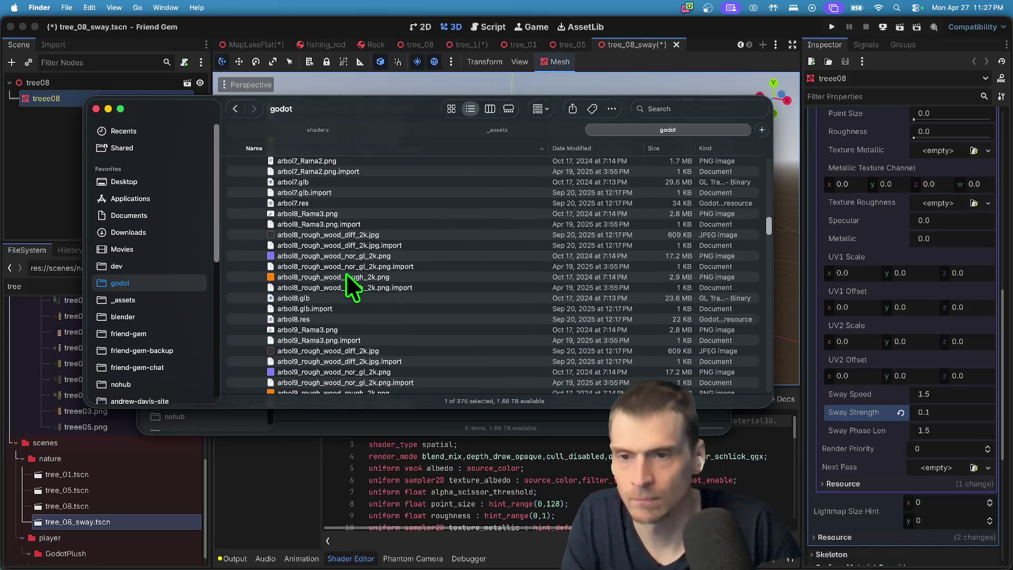
pyautogui.scroll(15, 346, 274)
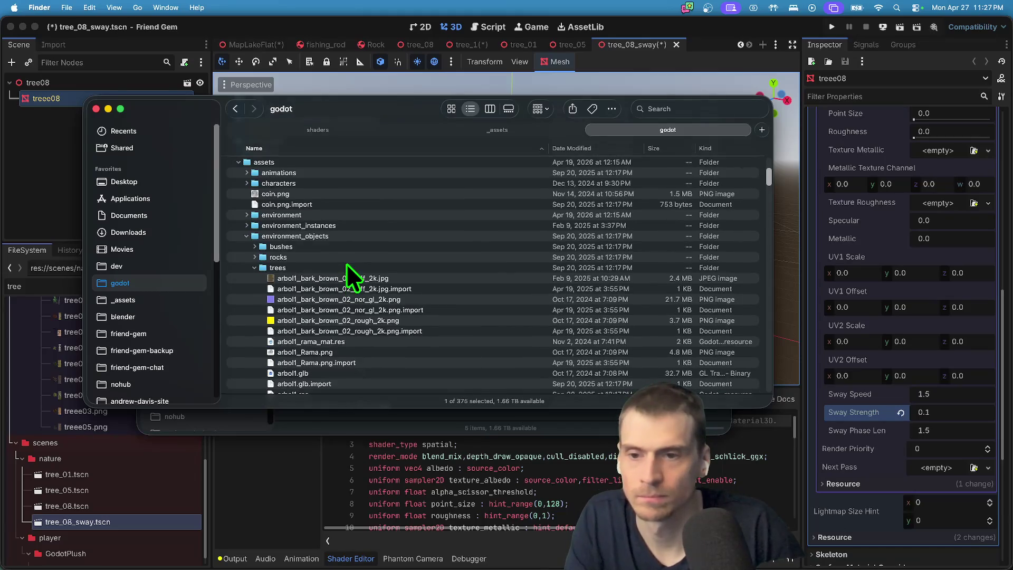
pyautogui.click(347, 267)
pyautogui.click(299, 480)
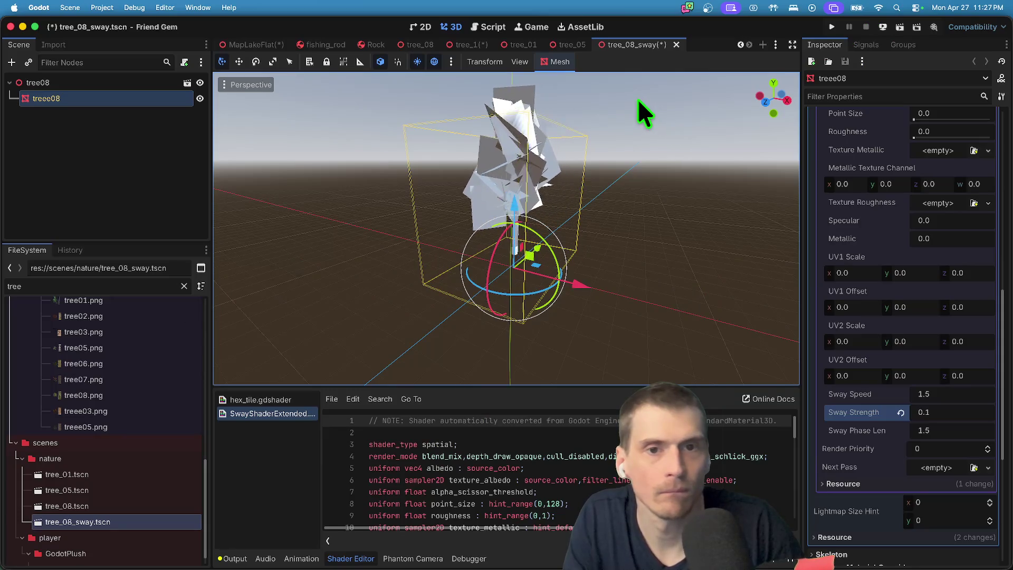
# Save and close tree_08_sway, then close the tree_1 scene.
pyautogui.hotkey('ctrl', 'shift', 'w')
pyautogui.press('Return')
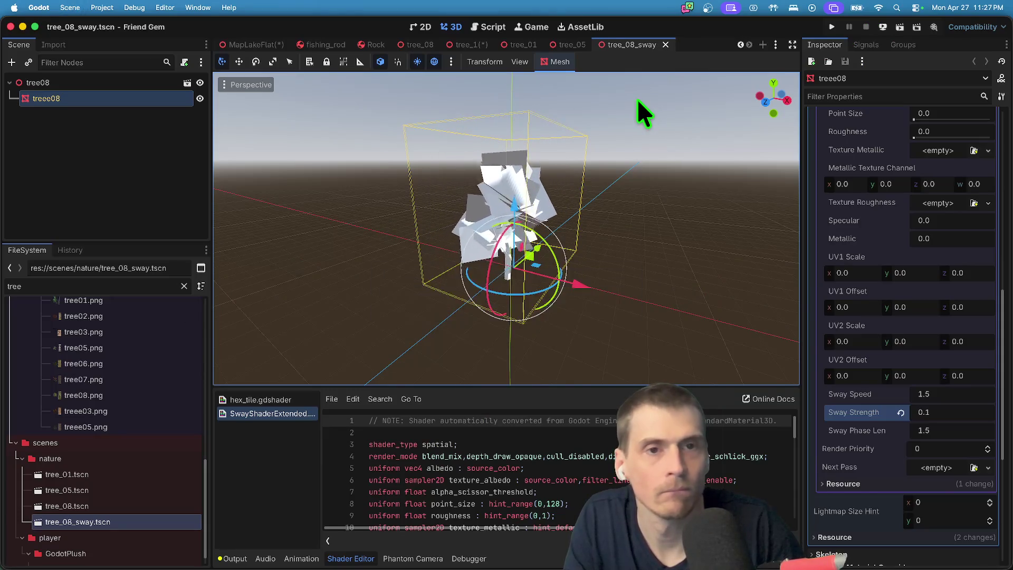
pyautogui.hotkey('ctrl', 'shift', 'w')
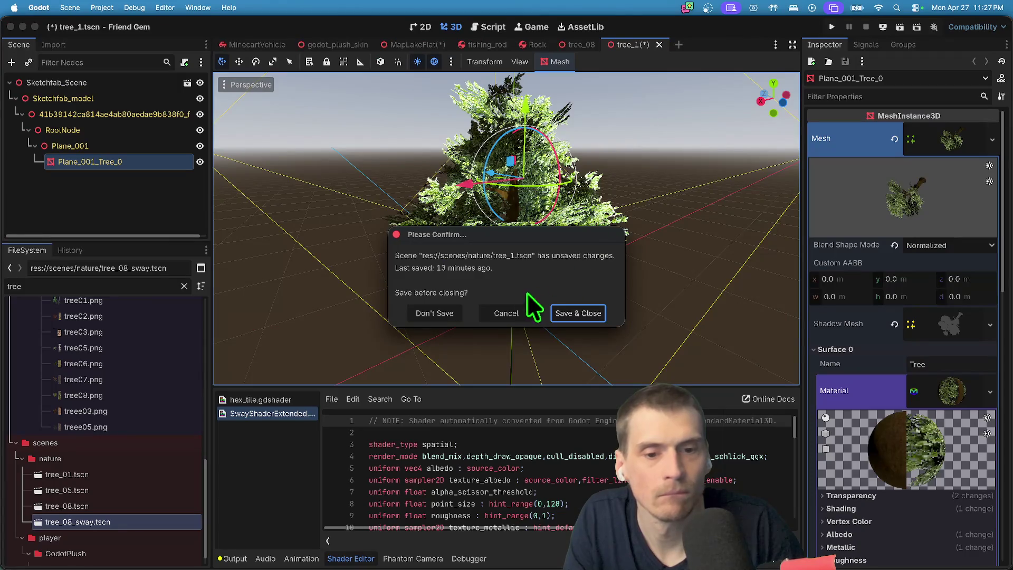
pyautogui.click(437, 315)
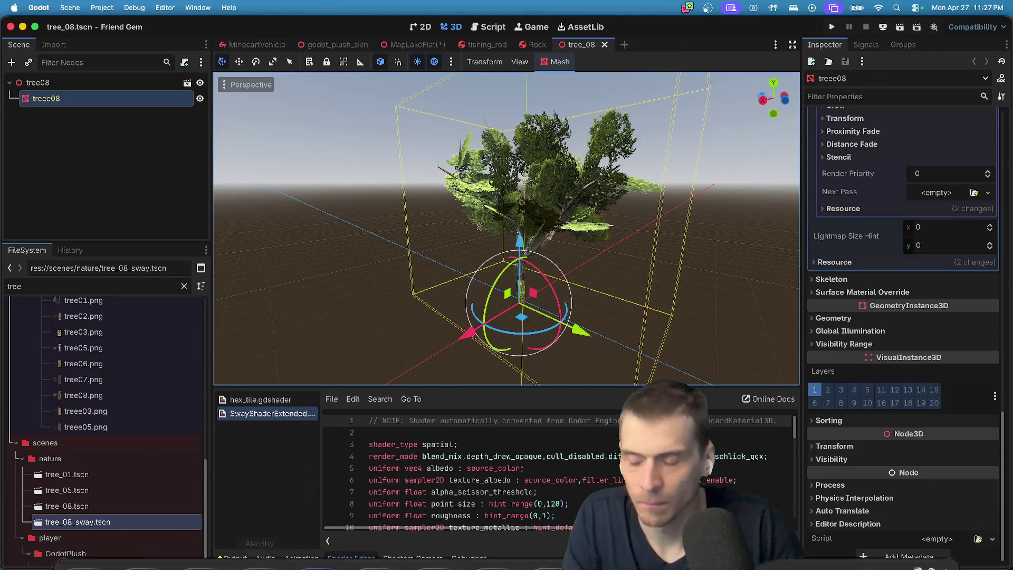
# Show the nature scenes folder in Finder.
pyautogui.click(98, 460)
pyautogui.rightClick(98, 459)
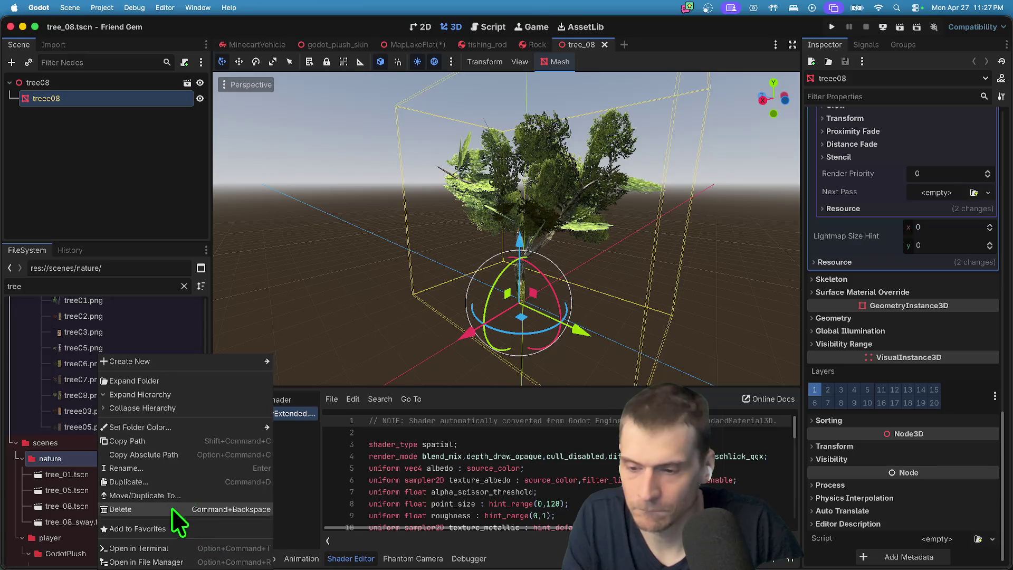
pyautogui.click(184, 562)
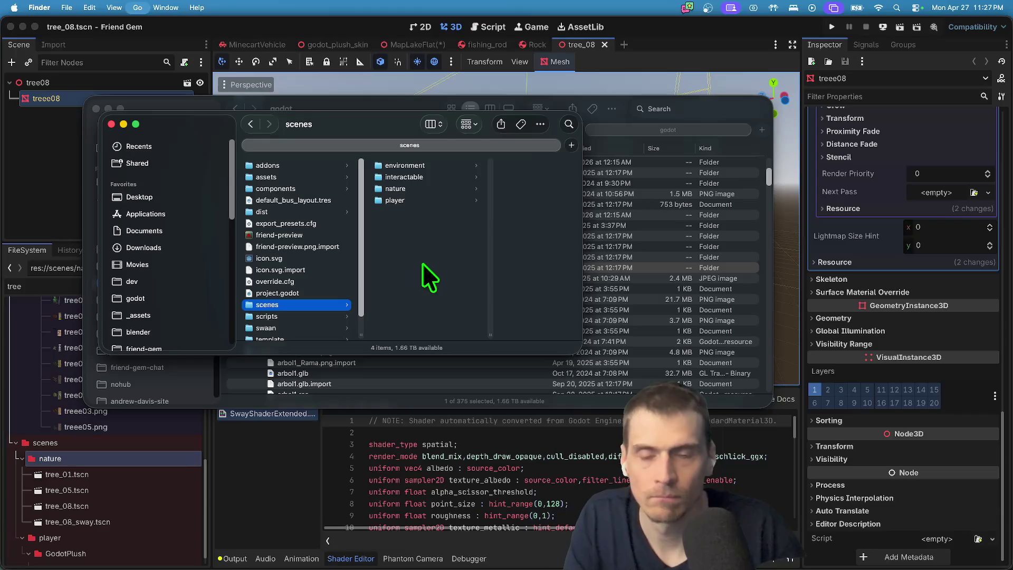
# Create a new untitled folder in Finder's Applications window and move the window lower.
pyautogui.press('super+shift+a')
pyautogui.press('super+shift+n')
pyautogui.moveTo(372, 132)
pyautogui.mouseDown()
pyautogui.moveTo(372, 296)
pyautogui.moveTo(396, 305)
pyautogui.moveTo(391, 278)
pyautogui.mouseUp()
pyautogui.scroll(-5, 197, 343)
pyautogui.scroll(3, 202, 336)
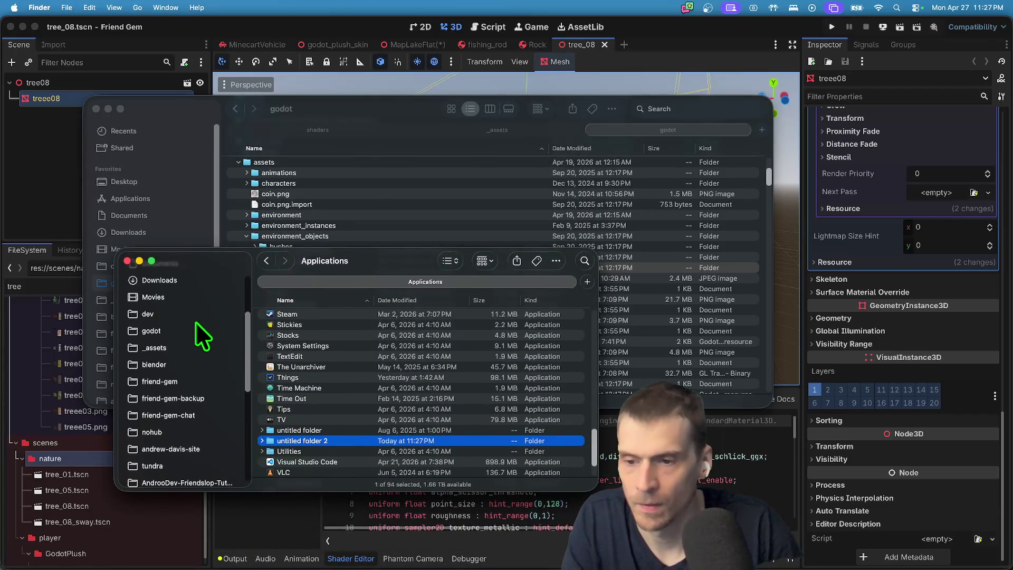
# Reveal tree_08.tscn in Finder, enlarge the window, and open the trees folder inside nature.
pyautogui.click(114, 508)
pyautogui.rightClick(114, 508)
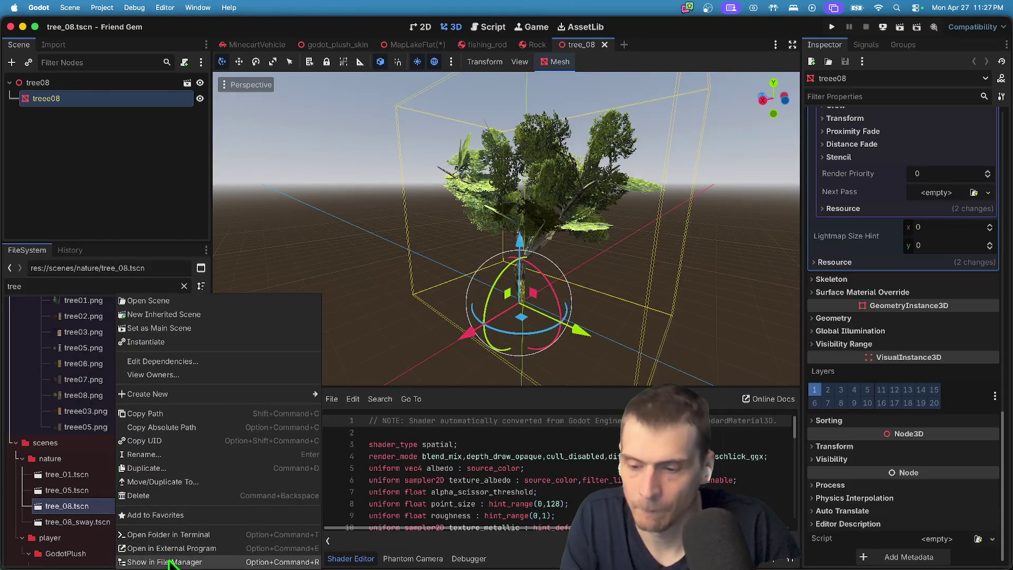
pyautogui.click(161, 551)
pyautogui.moveTo(435, 279); pyautogui.dragTo(403, 237)
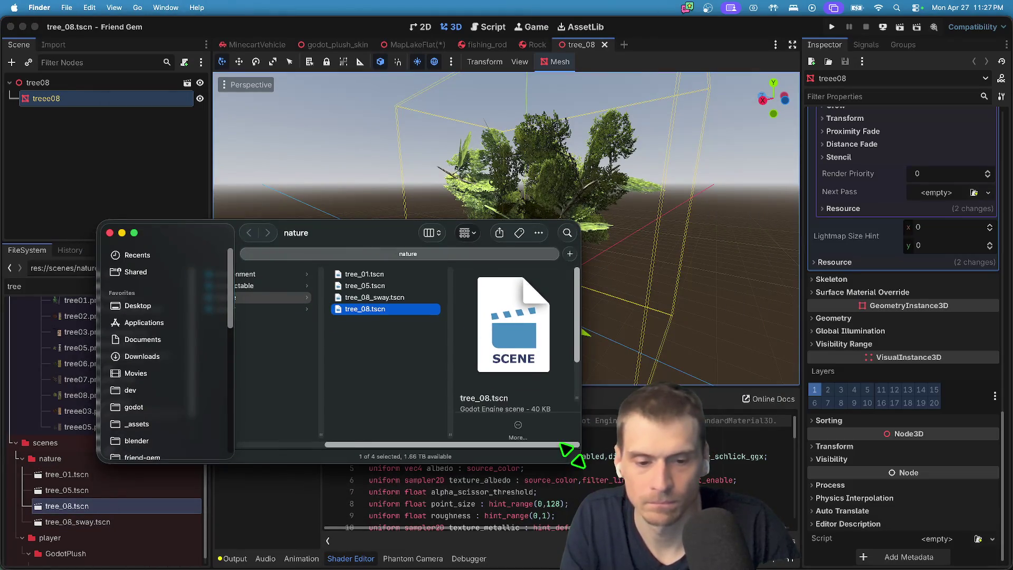
pyautogui.moveTo(570, 454); pyautogui.dragTo(713, 515)
pyautogui.click(526, 388)
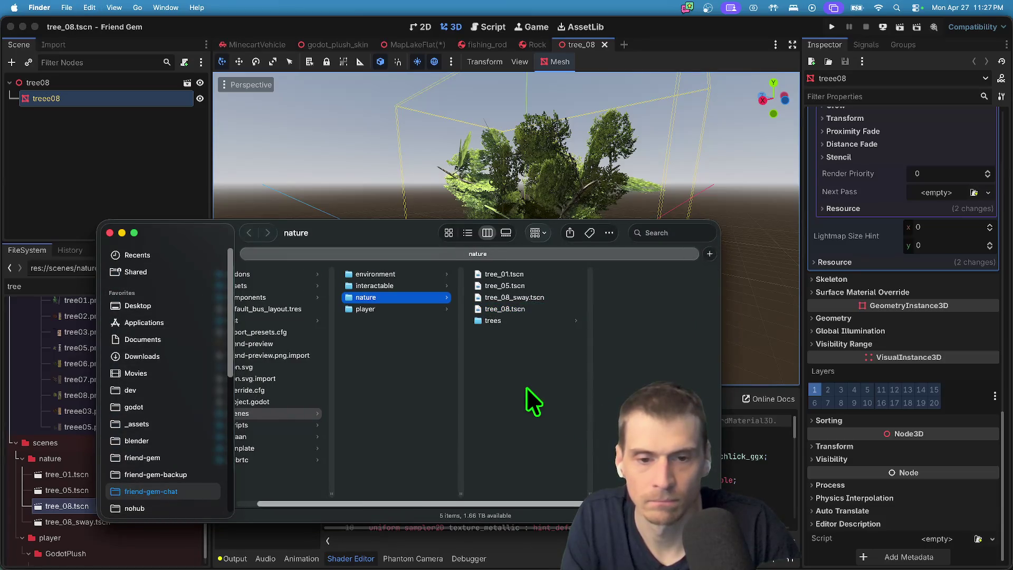
pyautogui.click(526, 321)
pyautogui.press('super+Tab')
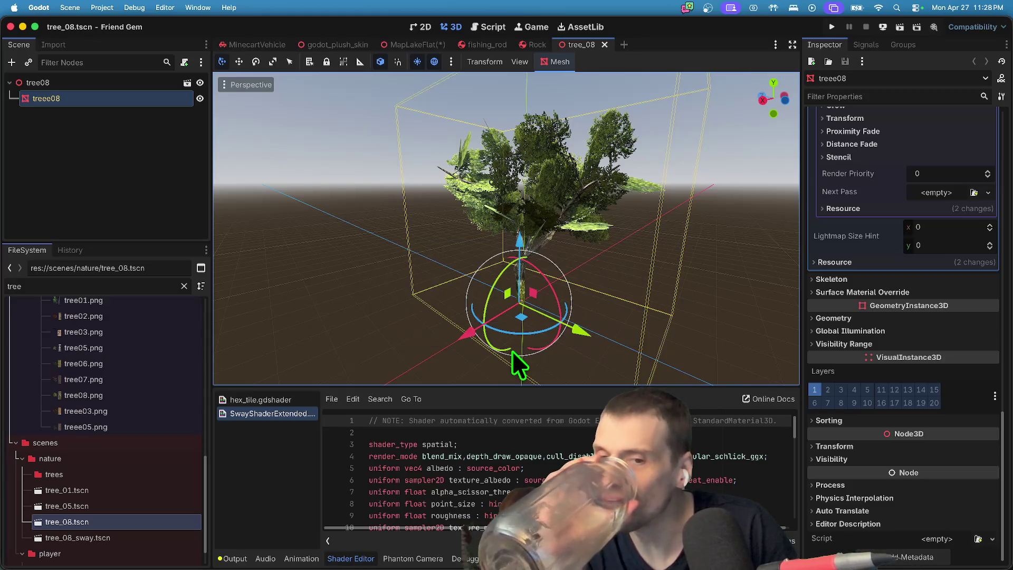
# Filter the FileSystem by 'arbo' and preview the arbol1, arbol3 and arbol4 models' import settings.
pyautogui.click(114, 287)
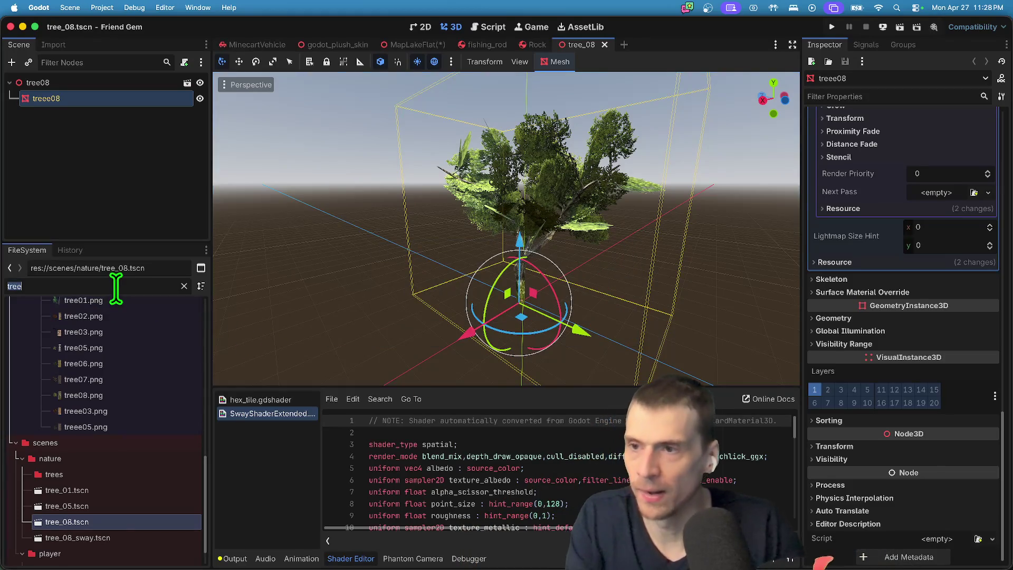
pyautogui.write('arbo')
pyautogui.scroll(10, 107, 412)
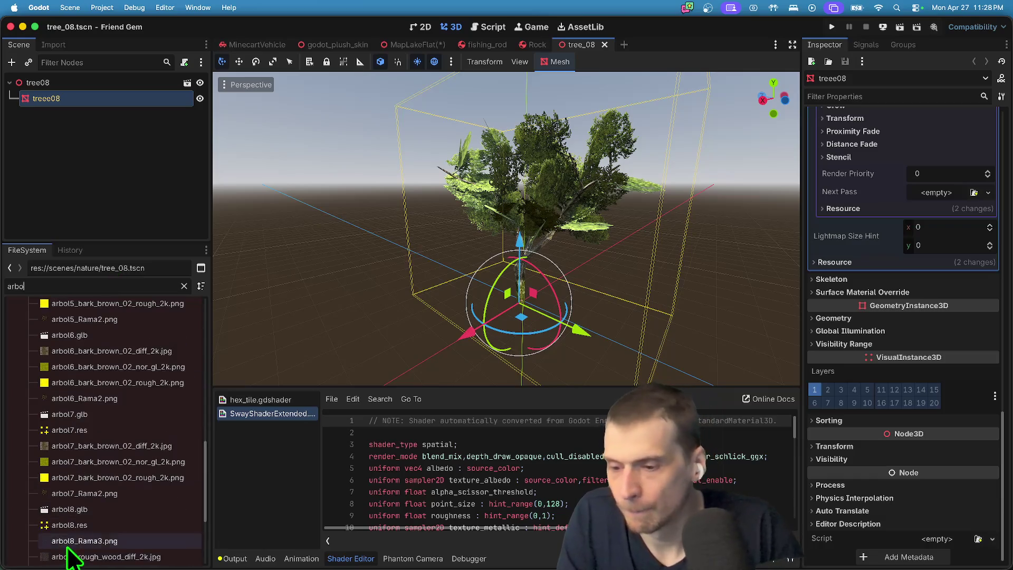
pyautogui.scroll(2, 180, 420)
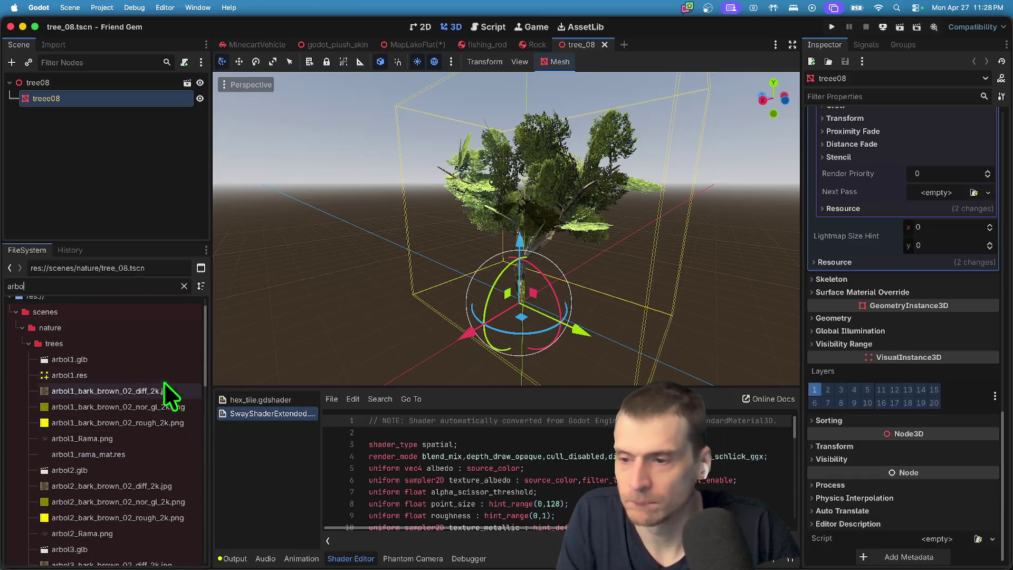
pyautogui.click(156, 359)
pyautogui.doubleClick(157, 359)
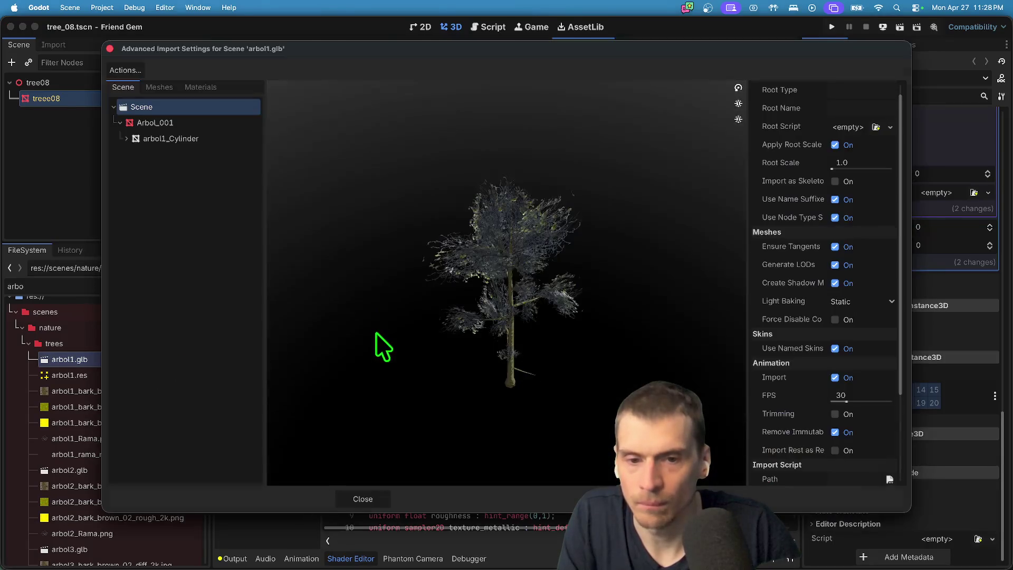
pyautogui.press('Escape')
pyautogui.scroll(-3, 156, 453)
pyautogui.doubleClick(149, 488)
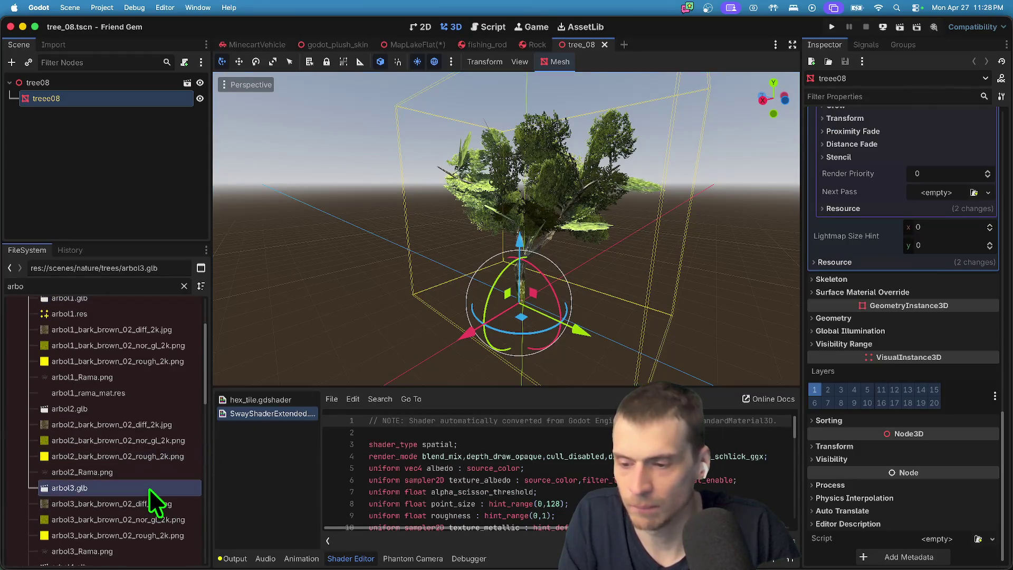
pyautogui.press('Escape')
pyautogui.scroll(-5, 132, 480)
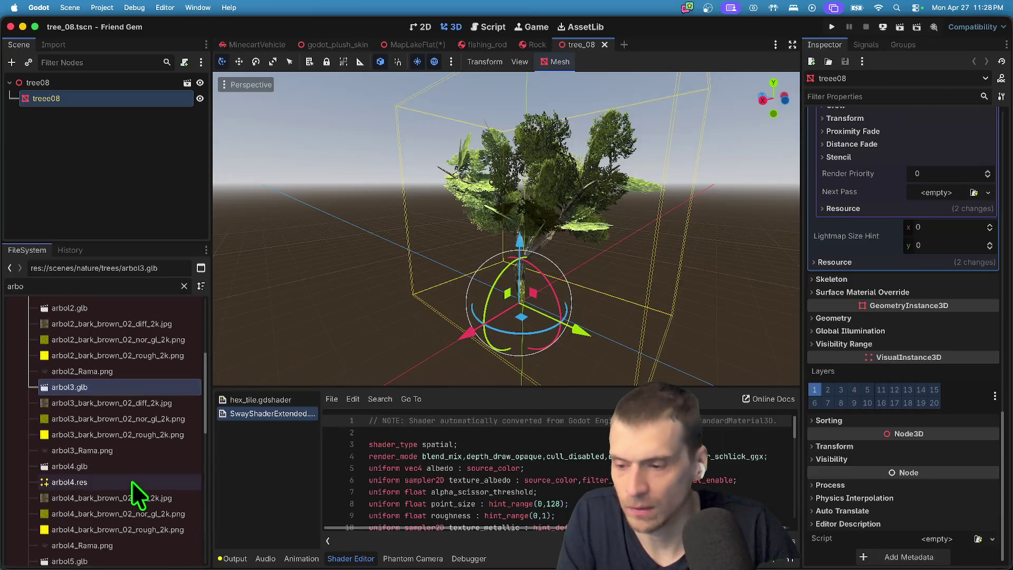
pyautogui.doubleClick(133, 468)
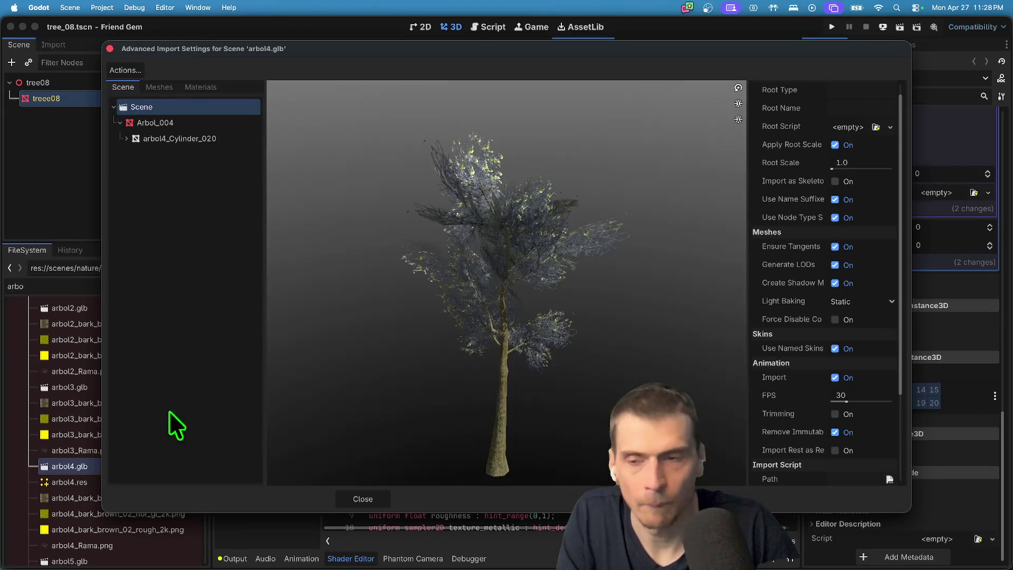
pyautogui.press('Escape')
# Reveal arbol9.glb in Finder, then preview arbol9 and inspect its arbol9_Cylinder_007 mesh.
pyautogui.scroll(-8, 100, 434)
pyautogui.scroll(-2, 100, 434)
pyautogui.click(95, 458)
pyautogui.press('super+alt+r')
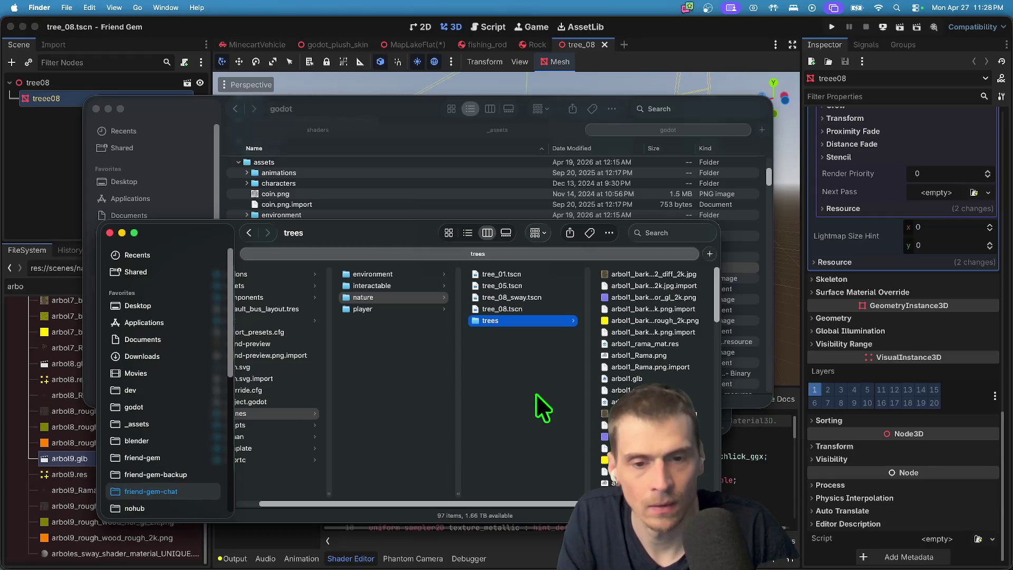
pyautogui.press('super+Tab')
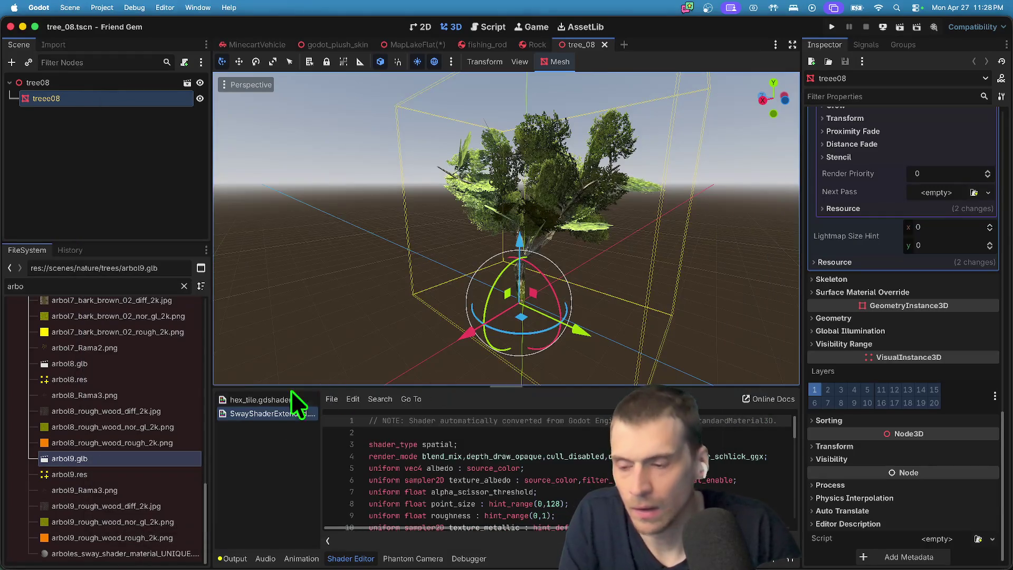
pyautogui.doubleClick(182, 453)
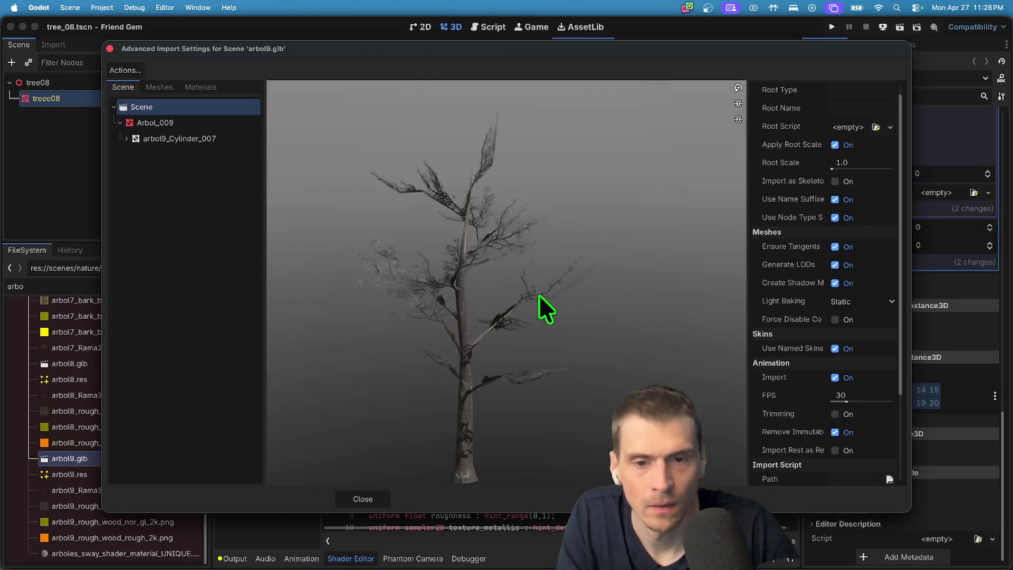
pyautogui.moveTo(539, 295); pyautogui.dragTo(546, 299)
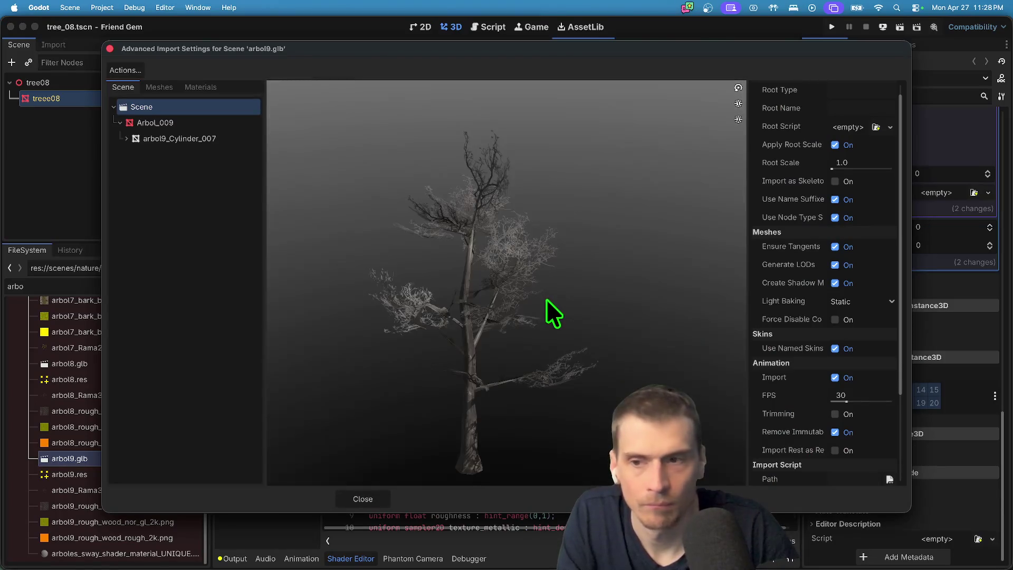
pyautogui.click(195, 138)
pyautogui.press('Escape')
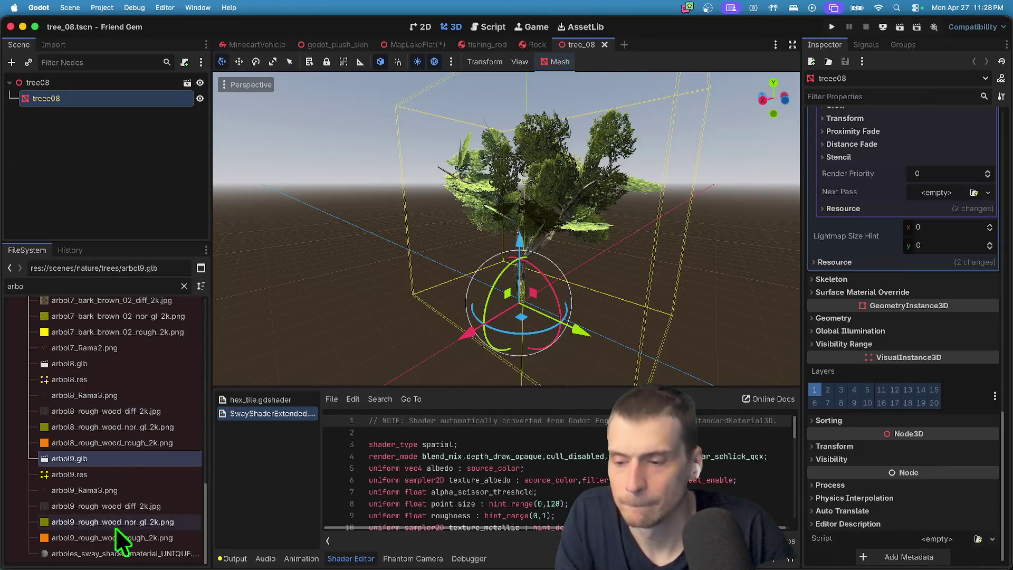
# Try opening the arboles sway shader material, dismiss the loading error, and bring up the trees folder's options.
pyautogui.doubleClick(112, 553)
pyautogui.press('Escape')
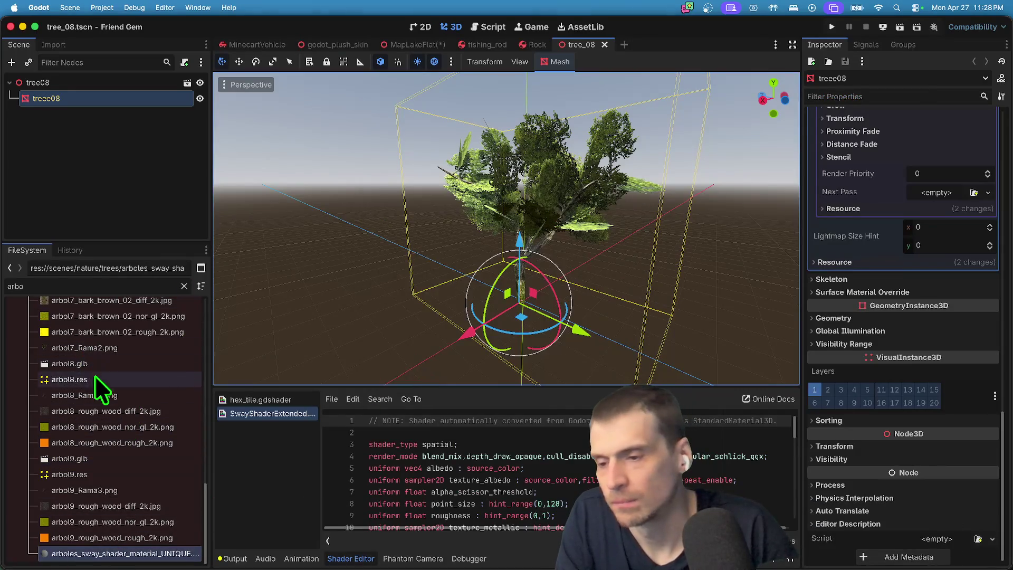
pyautogui.scroll(20, 122, 467)
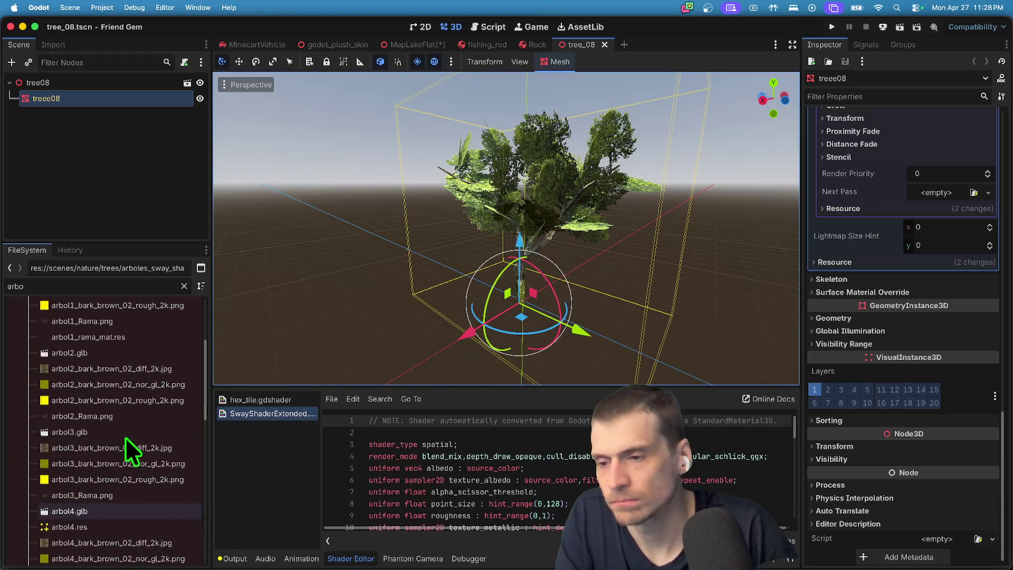
pyautogui.rightClick(113, 369)
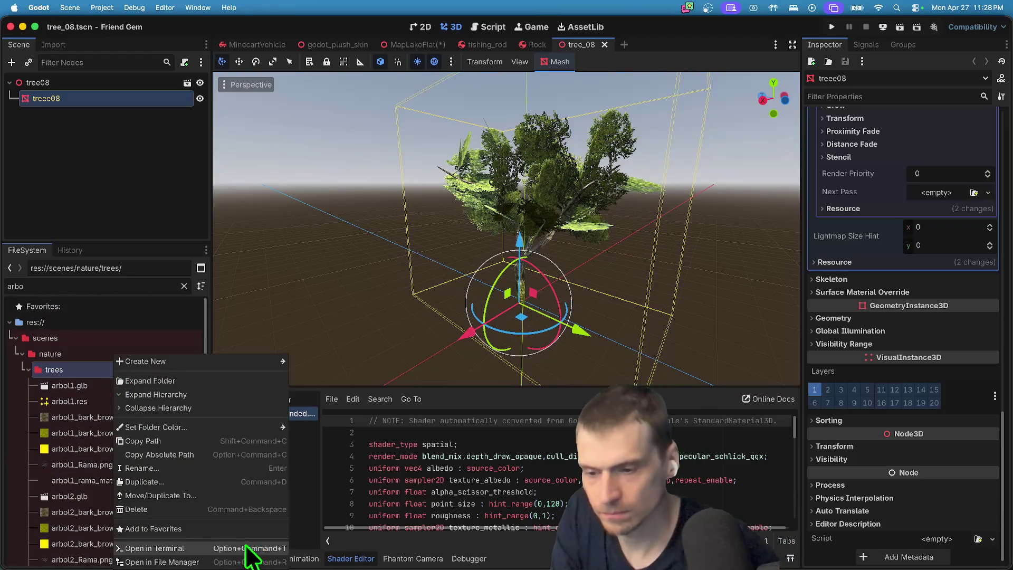
# Delete the trees folder from the project and clear the 'arbo' file filter.
pyautogui.click(227, 512)
pyautogui.click(591, 331)
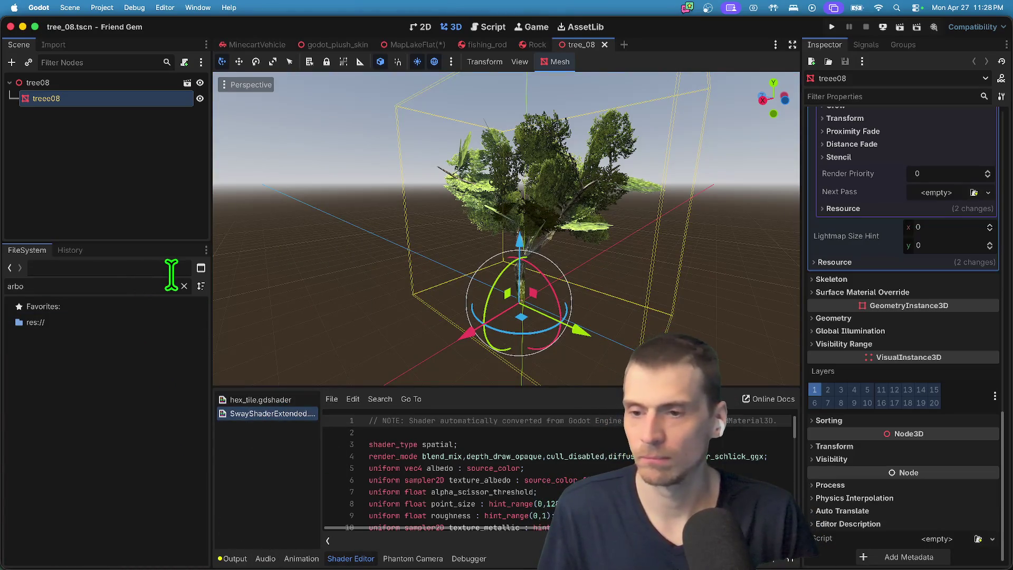
pyautogui.click(183, 286)
pyautogui.click(147, 181)
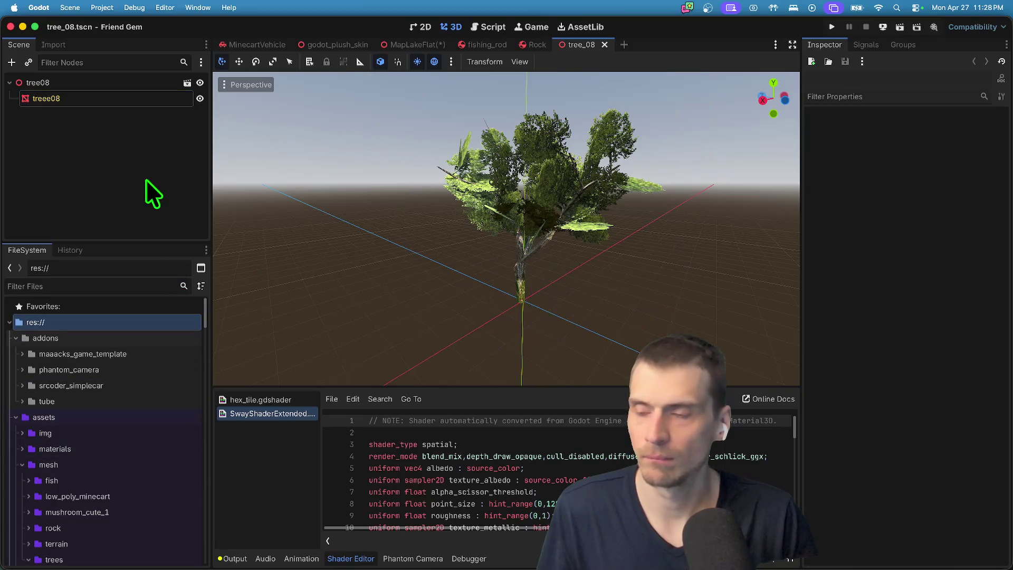
# Run a git status check in the terminal.
pyautogui.click(103, 8)
pyautogui.click(165, 150)
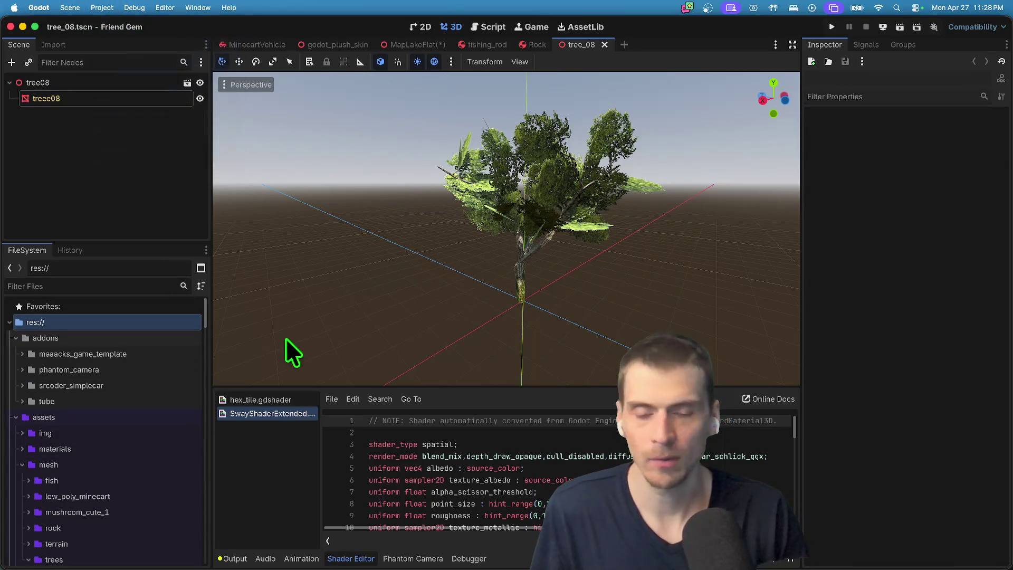
pyautogui.press('super+Tab')
pyautogui.press('Return')
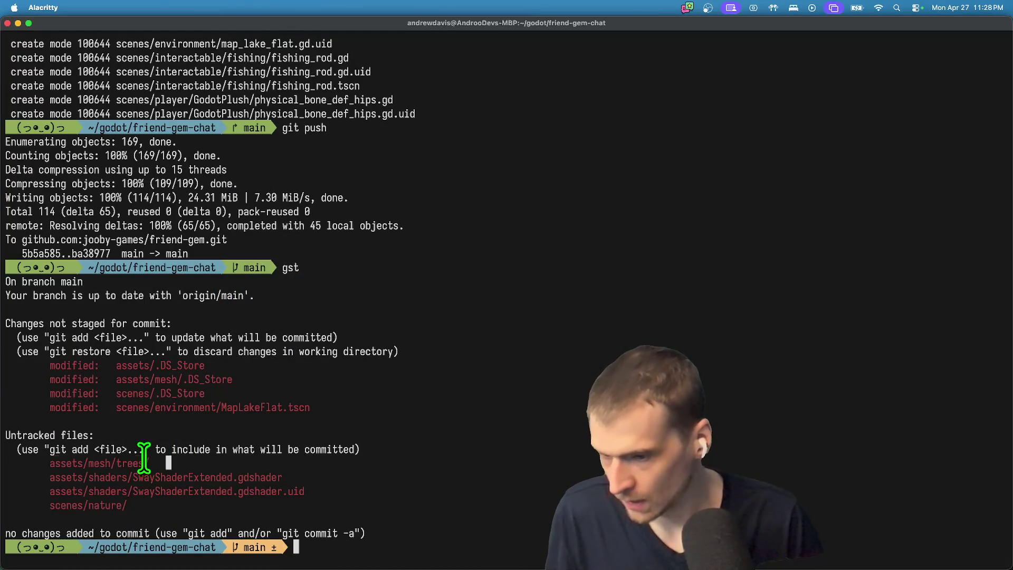
# Delete the untracked SwayShaderExtended.gdshader with an rm command on its copied path.
pyautogui.doubleClick(205, 477)
pyautogui.press('super+c')
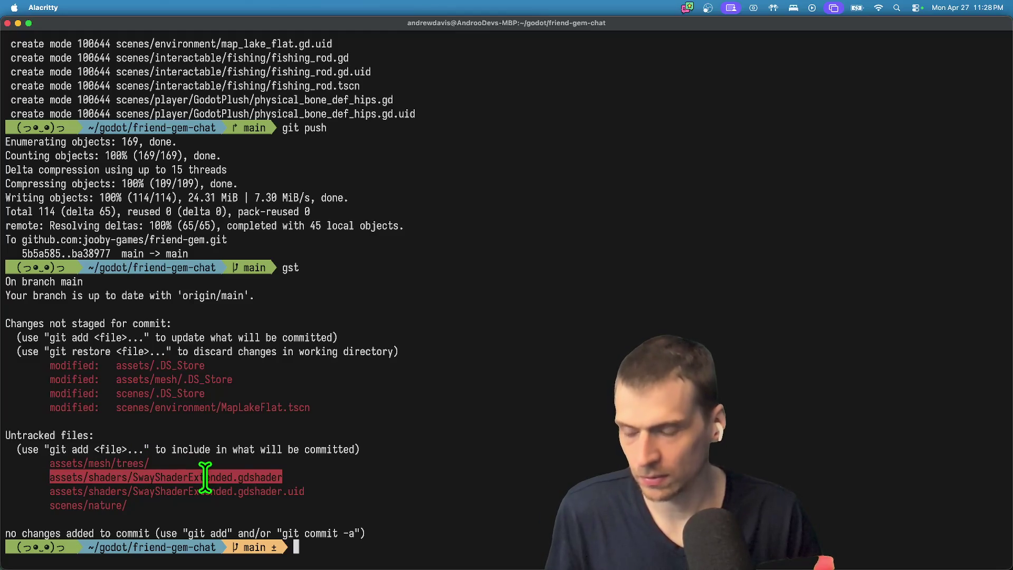
pyautogui.write('rm')
pyautogui.press('super+v')
pyautogui.press('Return')
pyautogui.press('super+Tab')
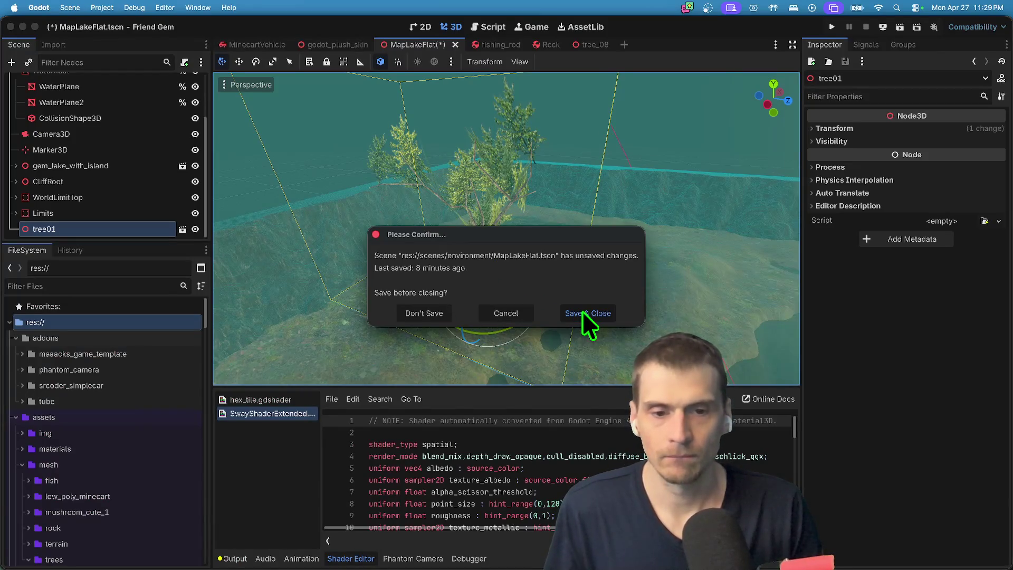
# Save and close MapLakeFlat, then reload the current project.
pyautogui.click(522, 311)
pyautogui.press('super+s')
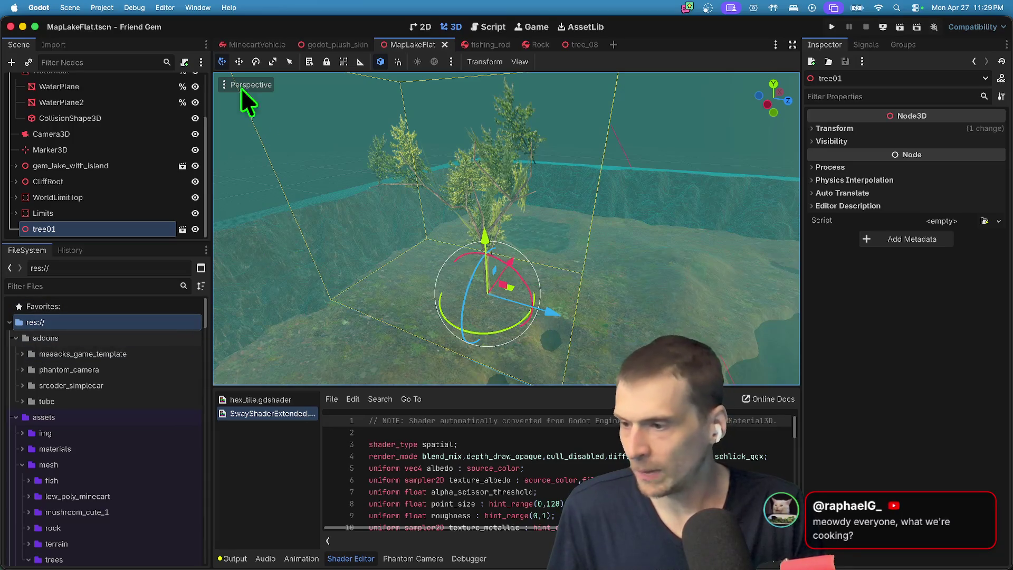
pyautogui.click(109, 8)
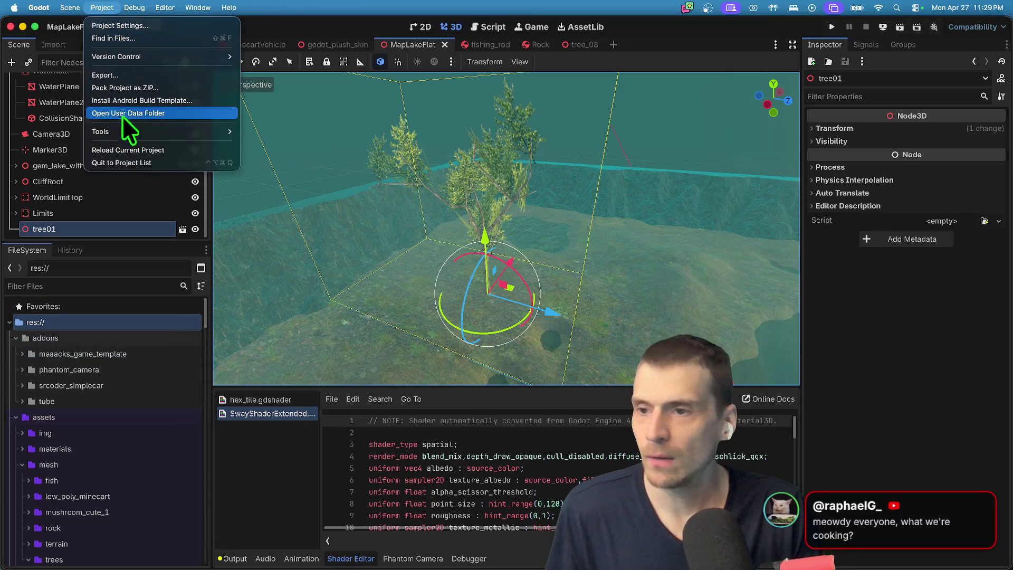
pyautogui.click(121, 143)
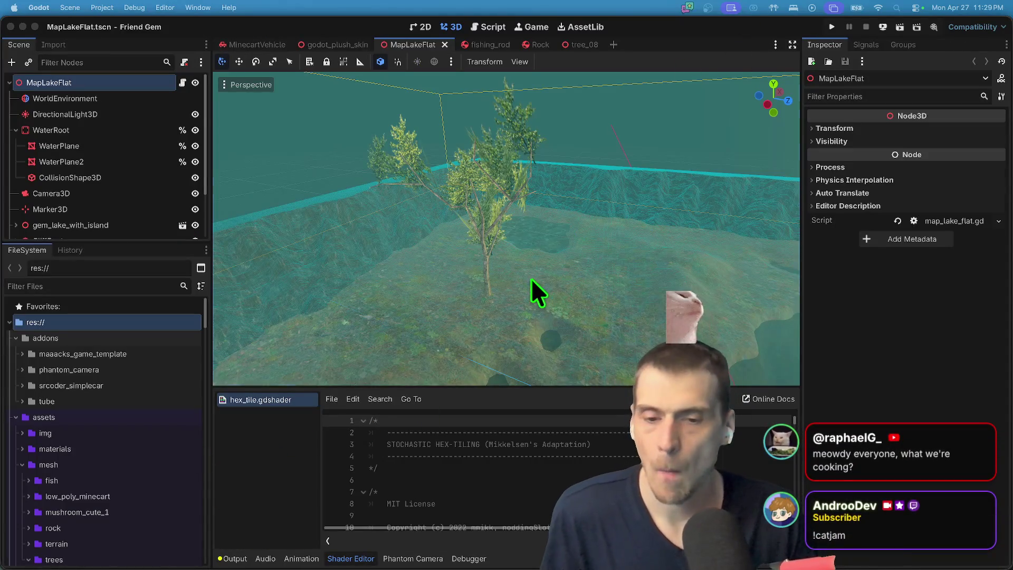
# Filter the FileSystem by 'swa' and open tree_08_sway.tscn despite its missing shader.
pyautogui.scroll(-3, 501, 314)
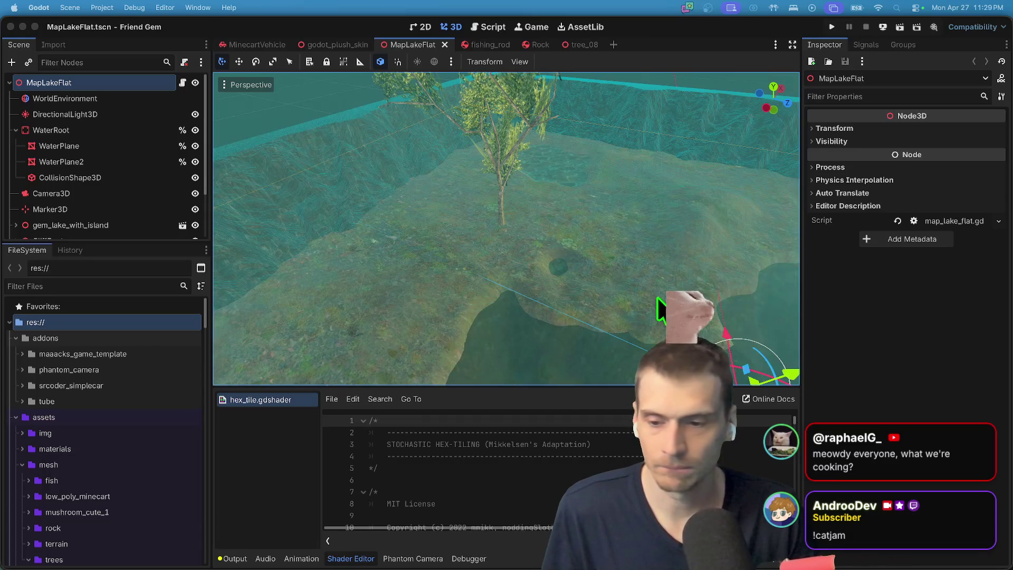
pyautogui.click(118, 286)
pyautogui.write('swa')
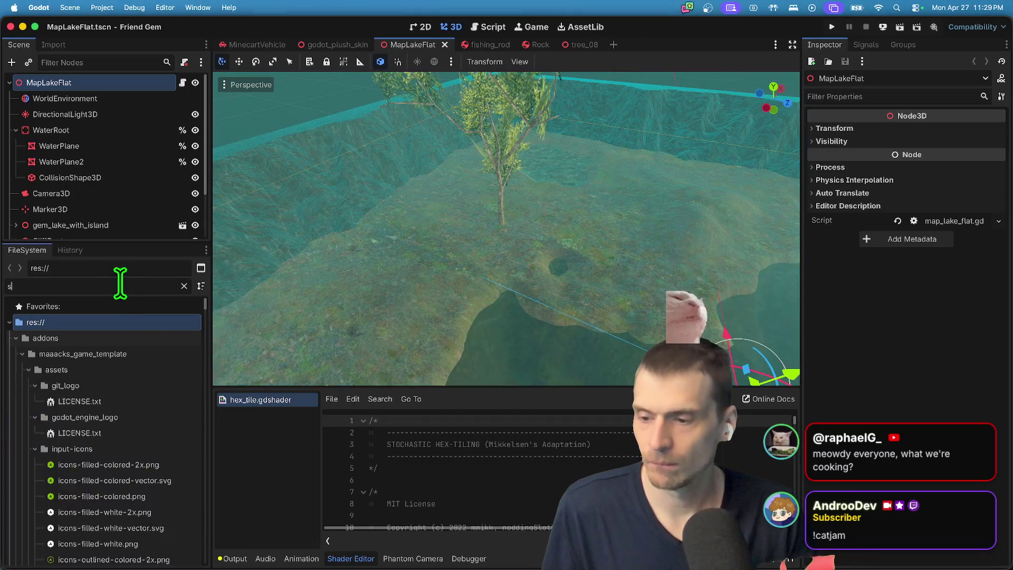
pyautogui.doubleClick(139, 369)
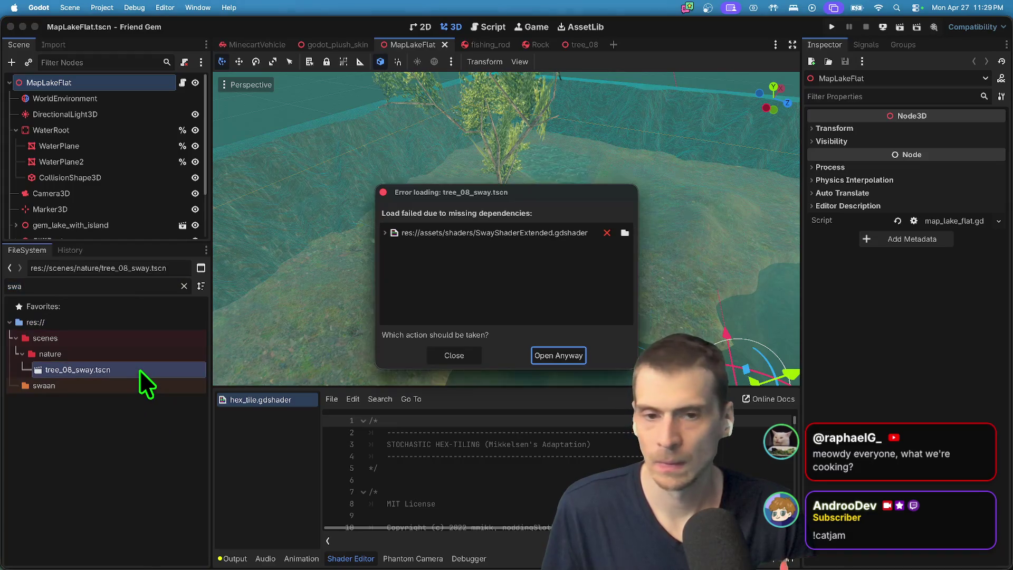
pyautogui.click(552, 358)
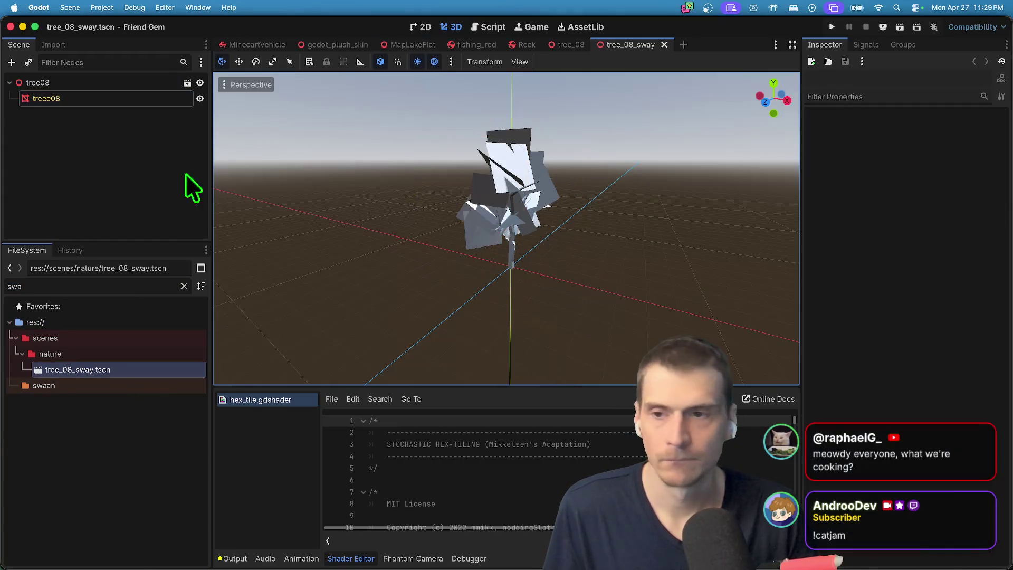
# Clear the treee08 mesh's Surface 0 material, then bring up the browser's sway shader search results.
pyautogui.click(141, 99)
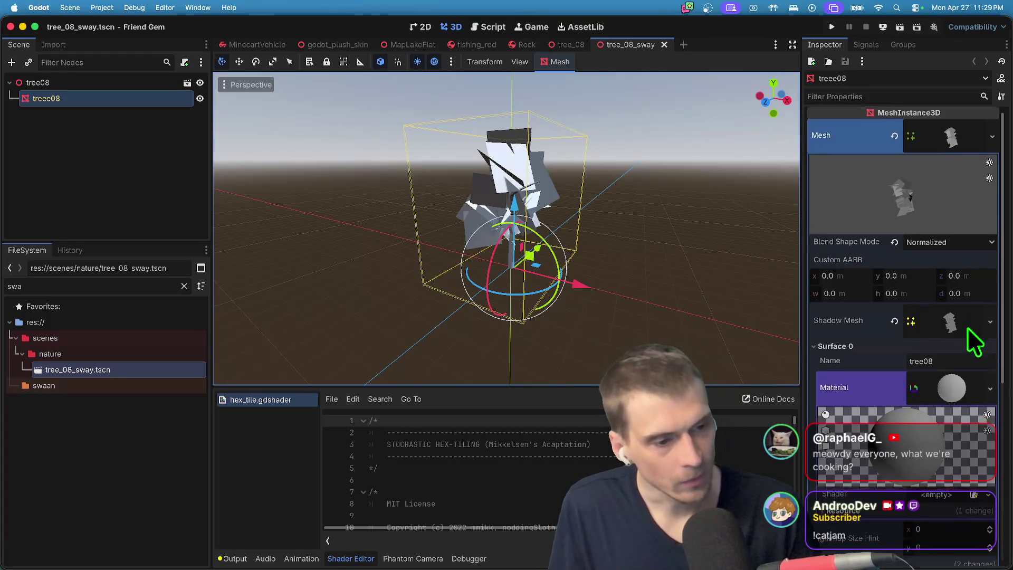
pyautogui.scroll(-3, 967, 328)
pyautogui.click(971, 324)
pyautogui.click(953, 311)
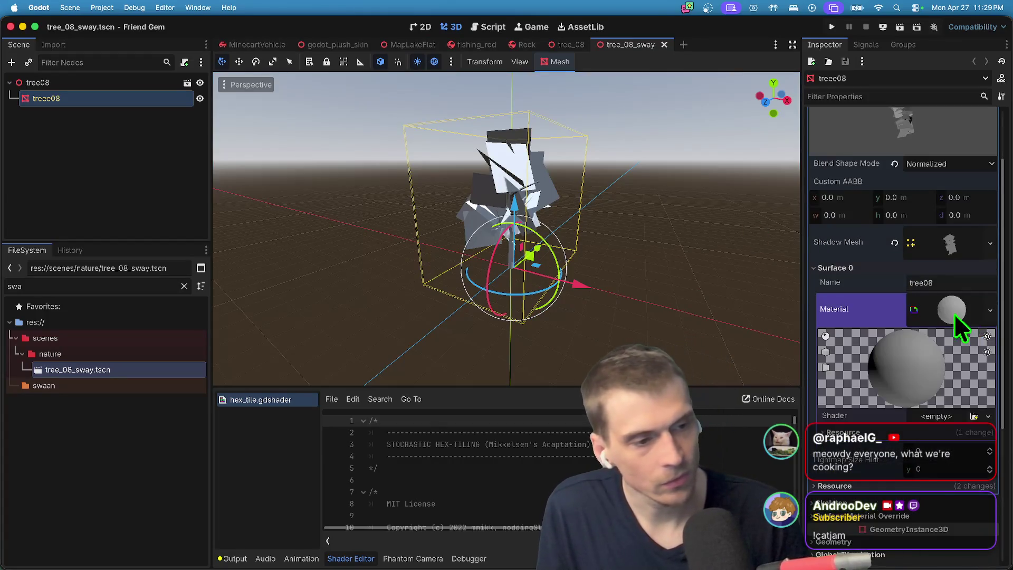
pyautogui.click(990, 310)
pyautogui.click(958, 426)
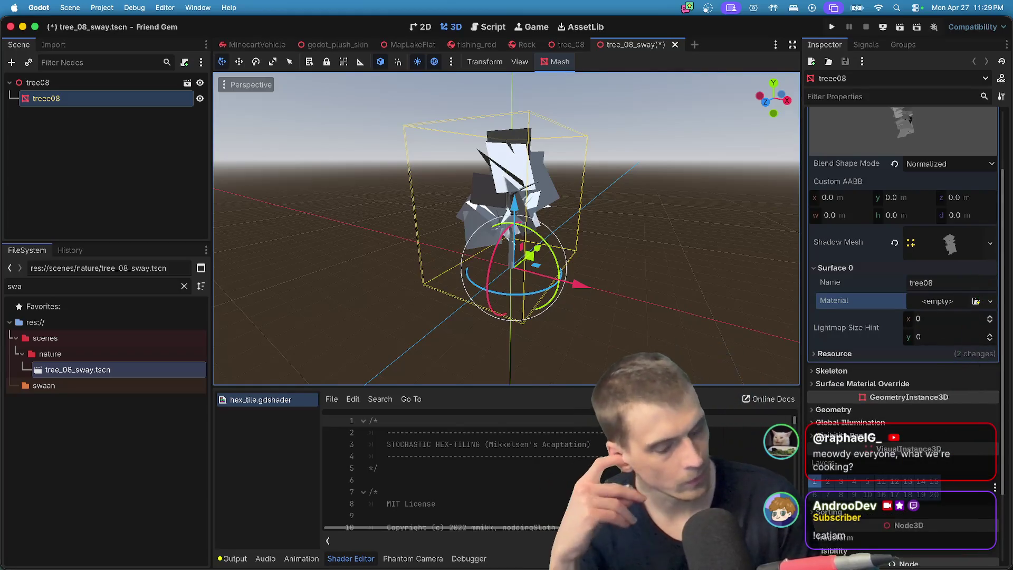
pyautogui.click(221, 548)
pyautogui.scroll(5, 821, 325)
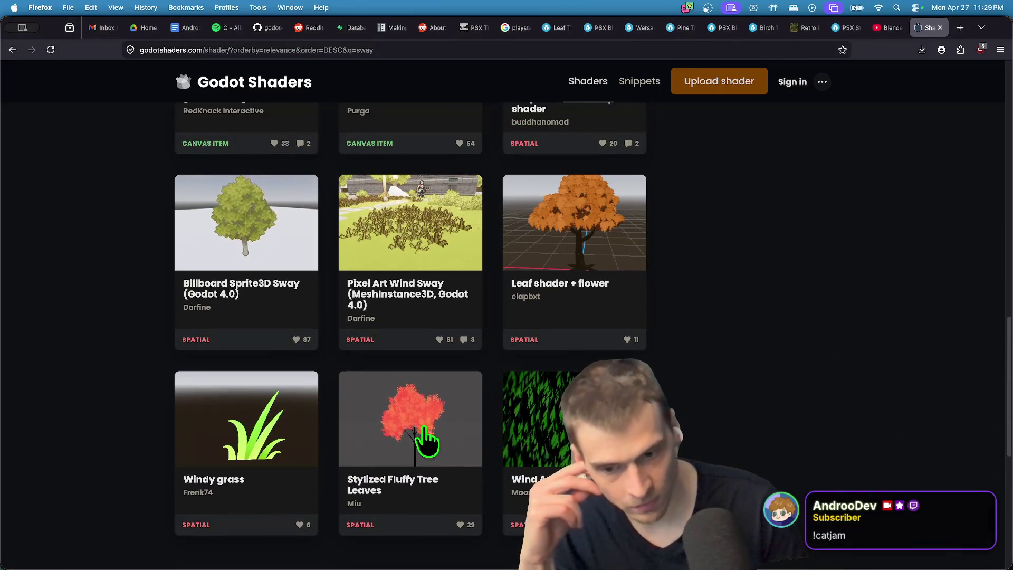
# Navigate the browser history back and forth to return to the sway shader search results.
pyautogui.scroll(5, 824, 222)
pyautogui.moveTo(905, 33)
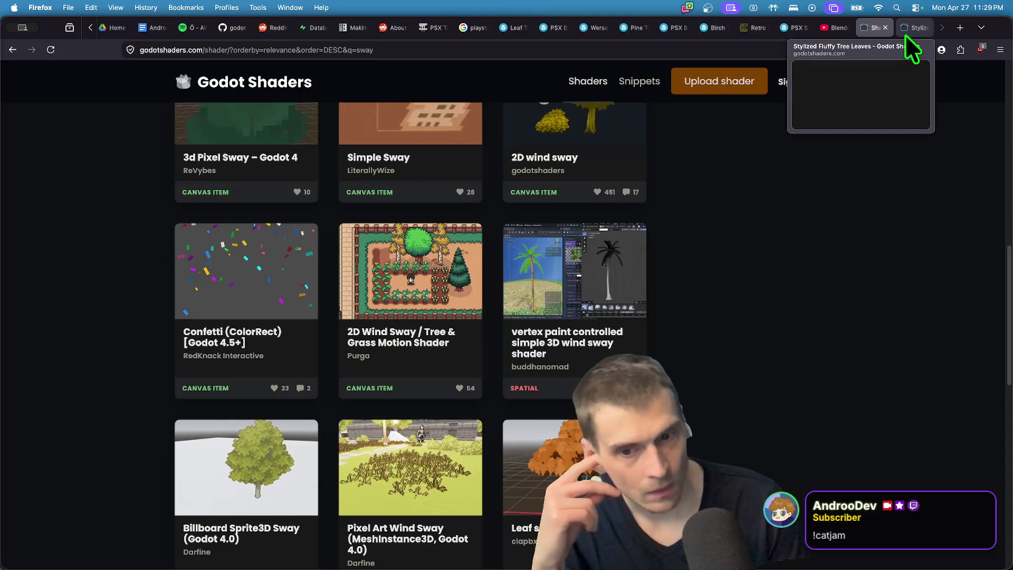
pyautogui.scroll(3, 891, 309)
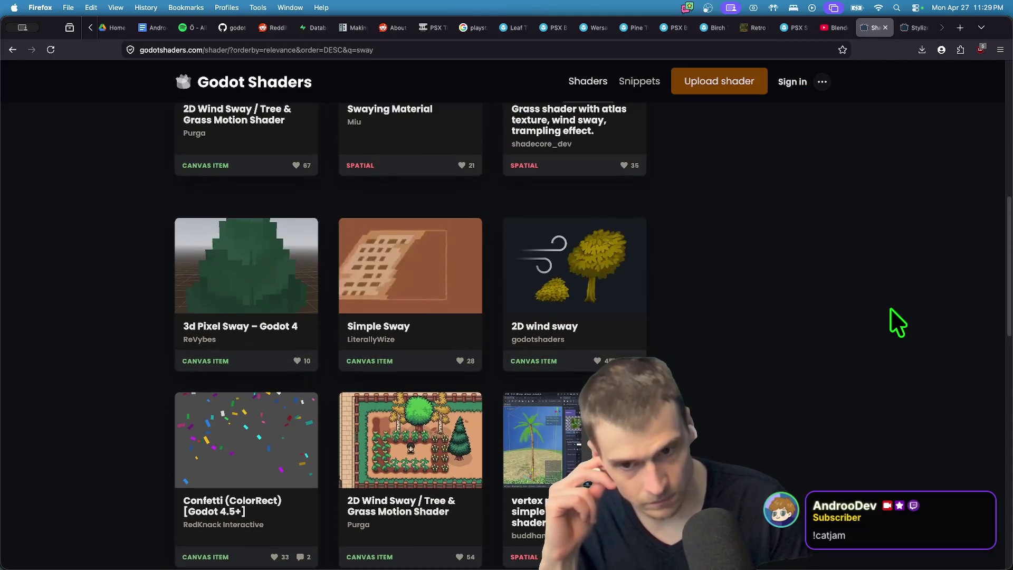
pyautogui.scroll(-4, 890, 309)
pyautogui.scroll(6, 891, 309)
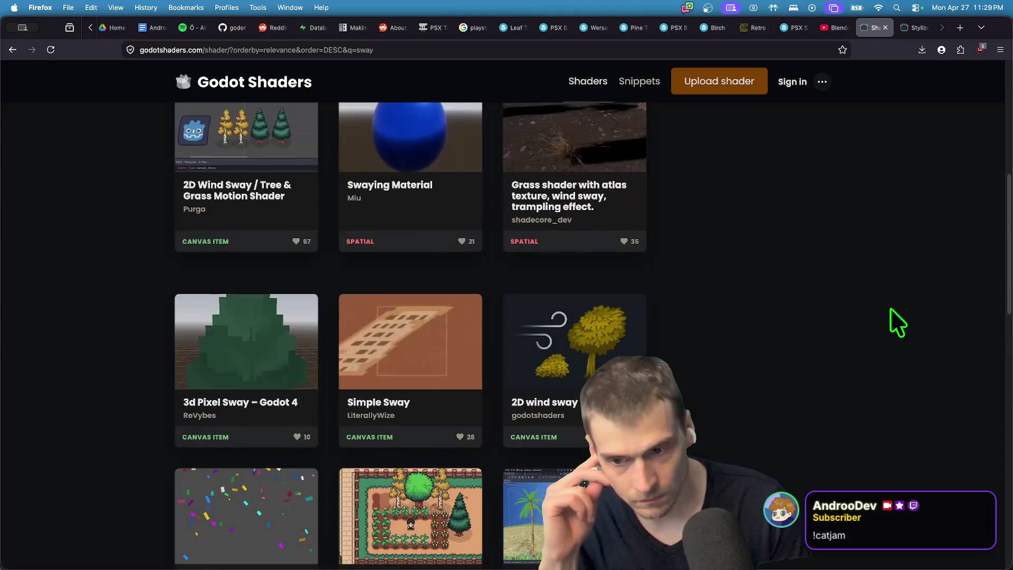
pyautogui.scroll(5, 891, 309)
pyautogui.rightClick(891, 308)
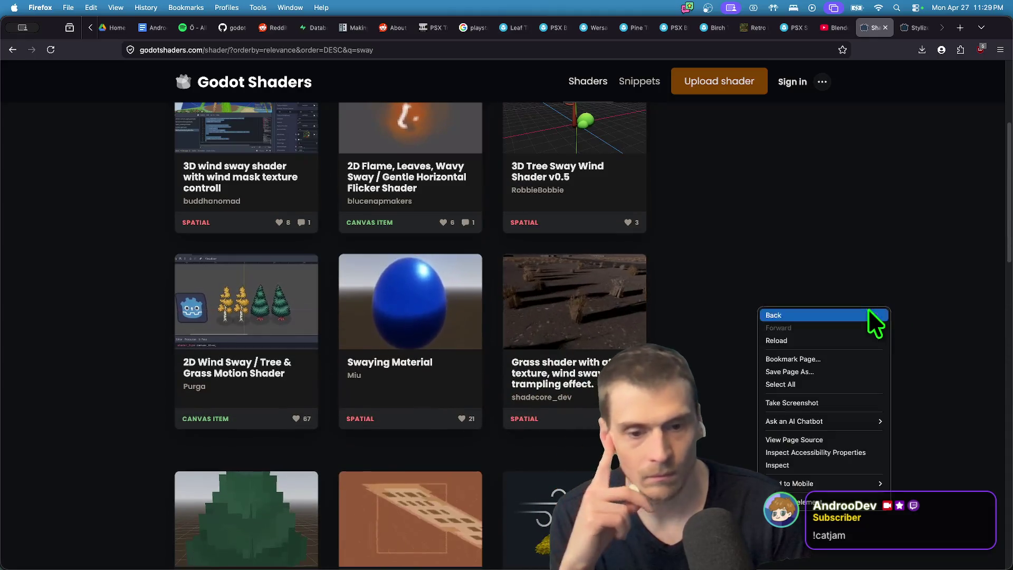
pyautogui.click(869, 311)
pyautogui.press('super+bracketleft')
pyautogui.press('super+bracketright')
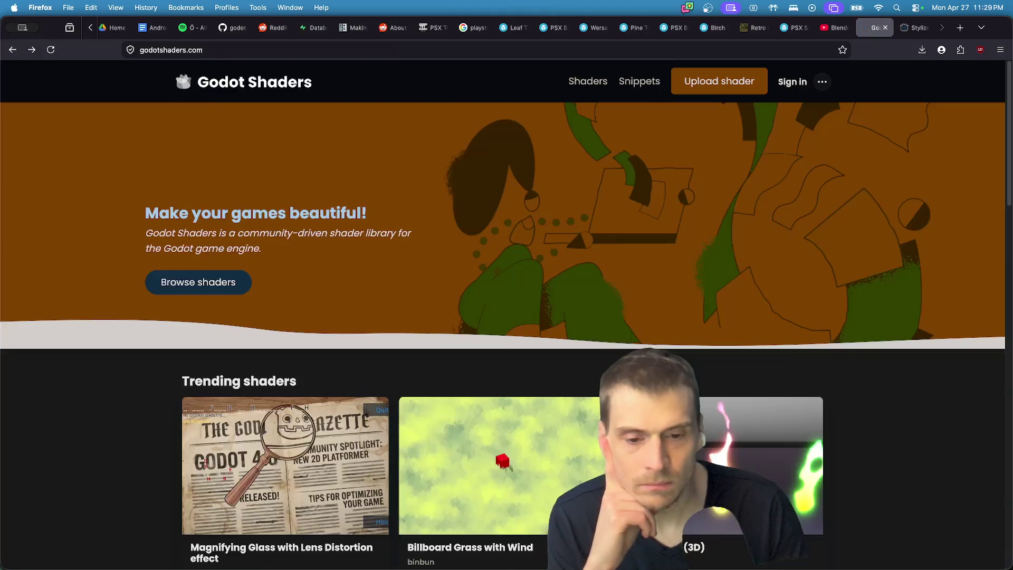
pyautogui.press('super+bracketright')
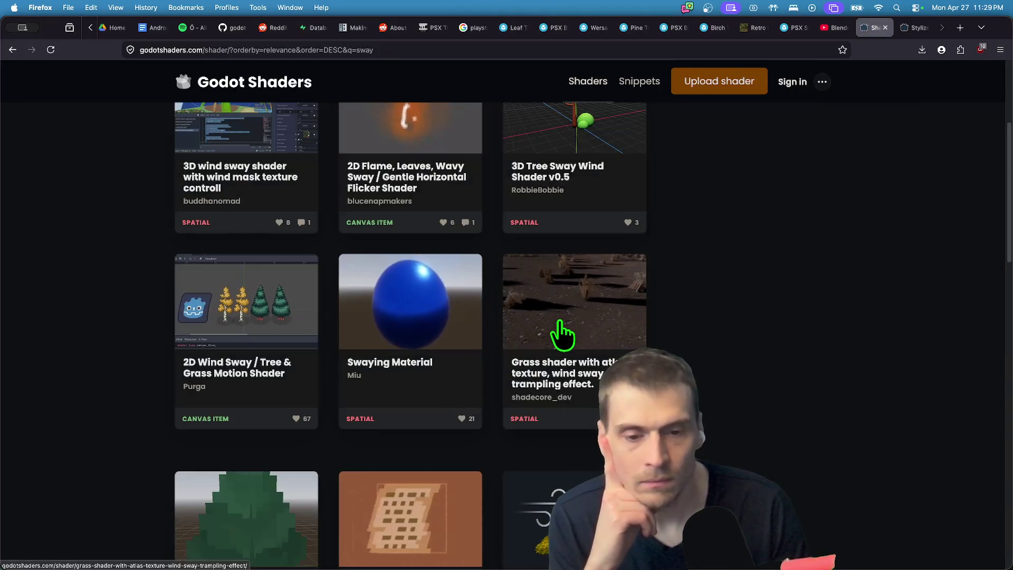
# Open the grass shader with atlas texture page in a new tab and read through its code.
pyautogui.keyDown('super'); pyautogui.click(562, 336); pyautogui.keyUp('super')
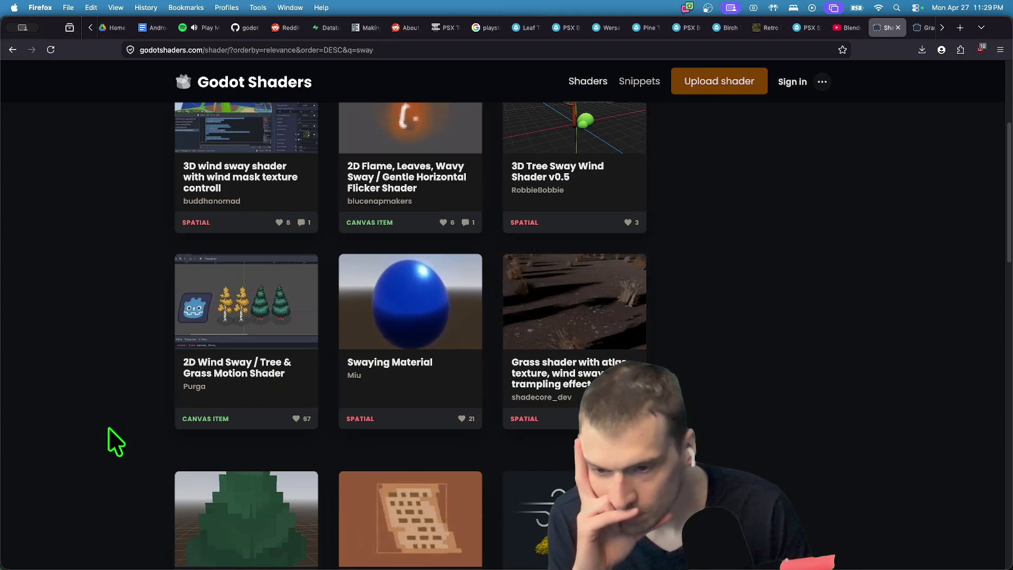
pyautogui.scroll(5, 102, 444)
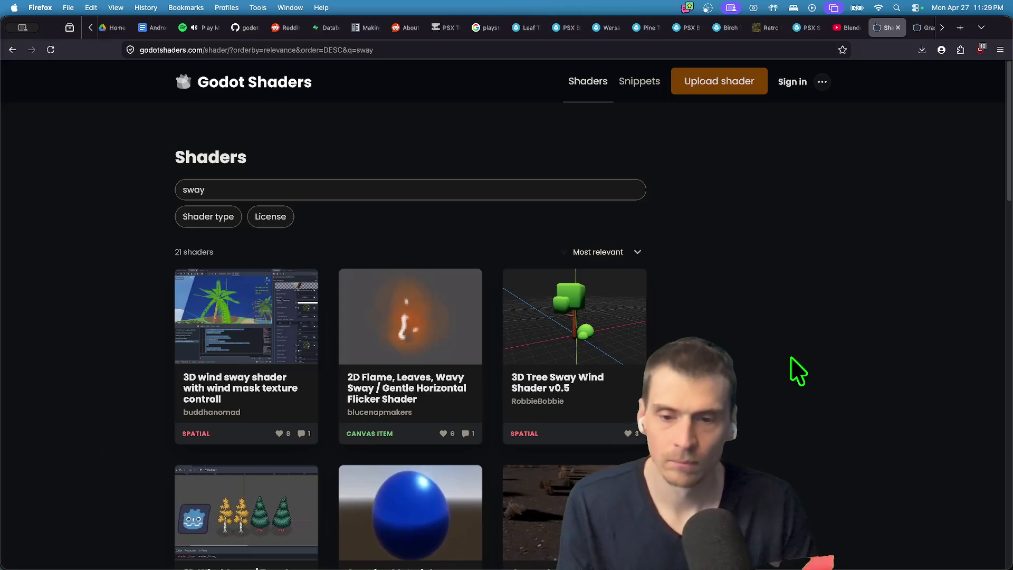
pyautogui.hotkey('ctrl', 'Tab')
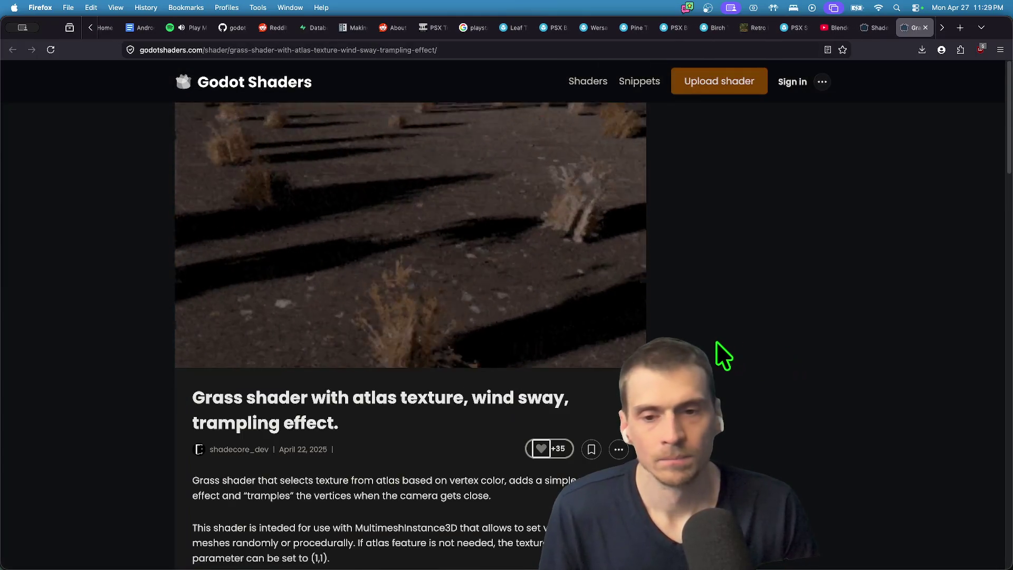
pyautogui.scroll(-5, 459, 391)
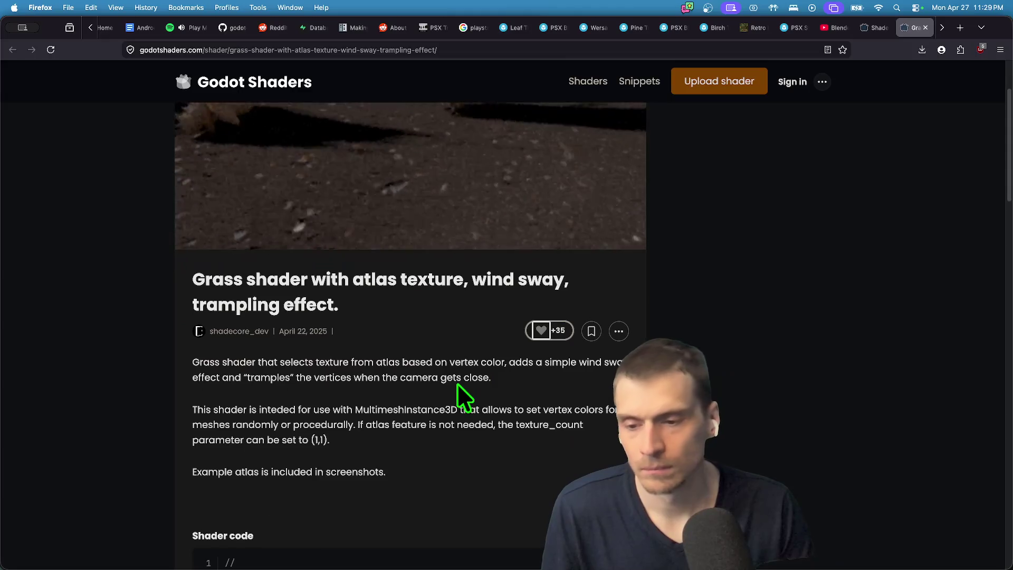
pyautogui.scroll(-3, 428, 385)
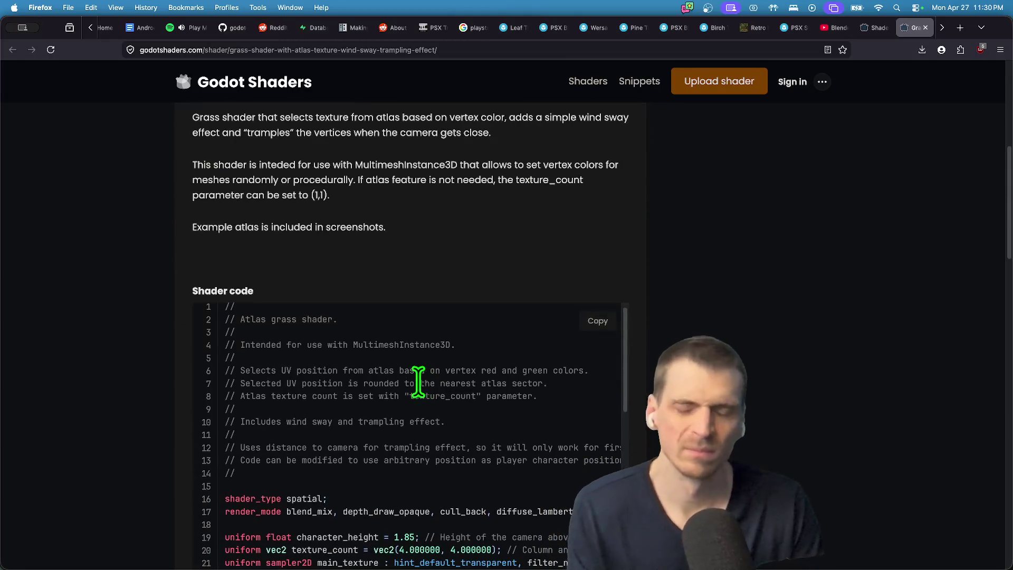
pyautogui.scroll(-10, 386, 371)
pyautogui.scroll(6, 386, 372)
pyautogui.scroll(10, 383, 373)
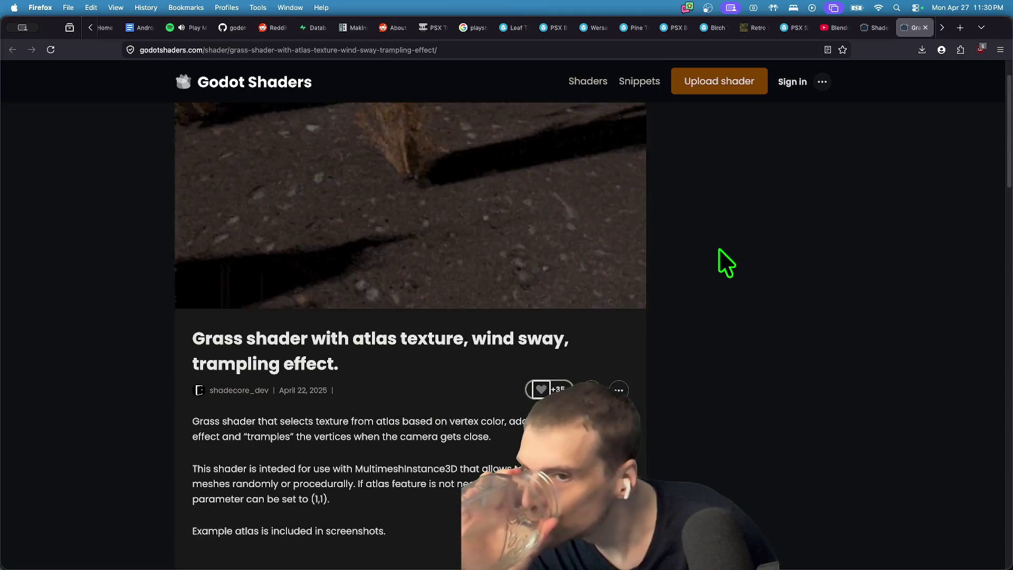
pyautogui.scroll(2, 721, 259)
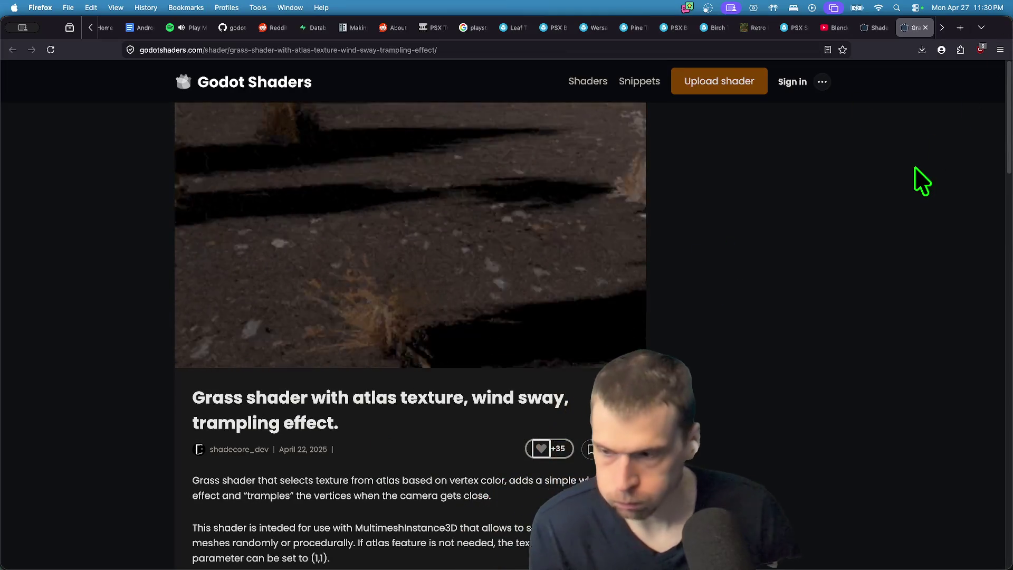
pyautogui.press('super+Tab')
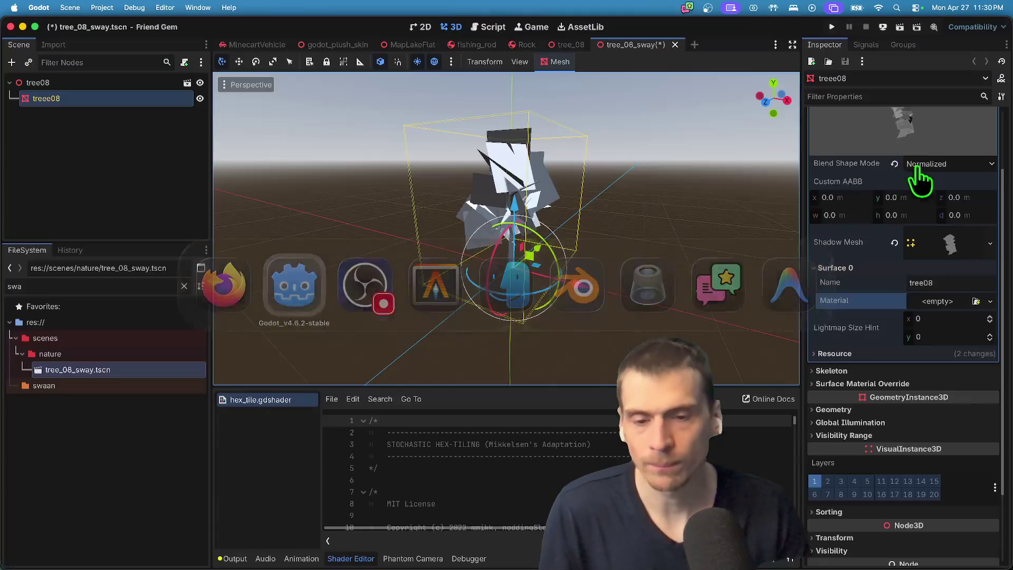
pyautogui.scroll(2, 609, 174)
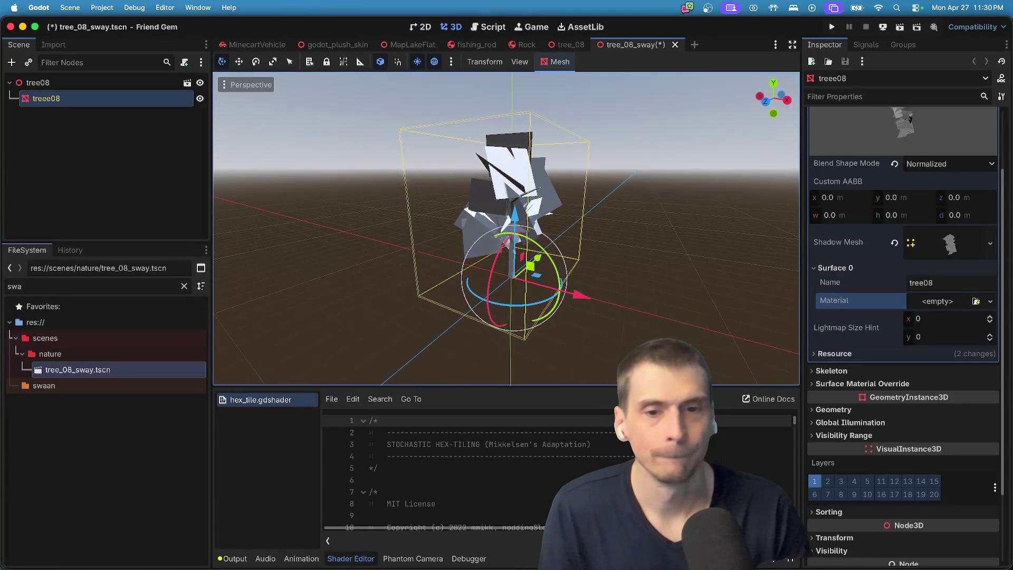
pyautogui.scroll(3, 730, 238)
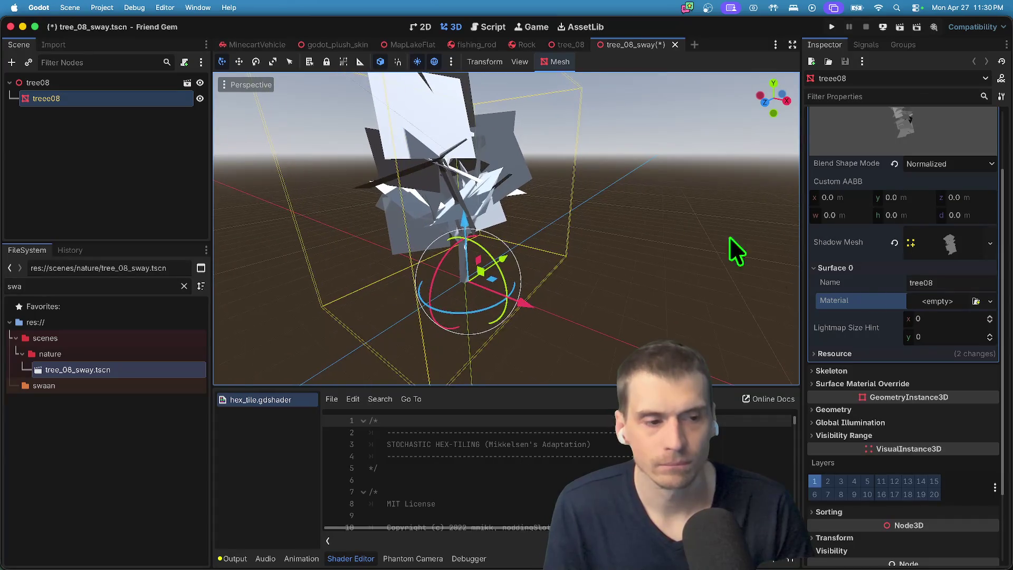
pyautogui.press('super+Tab')
pyautogui.press('super+shift+Tab')
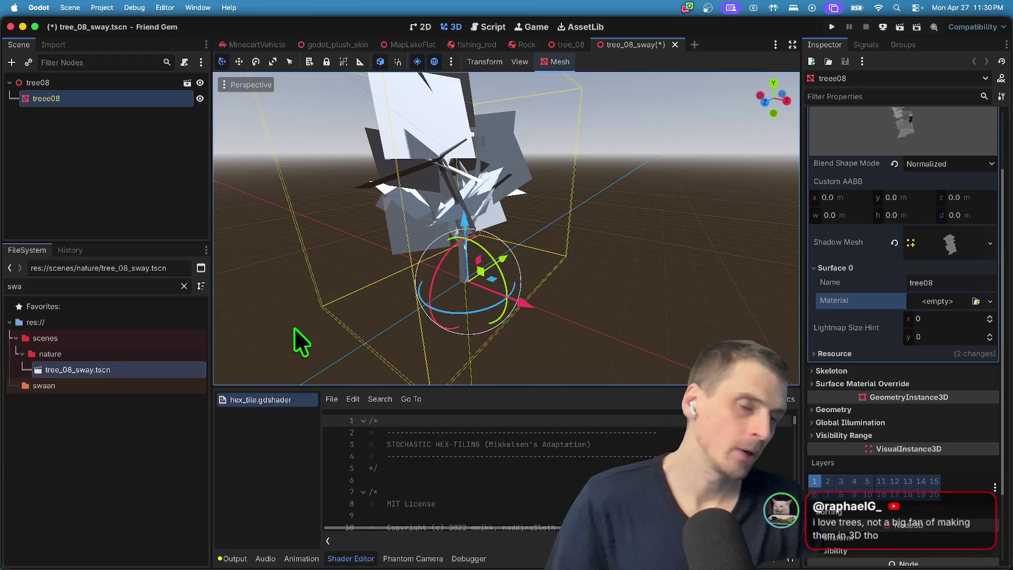
# Close tree_08_sway without saving, and cancel an accidental move of tree_08_sway.tscn.
pyautogui.click(675, 45)
pyautogui.click(406, 315)
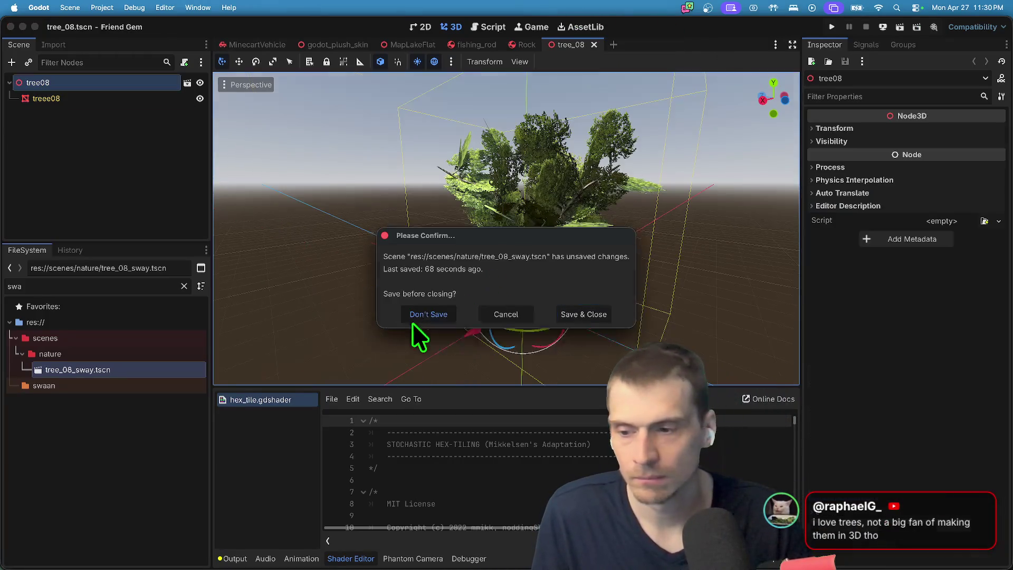
pyautogui.rightClick(105, 369)
pyautogui.click(151, 481)
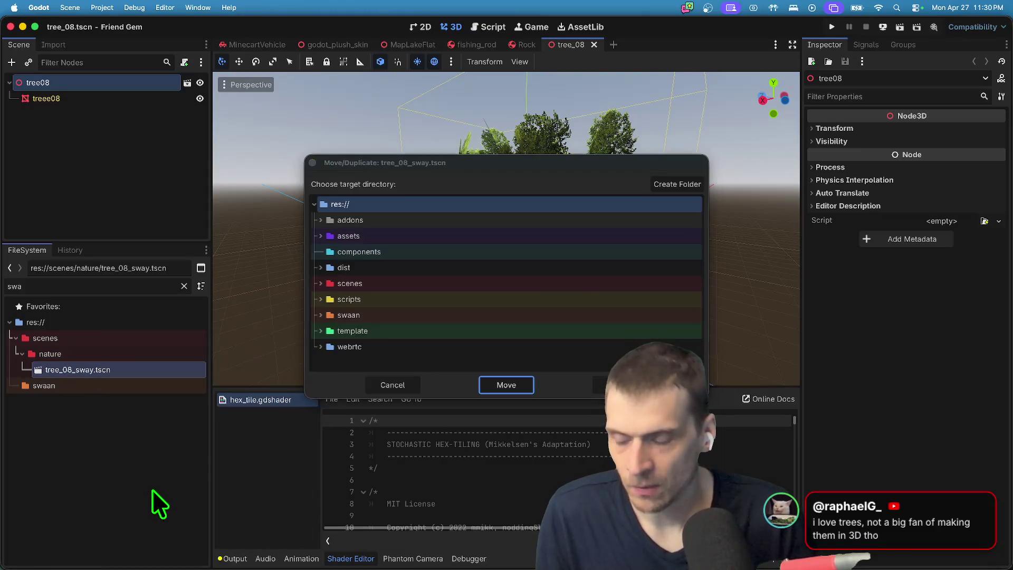
pyautogui.click(399, 382)
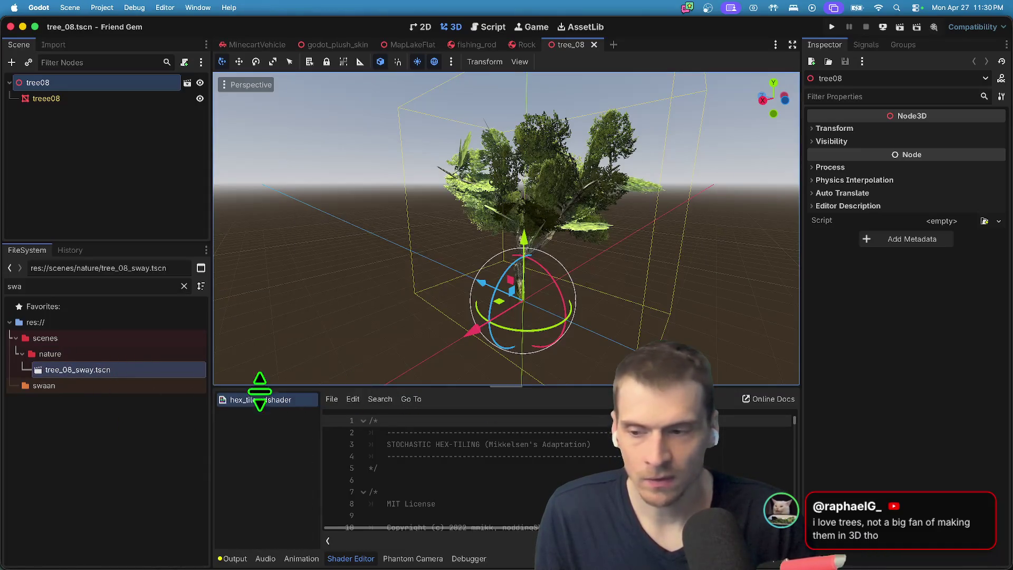
# Delete tree_08_sway.tscn from the project and clear the output log.
pyautogui.rightClick(121, 376)
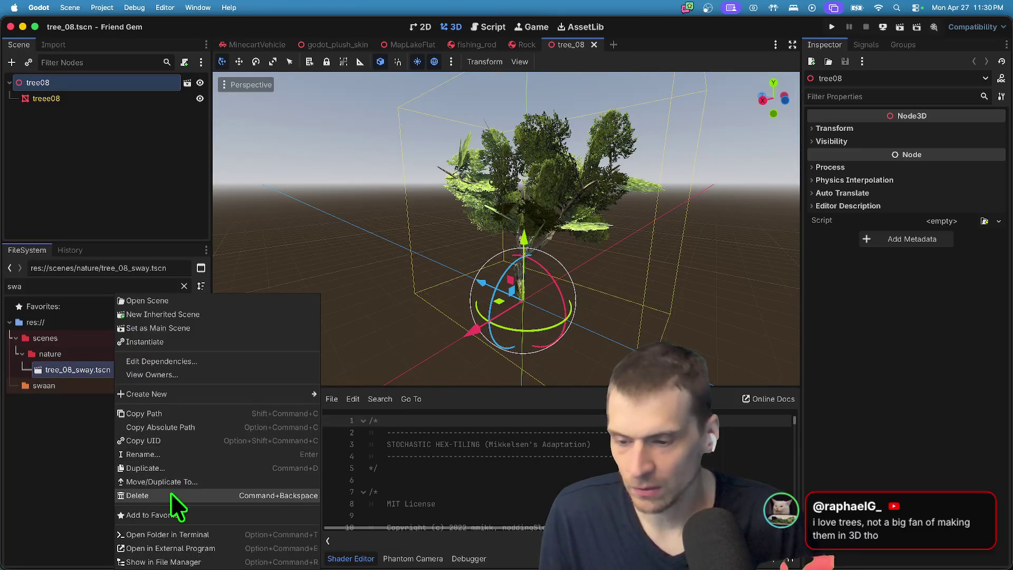
pyautogui.click(174, 493)
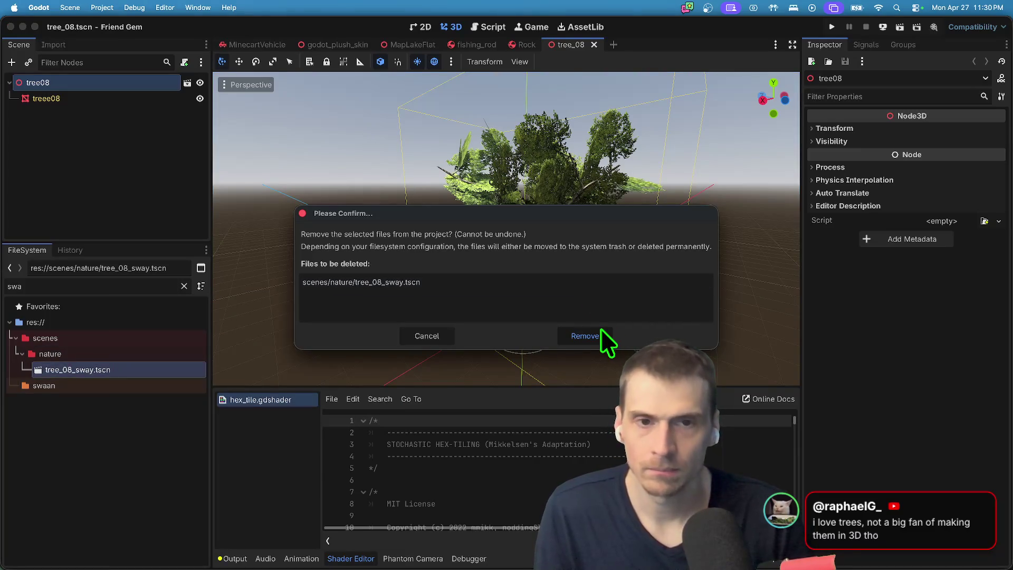
pyautogui.click(601, 328)
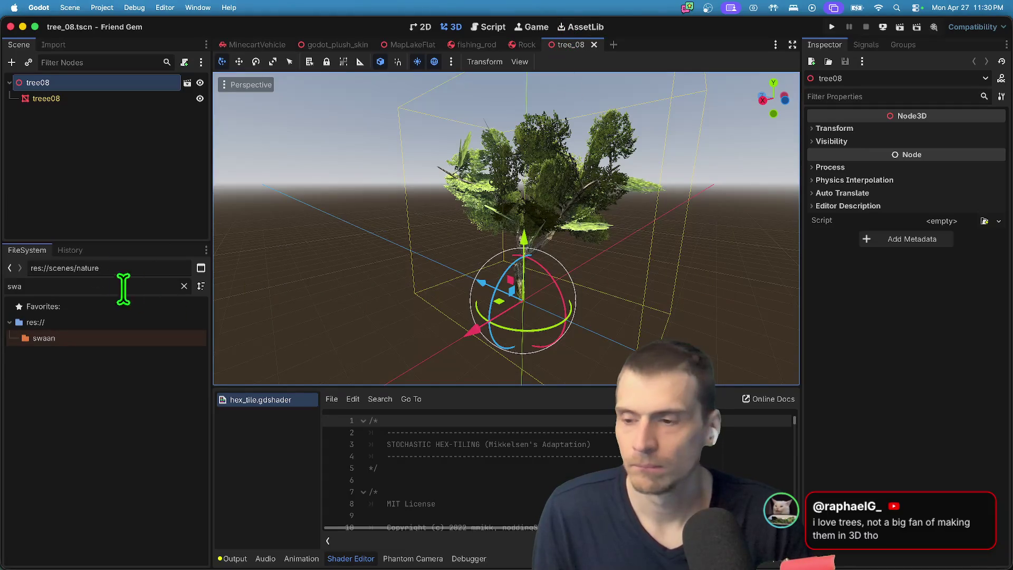
pyautogui.click(99, 169)
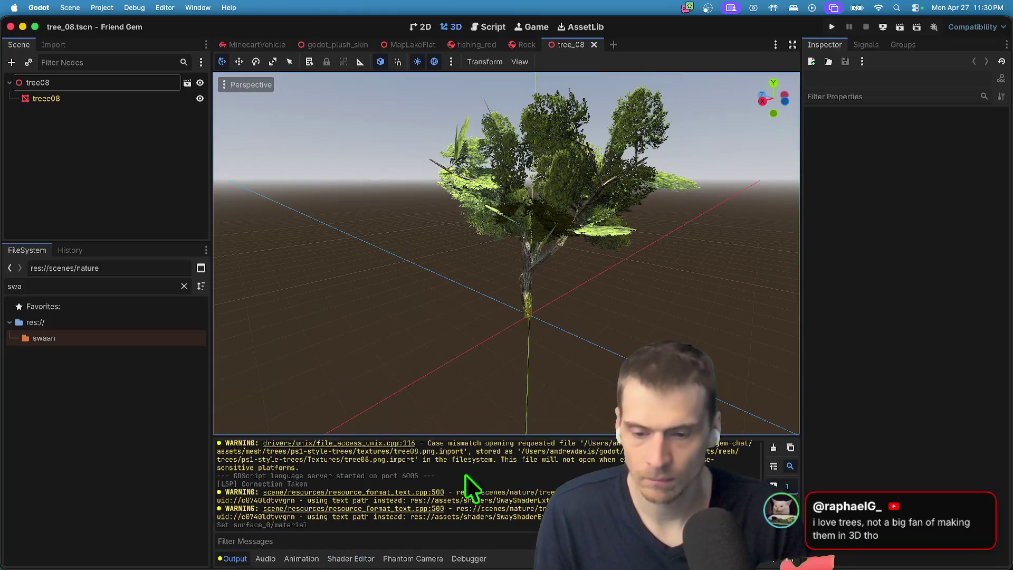
pyautogui.click(773, 448)
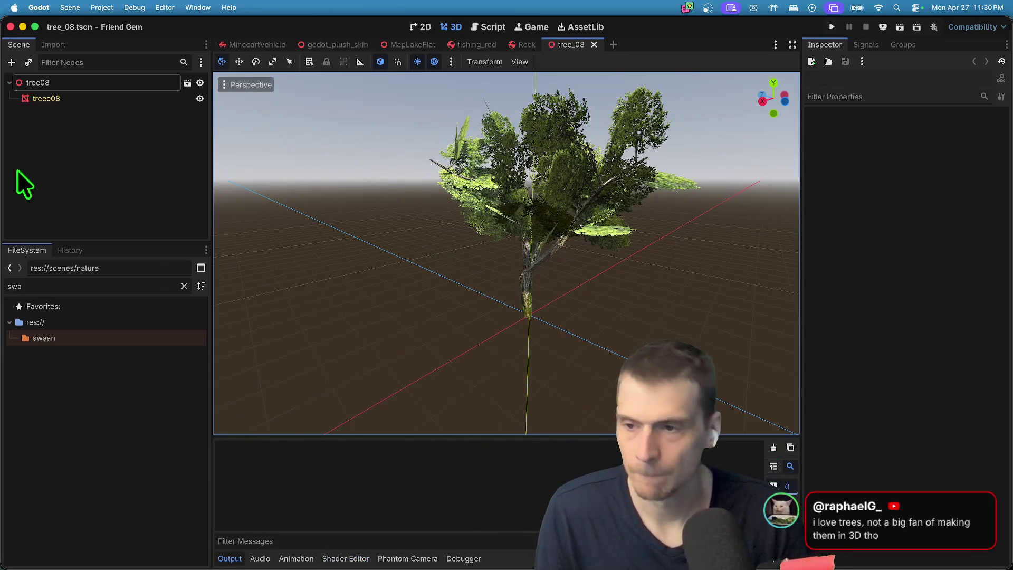
pyautogui.click(102, 7)
pyautogui.press('super+Tab')
pyautogui.press('Tab')
pyautogui.press('Tab')
pyautogui.press('Tab')
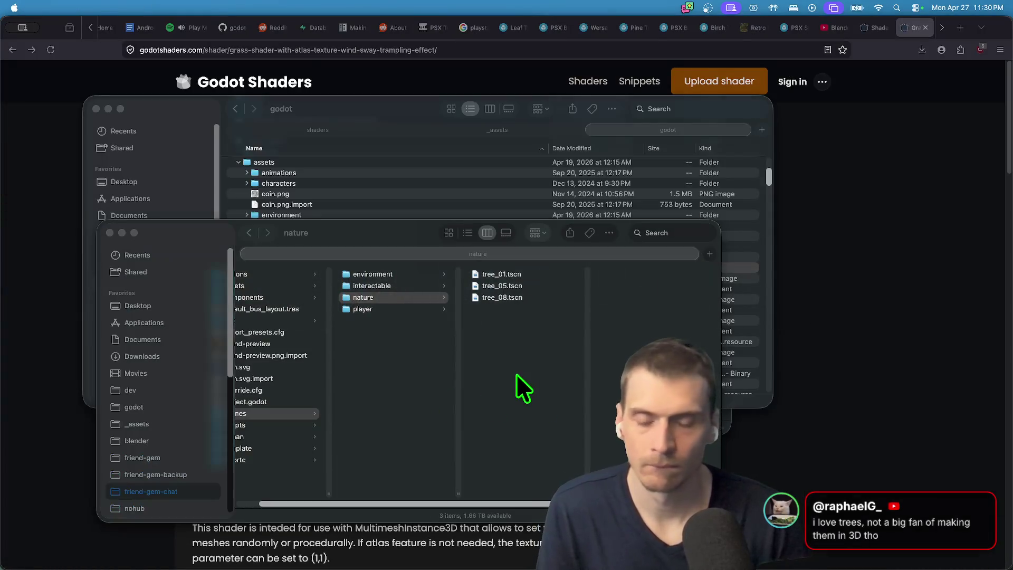
pyautogui.press('super+Tab')
pyautogui.press('Tab')
pyautogui.press('Tab')
pyautogui.press('Tab')
pyautogui.write('t')
pyautogui.press('Return')
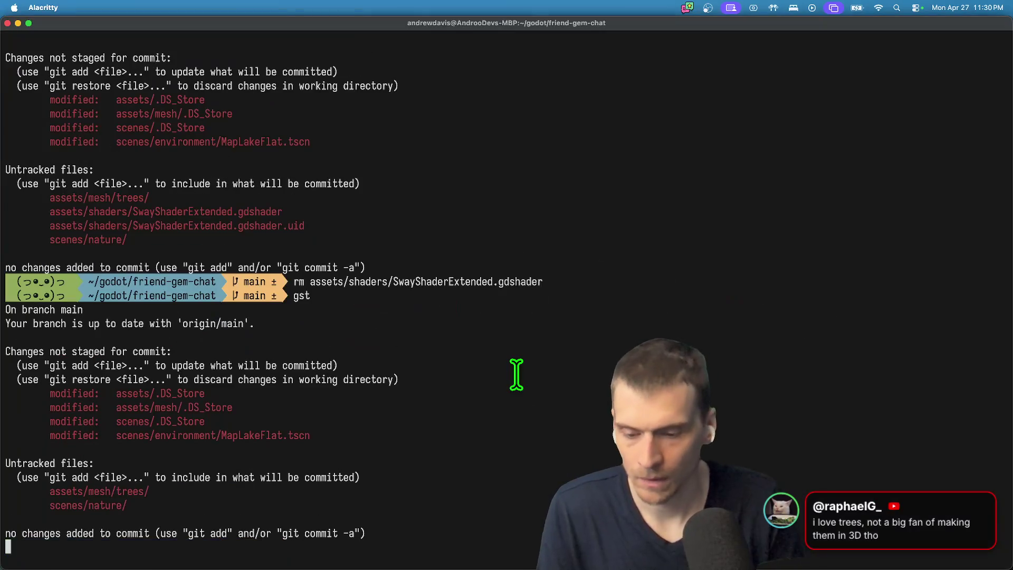
pyautogui.write('gd')
pyautogui.press('Return')
pyautogui.press('q')
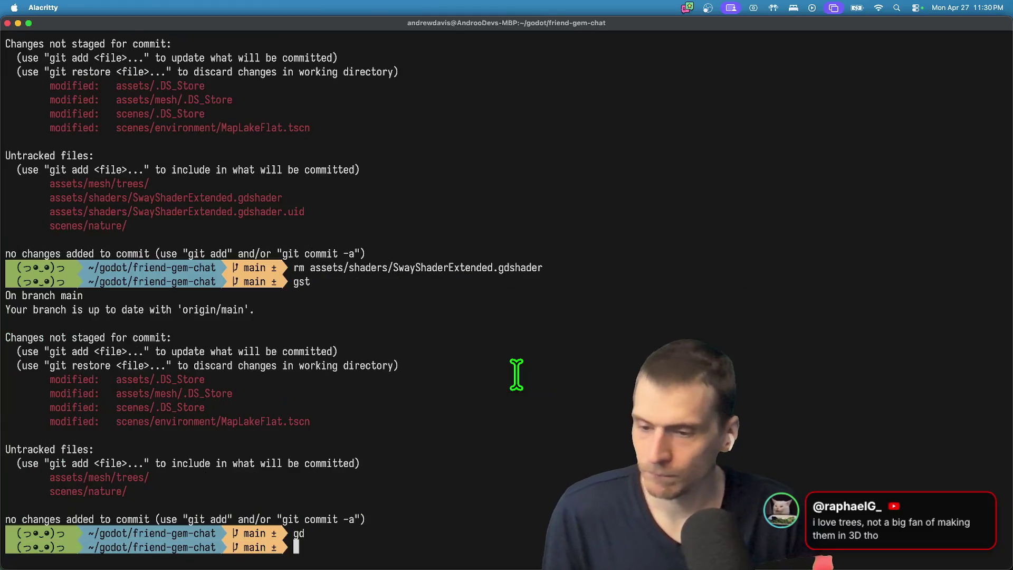
pyautogui.doubleClick(193, 379)
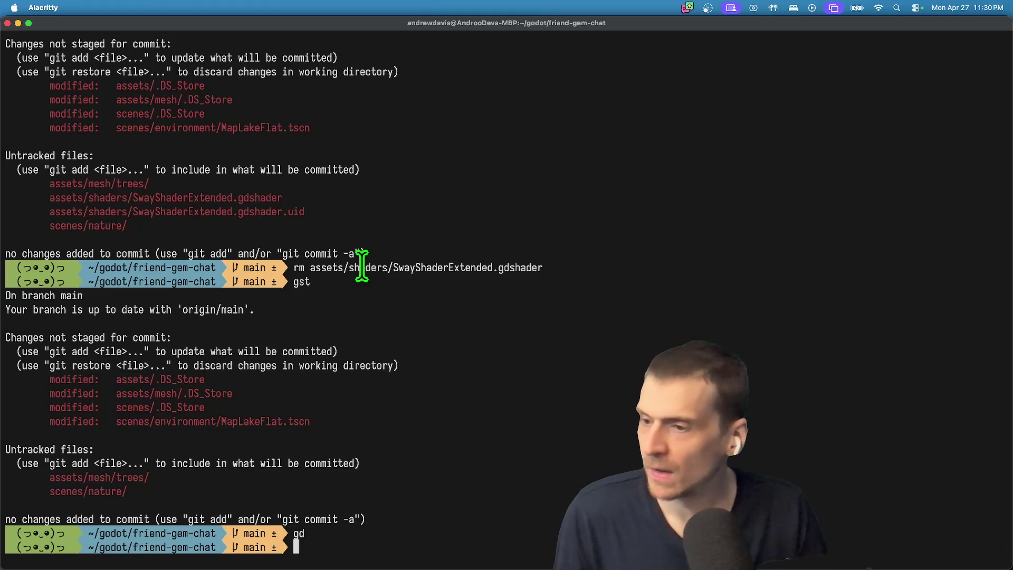
pyautogui.press('super+Tab')
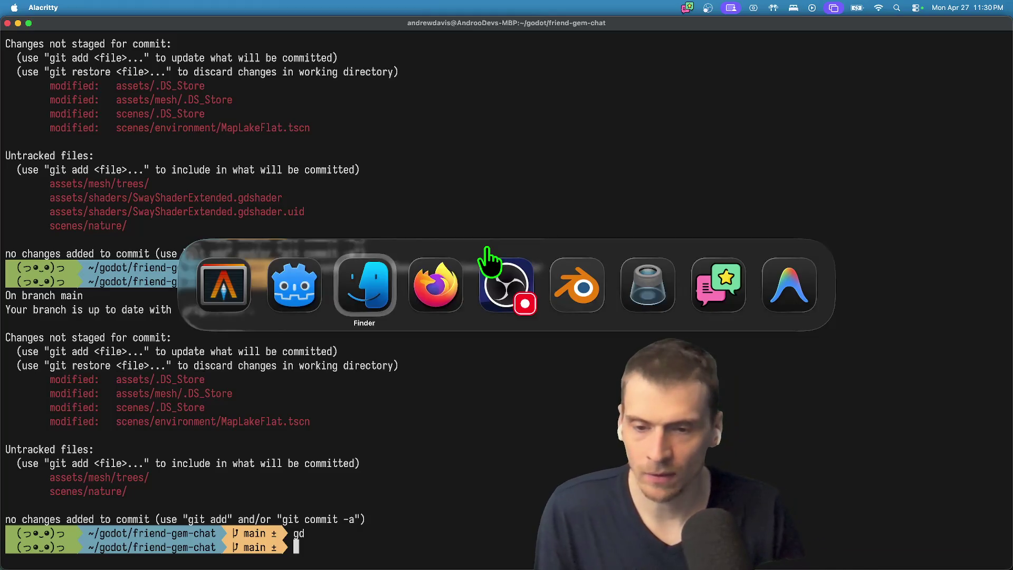
pyautogui.click(570, 29)
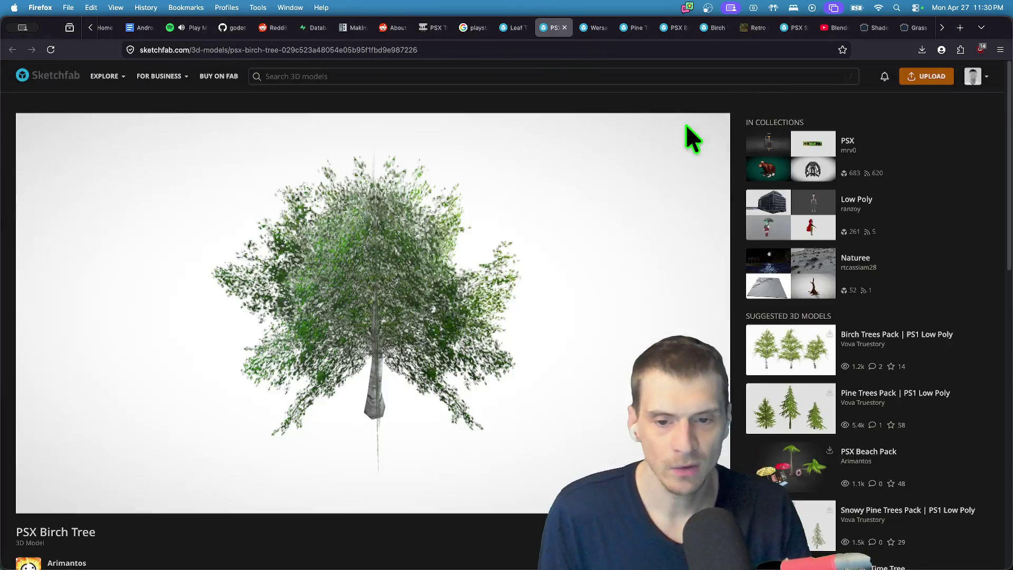
pyautogui.hotkey('ctrl', 'Tab')
pyautogui.hotkey('ctrl', 'Tab')
pyautogui.hotkey('ctrl', 'Tab')
pyautogui.hotkey('ctrl', 'shift', 'Tab')
pyautogui.hotkey('ctrl', 'shift', 'Tab')
pyautogui.hotkey('ctrl', 'shift', 'Tab')
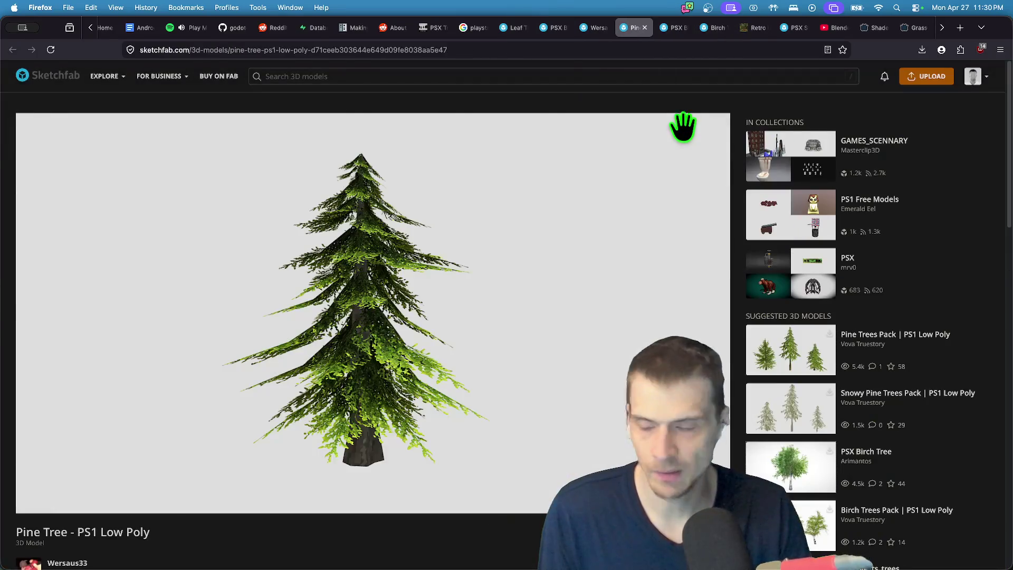
pyautogui.press('super+Tab')
pyautogui.press('super+Tab')
pyautogui.press('super+Tab')
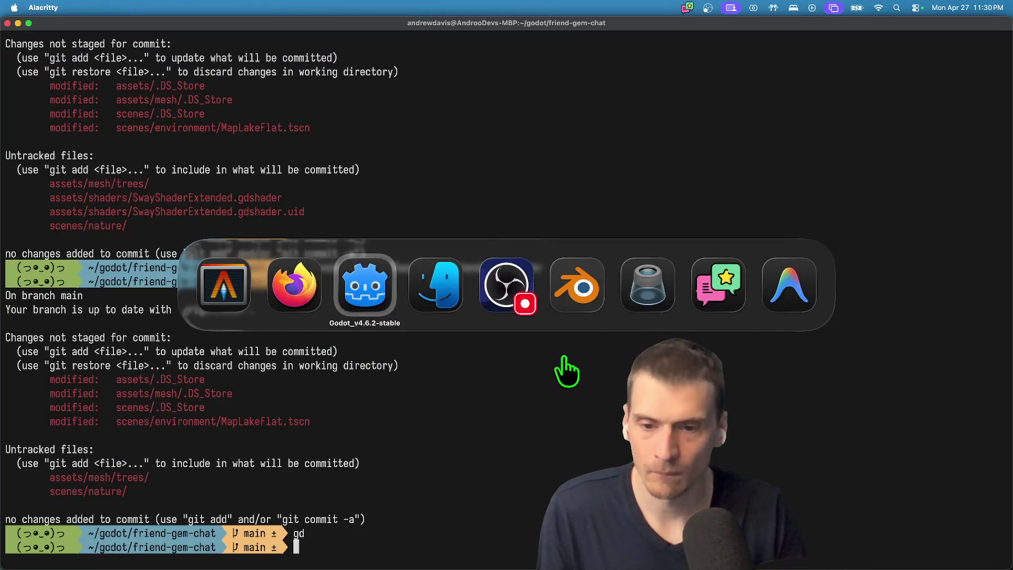
# Select the treee08 mesh node and scroll its material settings down to the empty Next Pass slot.
pyautogui.scroll(5, 510, 362)
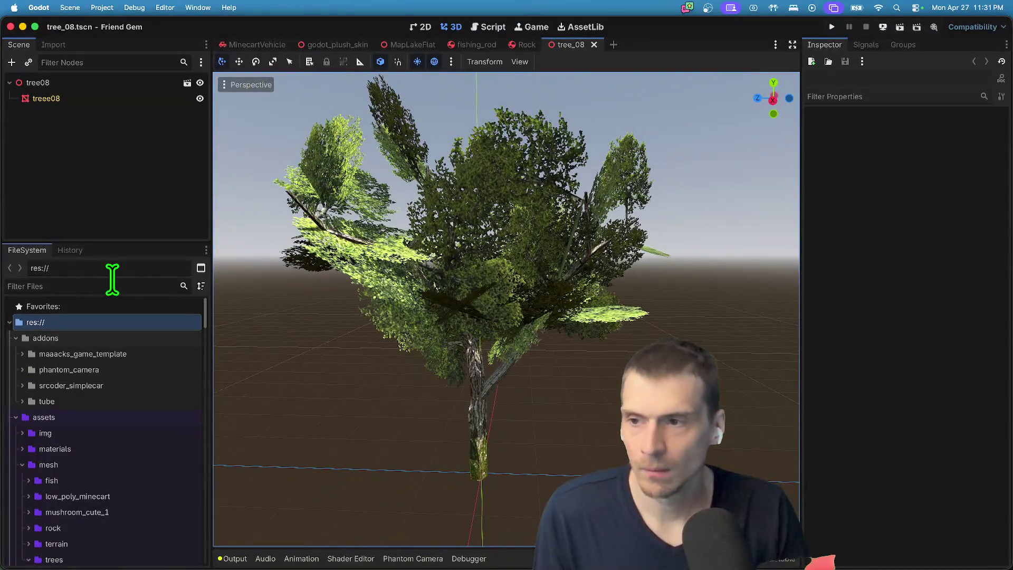
pyautogui.click(112, 95)
pyautogui.scroll(-10, 892, 441)
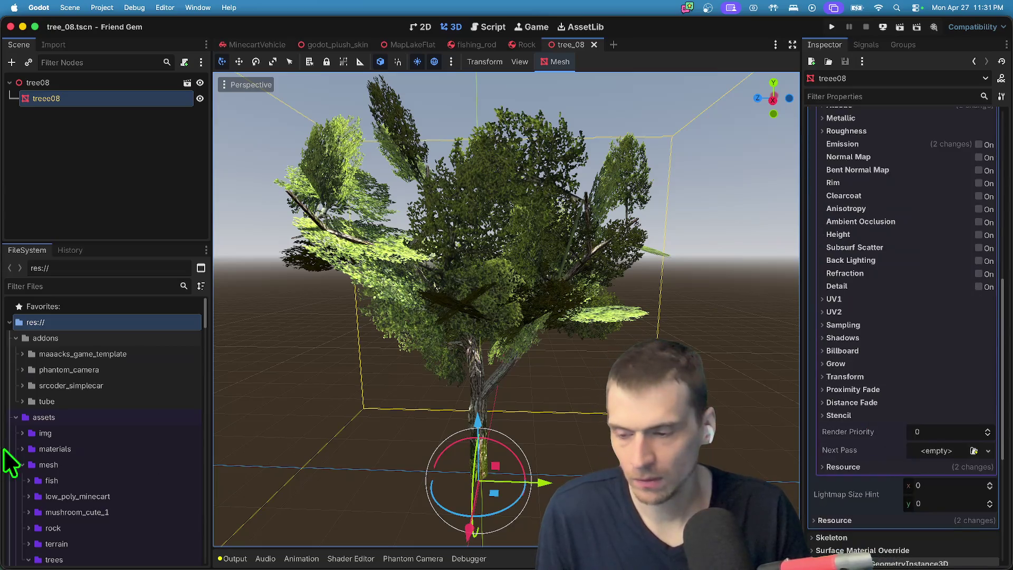
pyautogui.scroll(-10, 35, 449)
pyautogui.press('super+Tab')
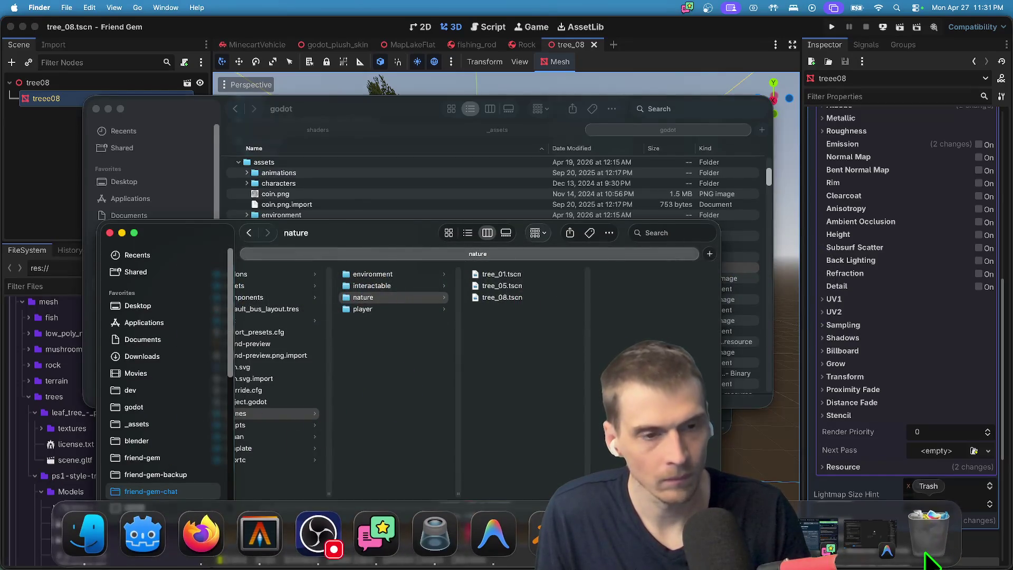
# Find the sway shader file in the Trash and put it back into the friend-gem shaders folder.
pyautogui.click(929, 554)
pyautogui.write('scenes')
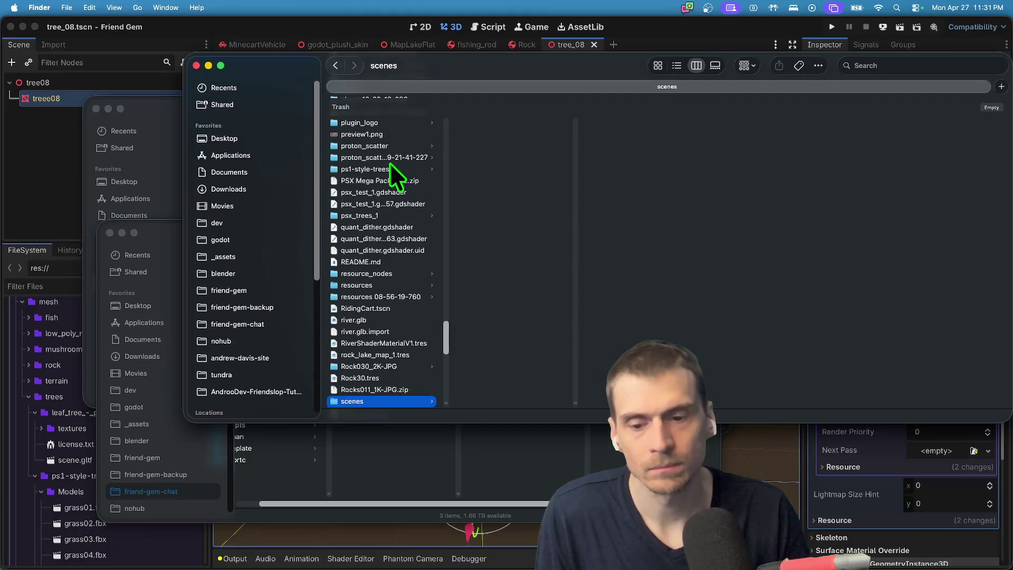
pyautogui.scroll(10, 389, 163)
pyautogui.scroll(-10, 388, 164)
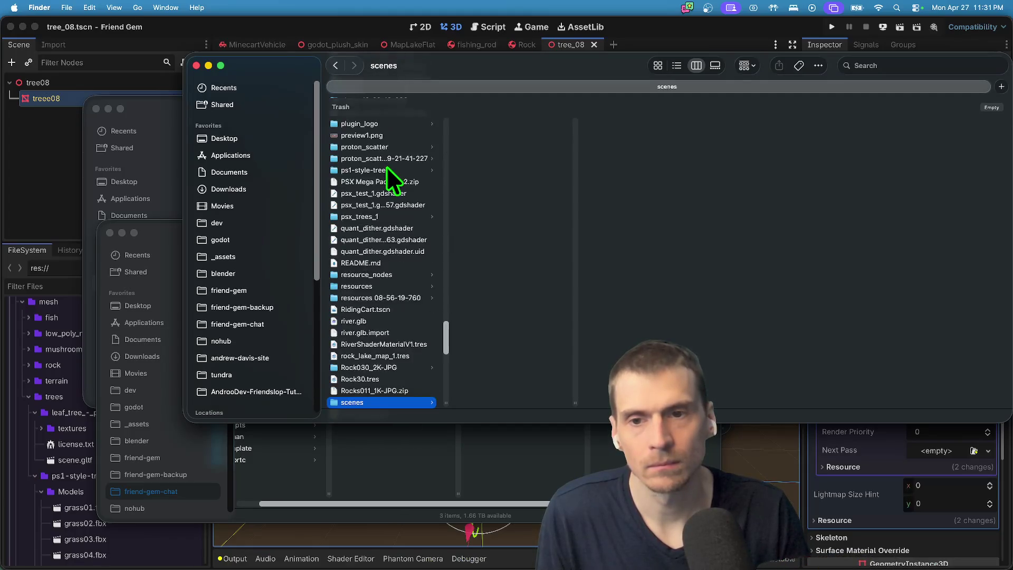
pyautogui.write('sway')
pyautogui.scroll(-5, 387, 167)
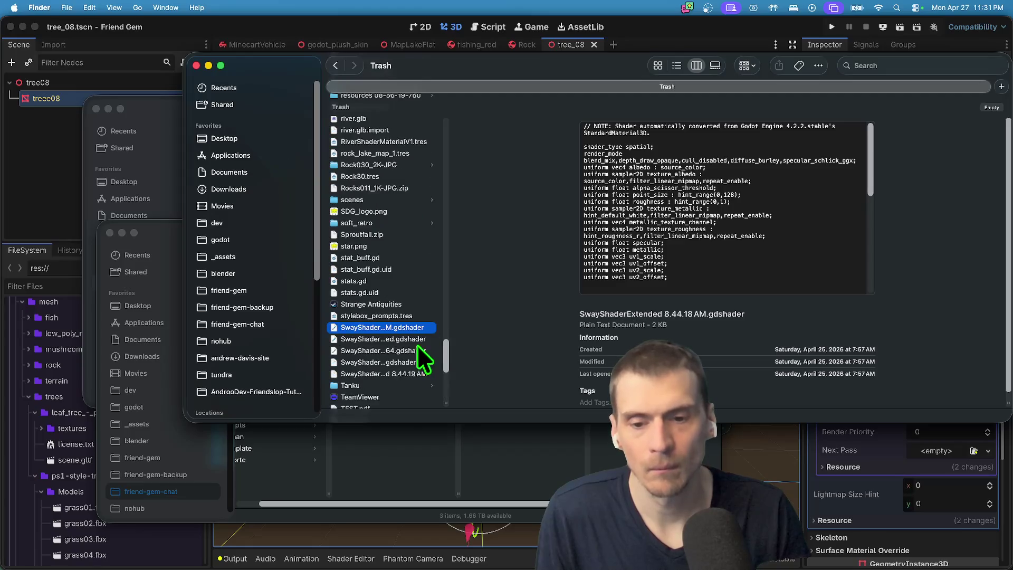
pyautogui.rightClick(417, 327)
pyautogui.click(718, 356)
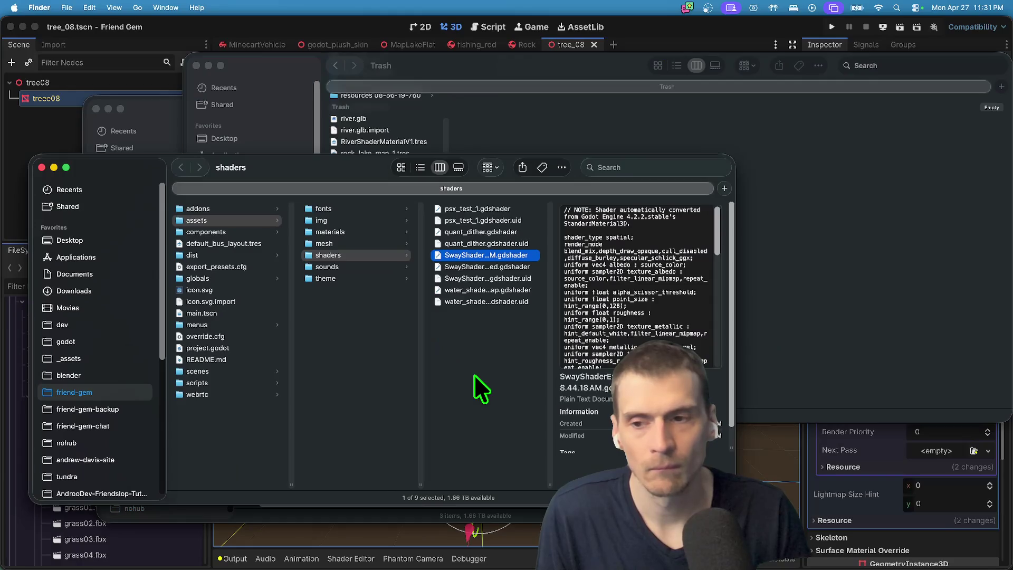
pyautogui.click(473, 374)
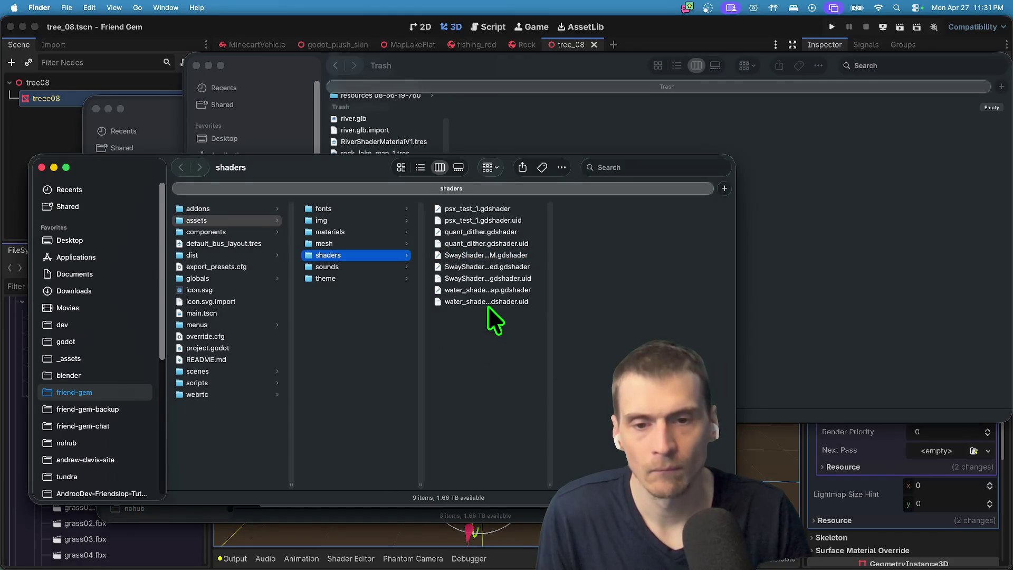
pyautogui.press('cmd+Tab')
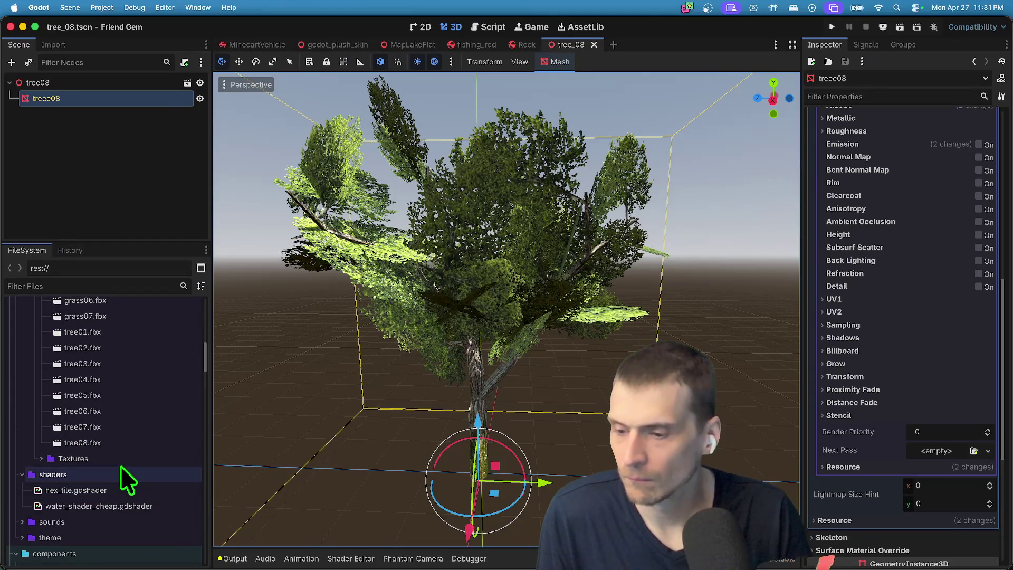
# Open the project's shaders folder in Finder and move SwayShaderExtended.gdshader out of the friend-gem folder.
pyautogui.rightClick(121, 471)
pyautogui.click(170, 561)
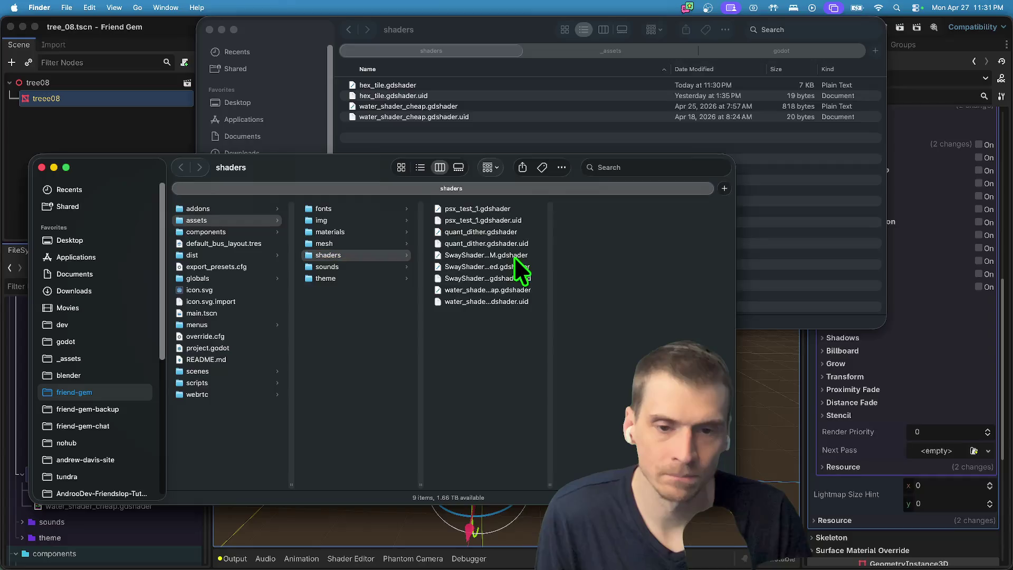
pyautogui.moveTo(553, 483); pyautogui.dragTo(633, 483)
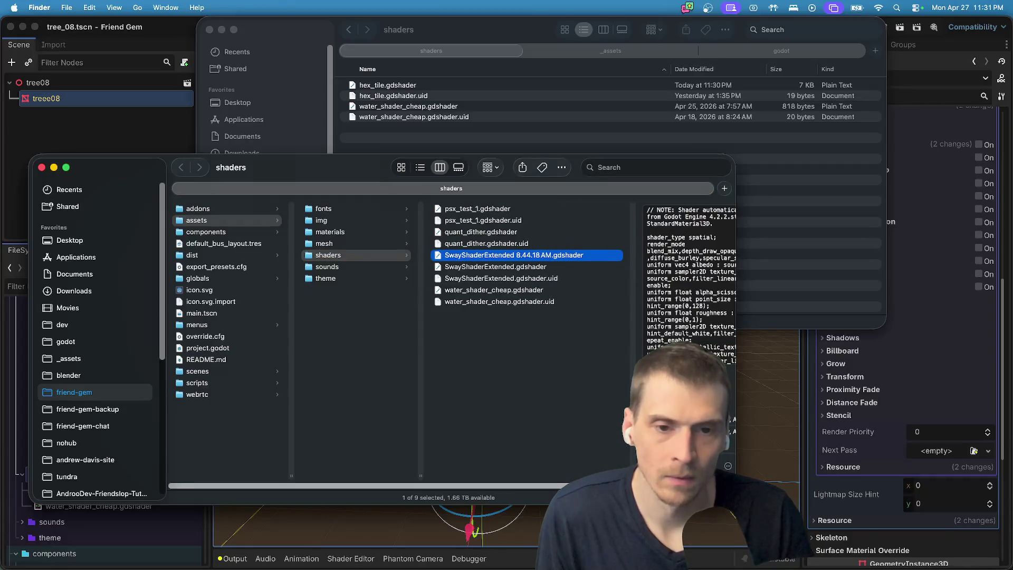
pyautogui.click(546, 266)
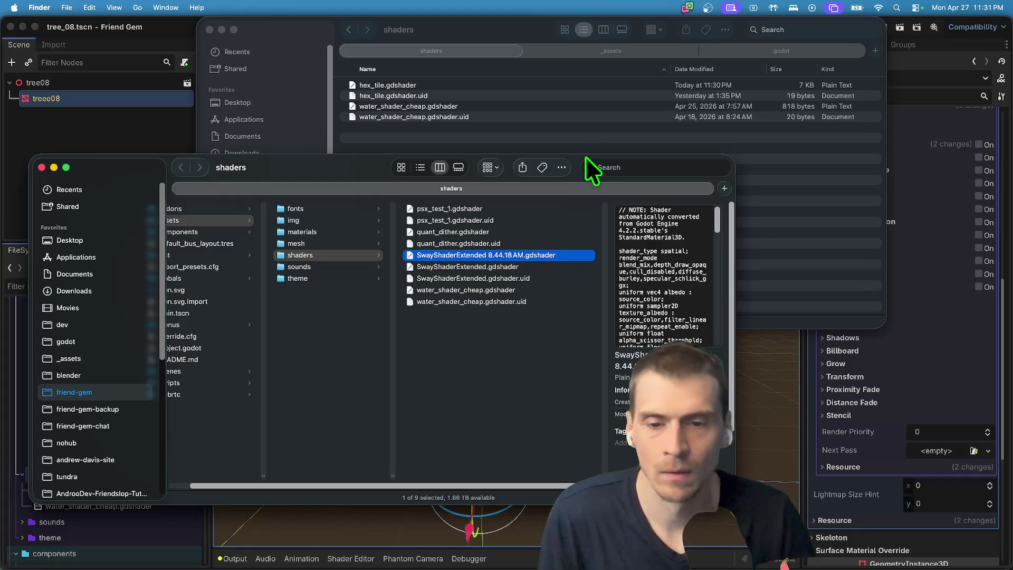
pyautogui.press('super+BackSpace')
pyautogui.click(829, 241)
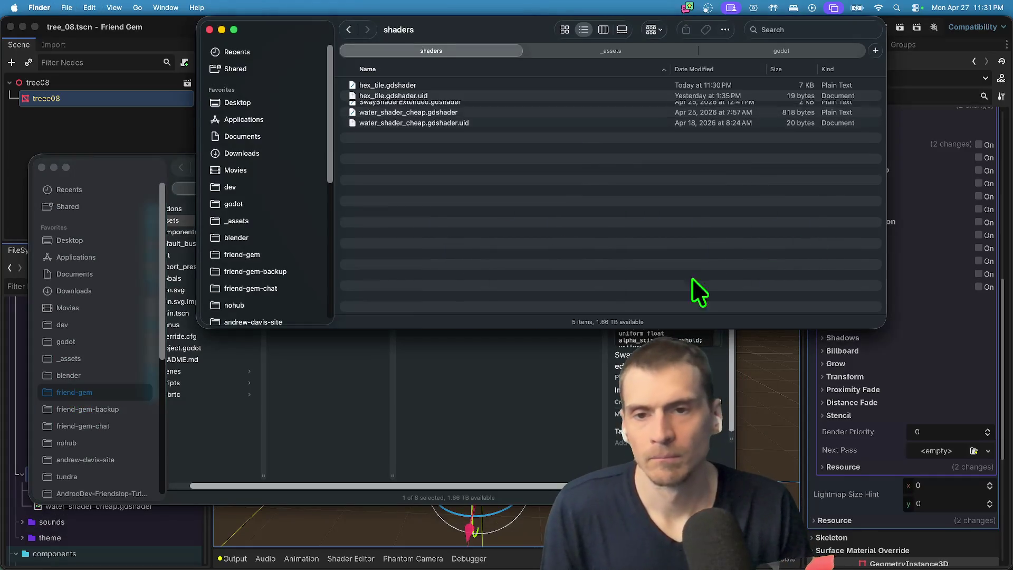
pyautogui.press('super+Tab')
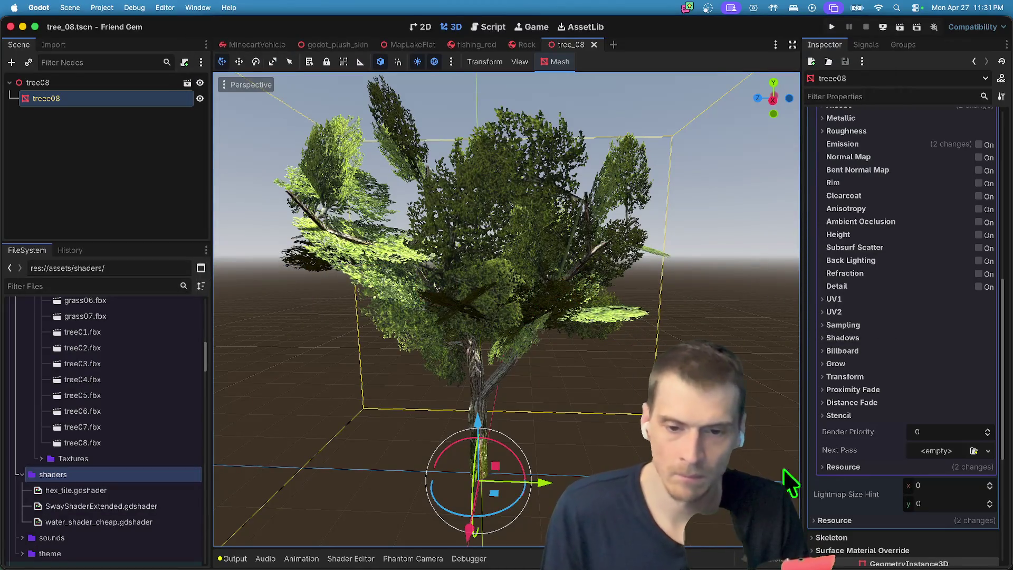
# Duplicate the treee08 mesh node as treee09 and hide the original treee08.
pyautogui.click(970, 449)
pyautogui.press('Escape')
pyautogui.click(162, 162)
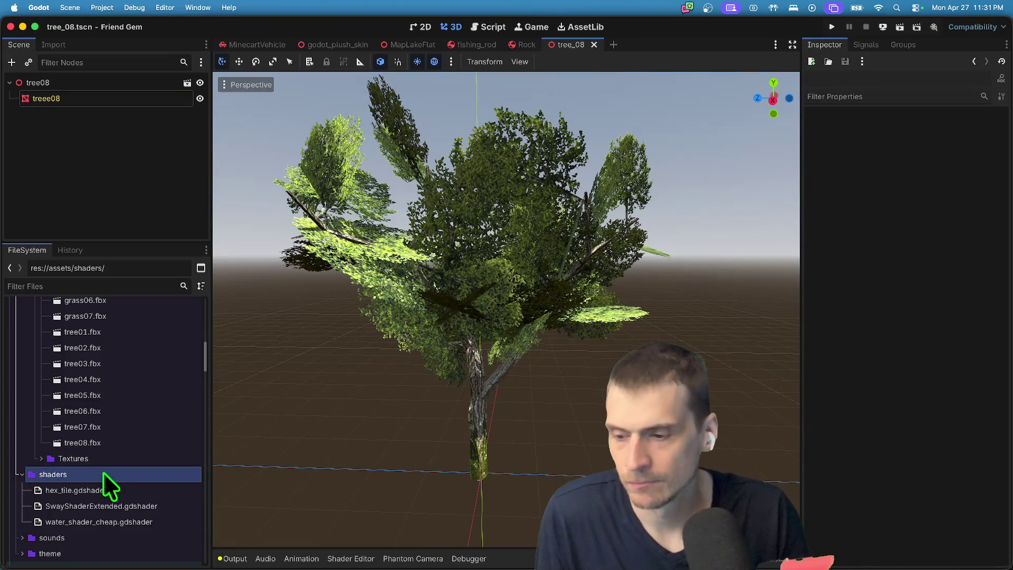
pyautogui.click(91, 82)
pyautogui.hotkey('ctrl', 'd')
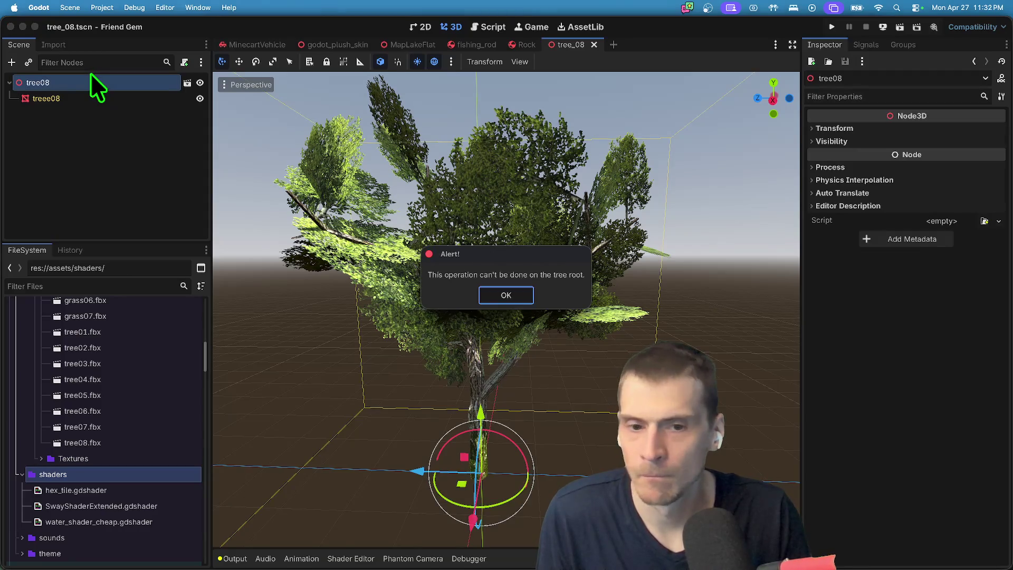
pyautogui.press('Return')
pyautogui.click(106, 95)
pyautogui.hotkey('ctrl', 'd')
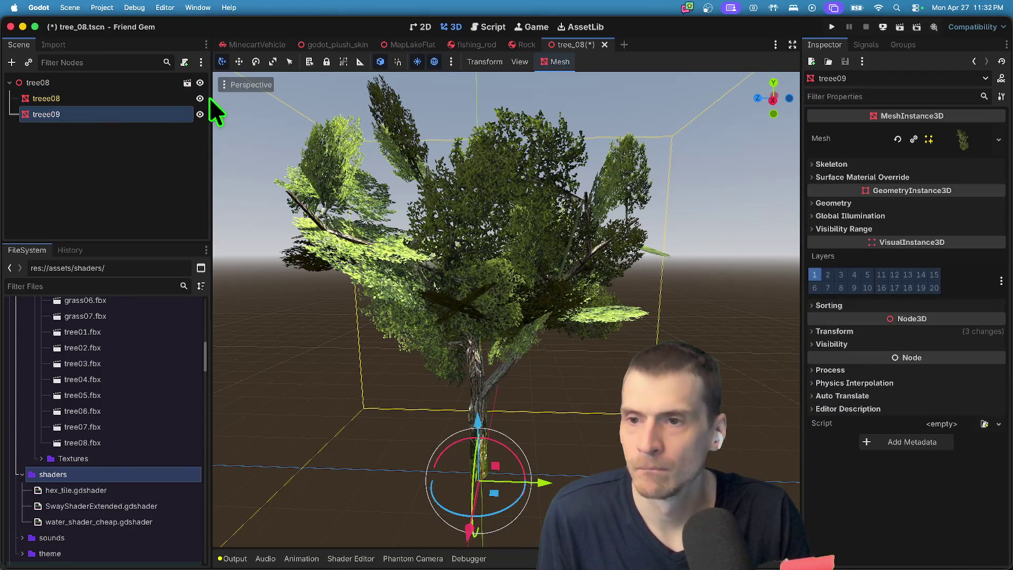
pyautogui.click(200, 83)
pyautogui.click(201, 84)
pyautogui.click(199, 99)
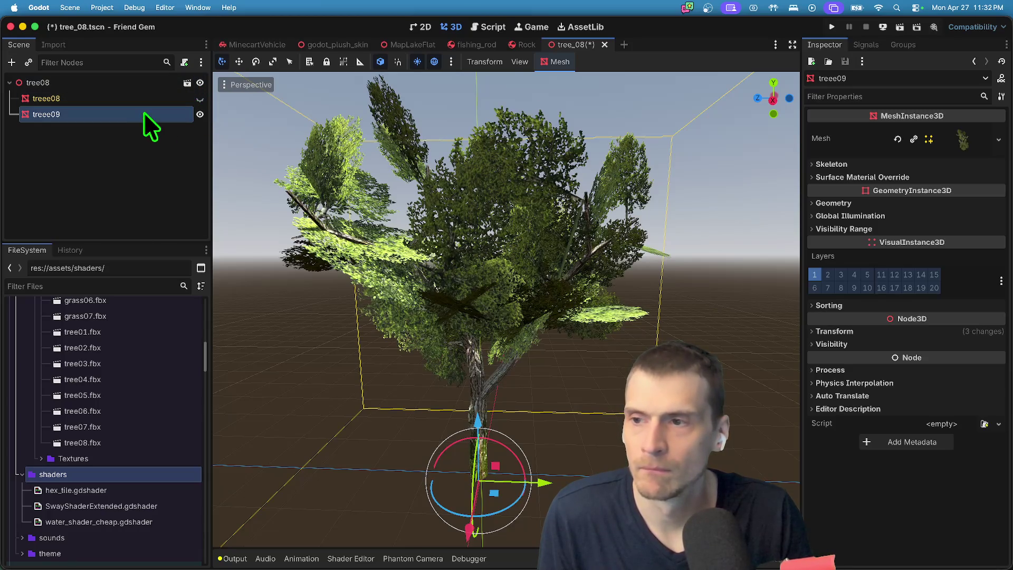
pyautogui.click(201, 114)
pyautogui.click(200, 114)
pyautogui.click(200, 114)
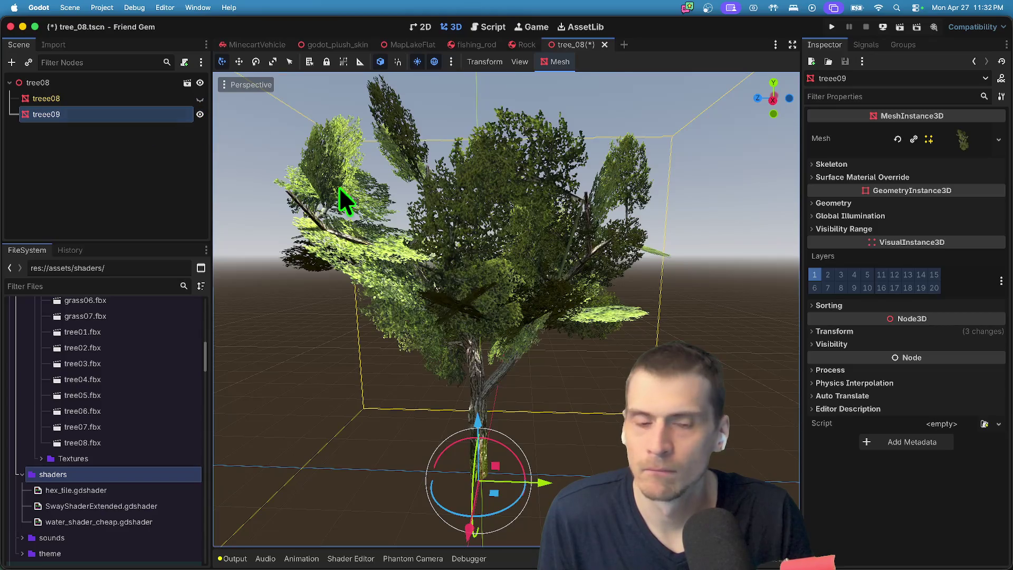
# Make treee09's mesh and its Surface 0 material unique.
pyautogui.click(967, 144)
pyautogui.click(992, 140)
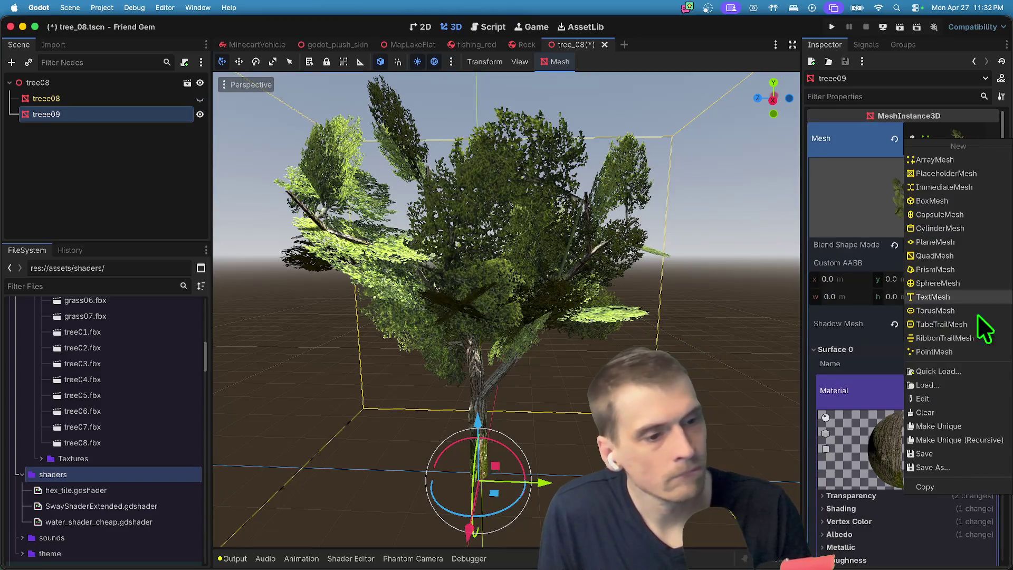
pyautogui.click(958, 430)
pyautogui.scroll(-1, 987, 274)
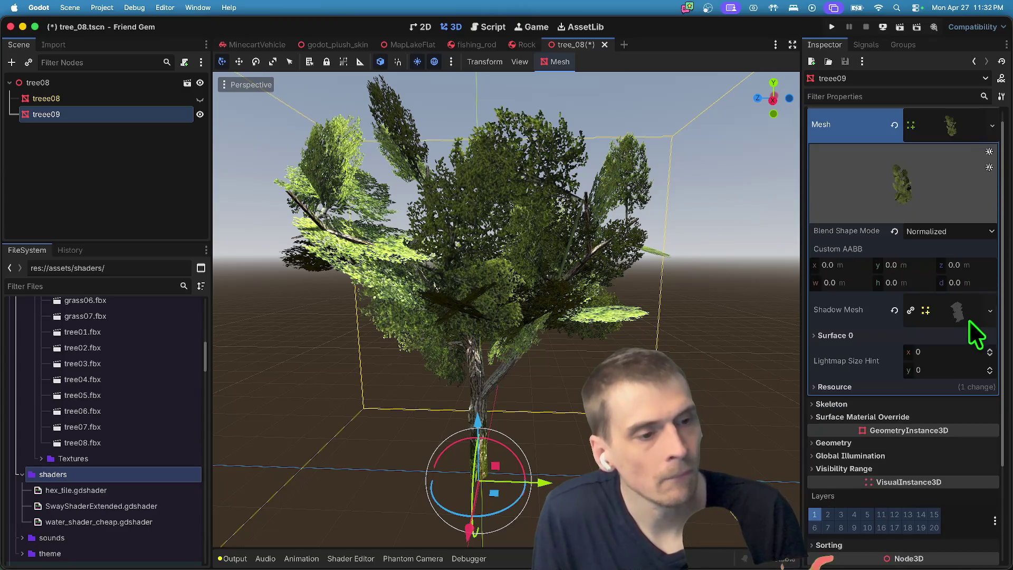
pyautogui.click(947, 335)
pyautogui.click(961, 374)
pyautogui.rightClick(963, 376)
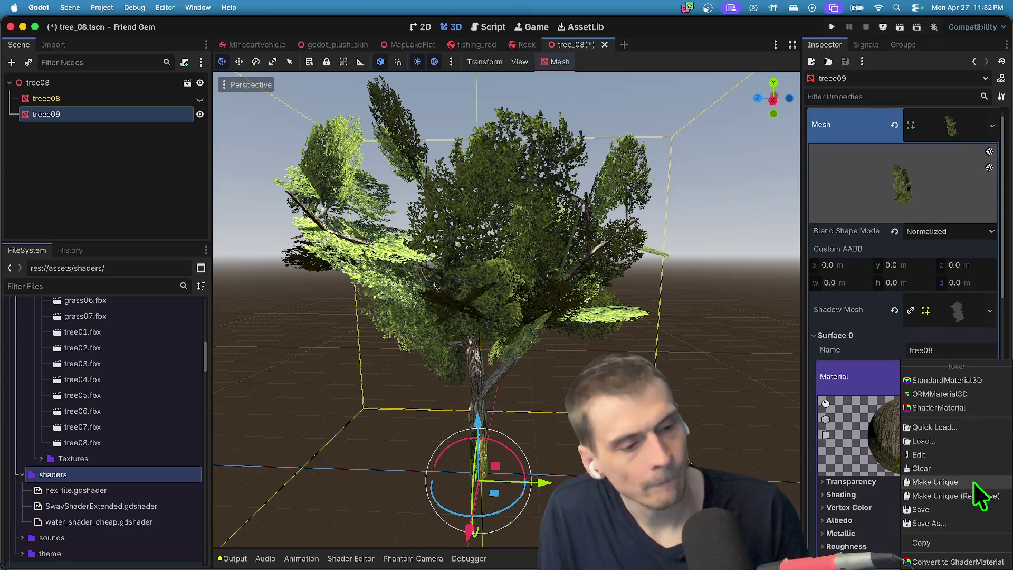
pyautogui.click(974, 482)
# Create a new ShaderMaterial in the copy's material Next Pass slot.
pyautogui.scroll(-10, 964, 391)
pyautogui.click(974, 384)
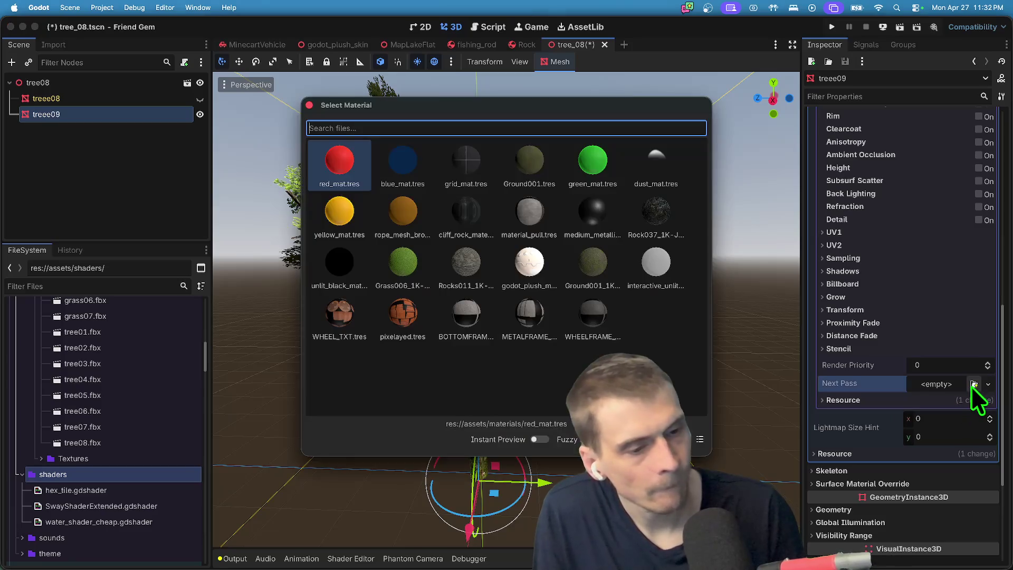
pyautogui.press('Escape')
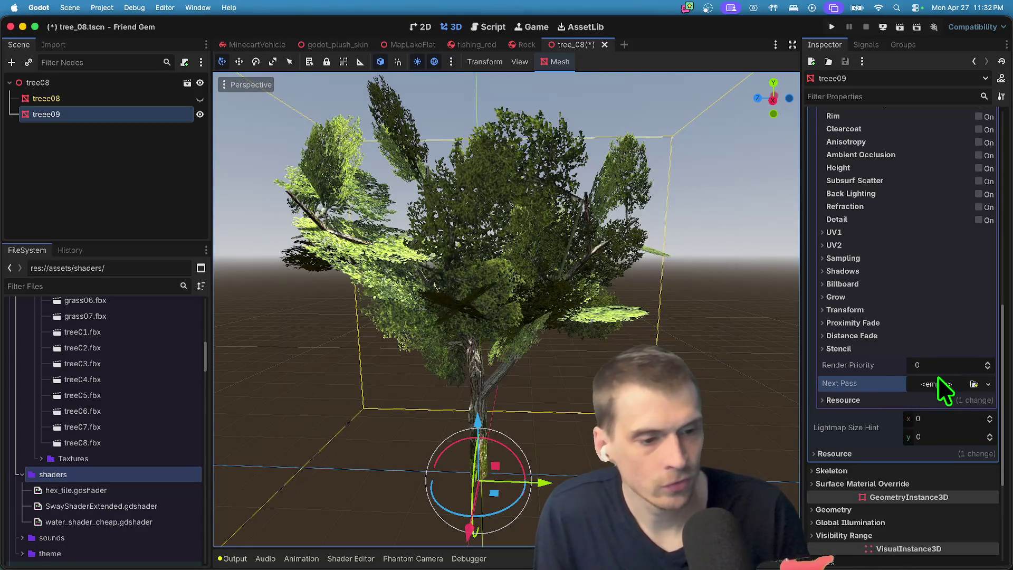
pyautogui.click(939, 385)
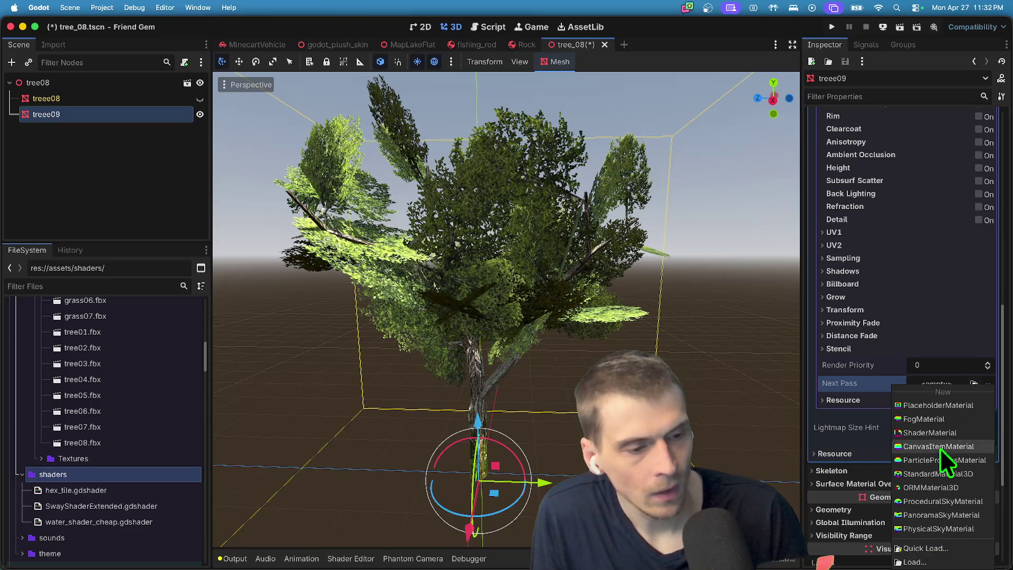
pyautogui.click(945, 434)
# Assign the SwayShaderExtended shader to the next-pass material's Shader slot.
pyautogui.scroll(-3, 972, 323)
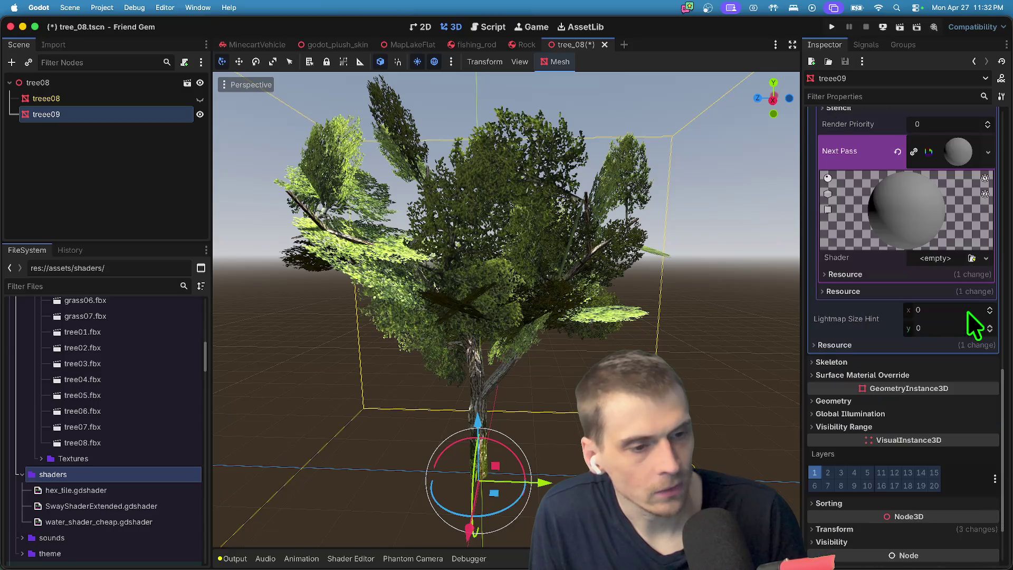
pyautogui.click(958, 257)
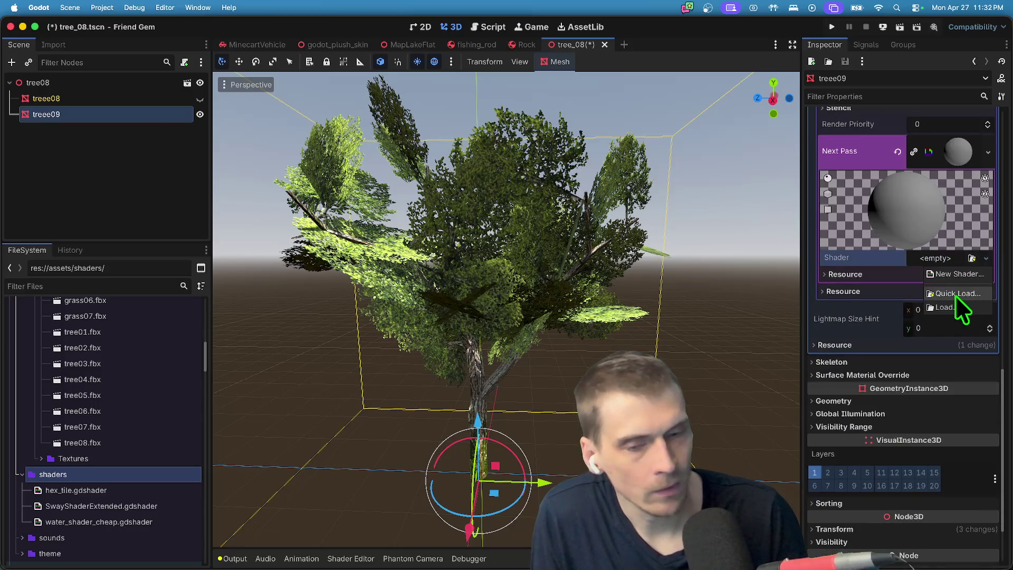
pyautogui.click(955, 295)
pyautogui.write('swa')
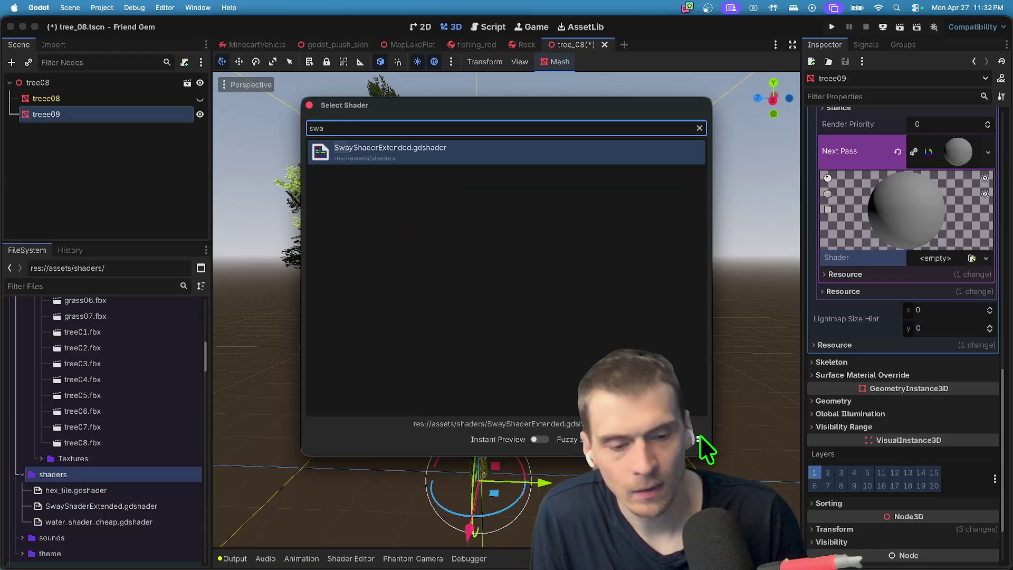
pyautogui.doubleClick(461, 156)
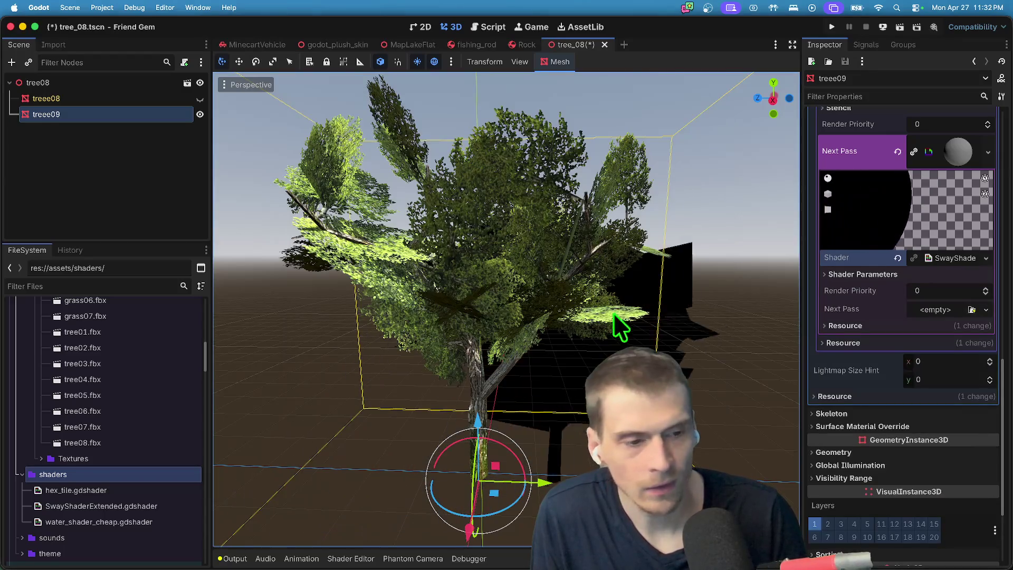
# Chain a new StandardMaterial3D as the sway material's own next pass.
pyautogui.click(955, 309)
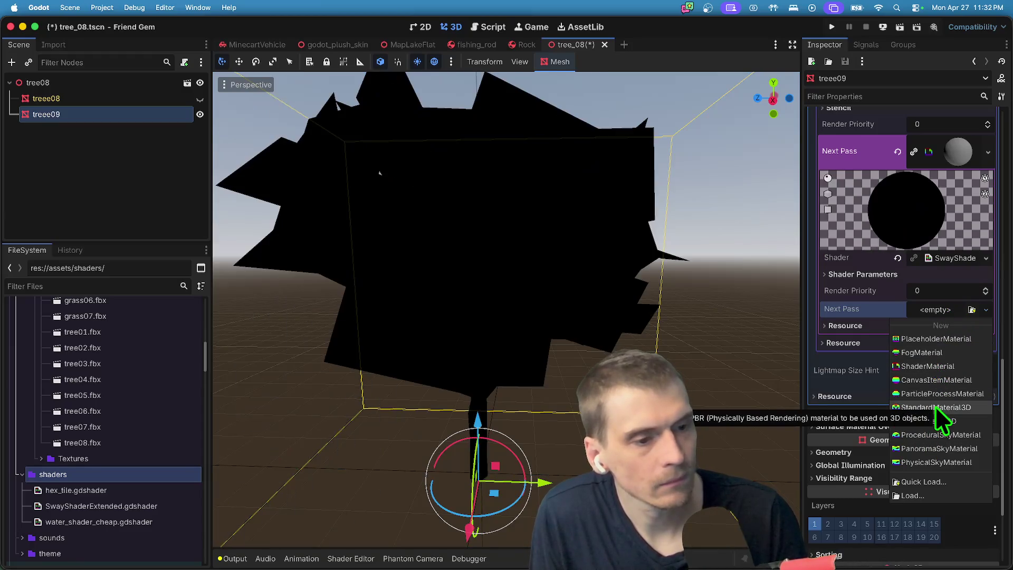
pyautogui.click(935, 407)
pyautogui.click(982, 318)
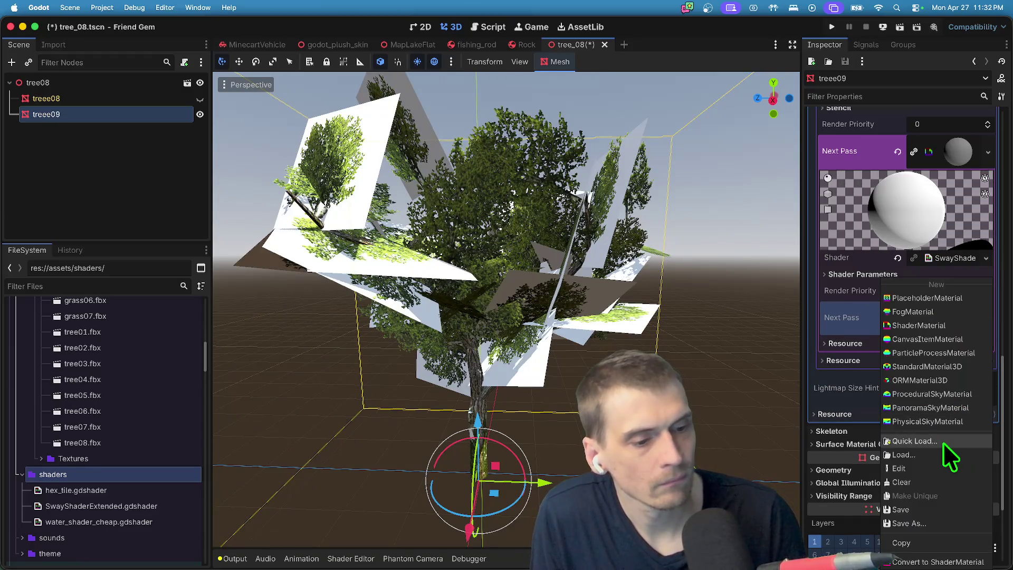
pyautogui.click(943, 442)
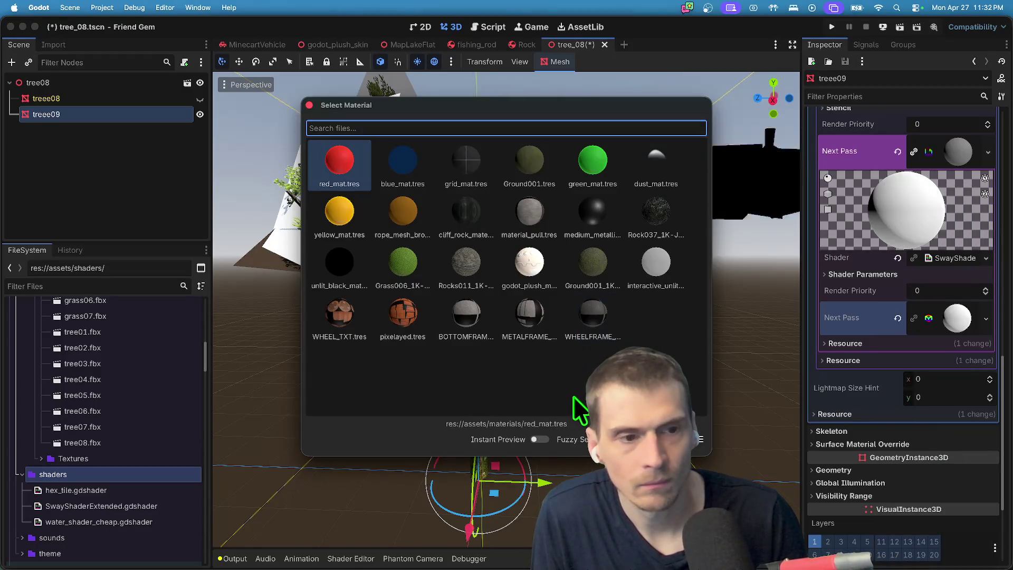
pyautogui.click(957, 333)
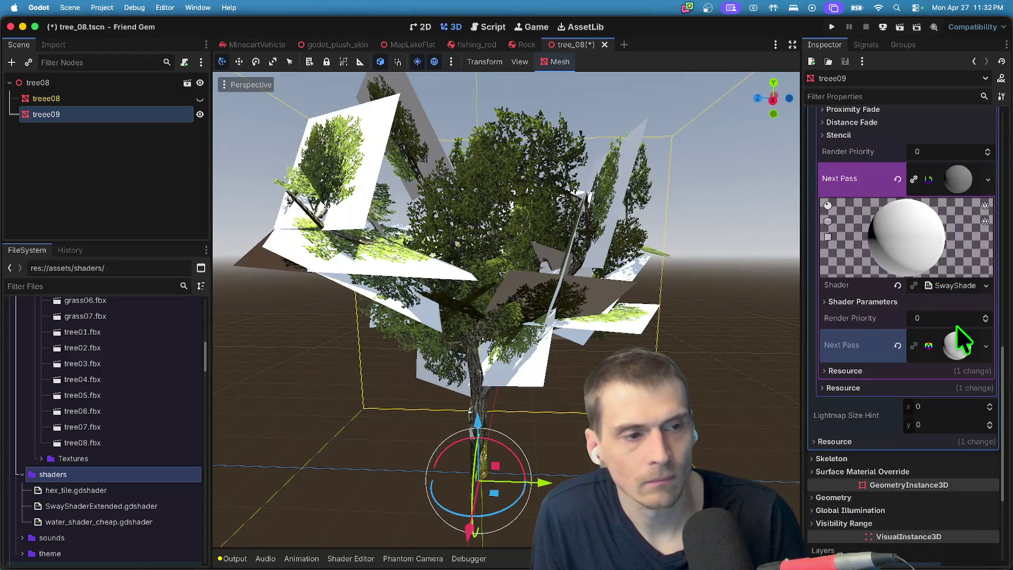
# Expand the sway material to inspect its nested next pass and show its shader parameters.
pyautogui.click(969, 345)
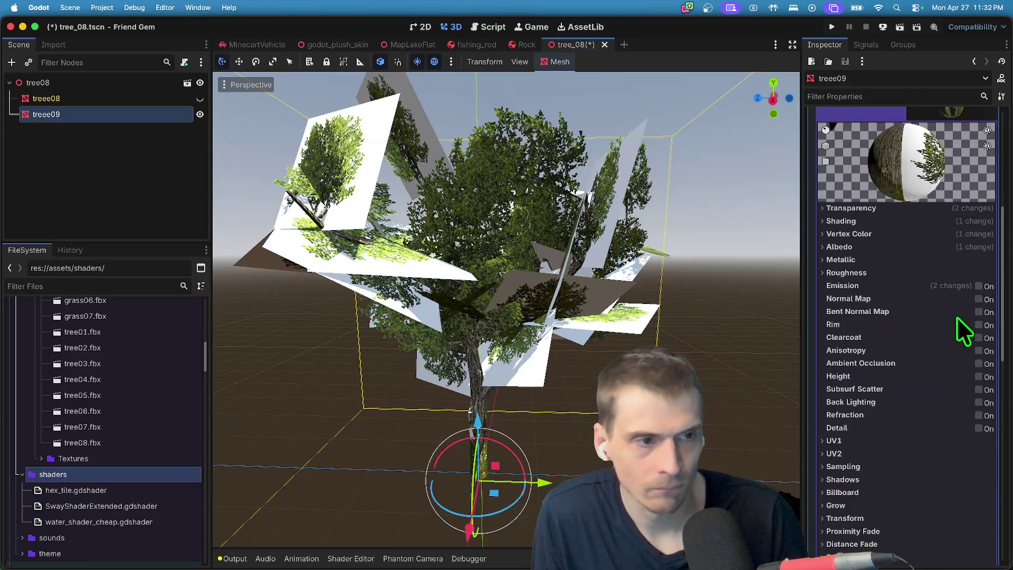
pyautogui.scroll(-10, 955, 296)
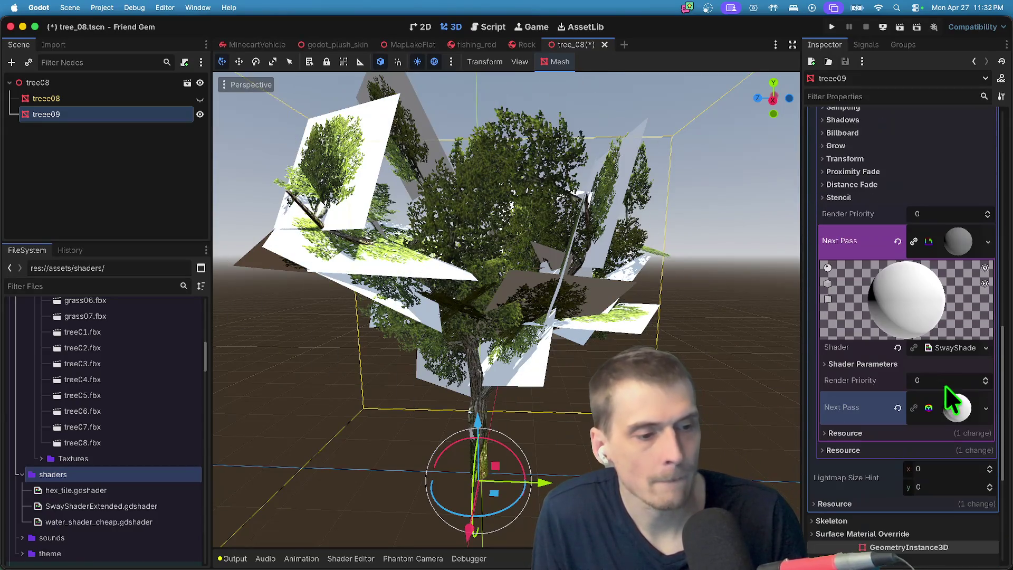
pyautogui.click(955, 412)
pyautogui.scroll(-3, 954, 402)
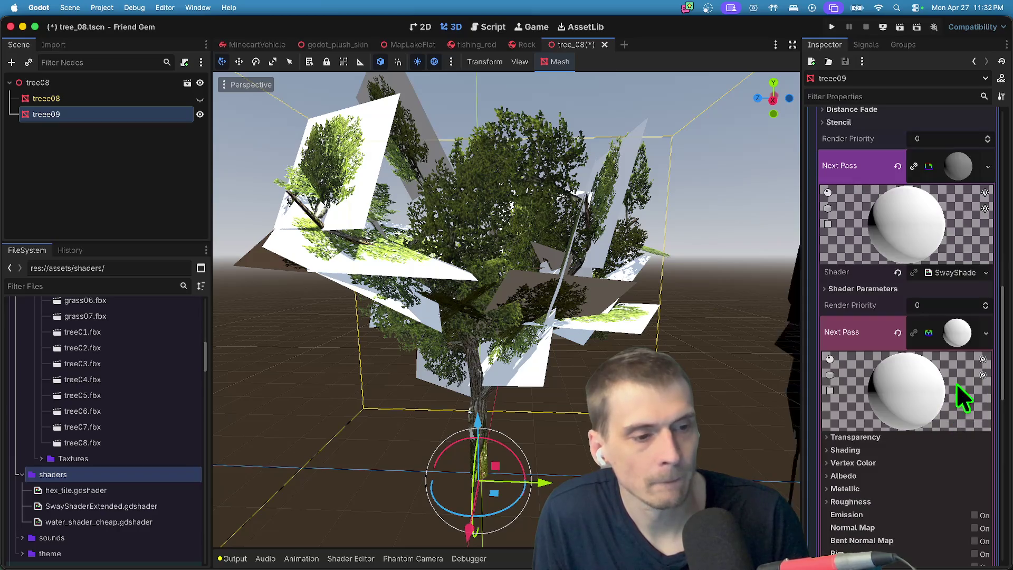
pyautogui.click(958, 338)
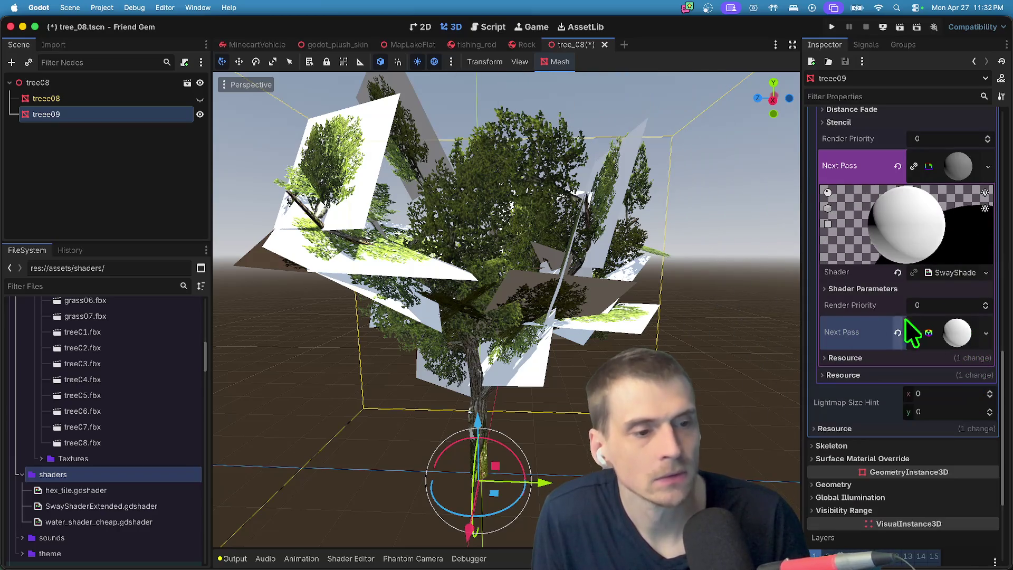
pyautogui.click(923, 289)
# Make the sway material's albedo white and set alpha scissor threshold to 0.5.
pyautogui.click(961, 306)
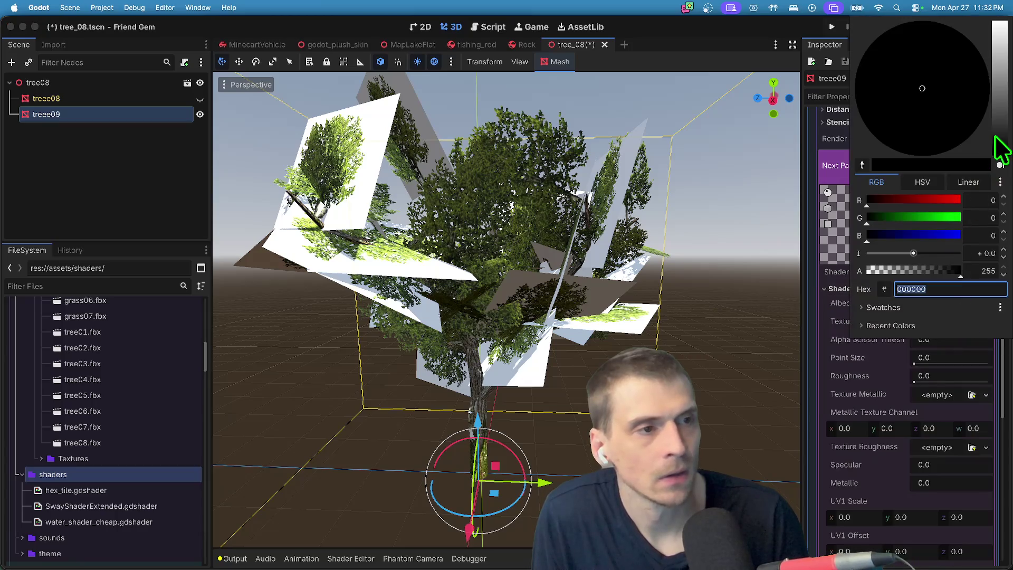
pyautogui.moveTo(1001, 148); pyautogui.dragTo(989, 14)
pyautogui.click(980, 20)
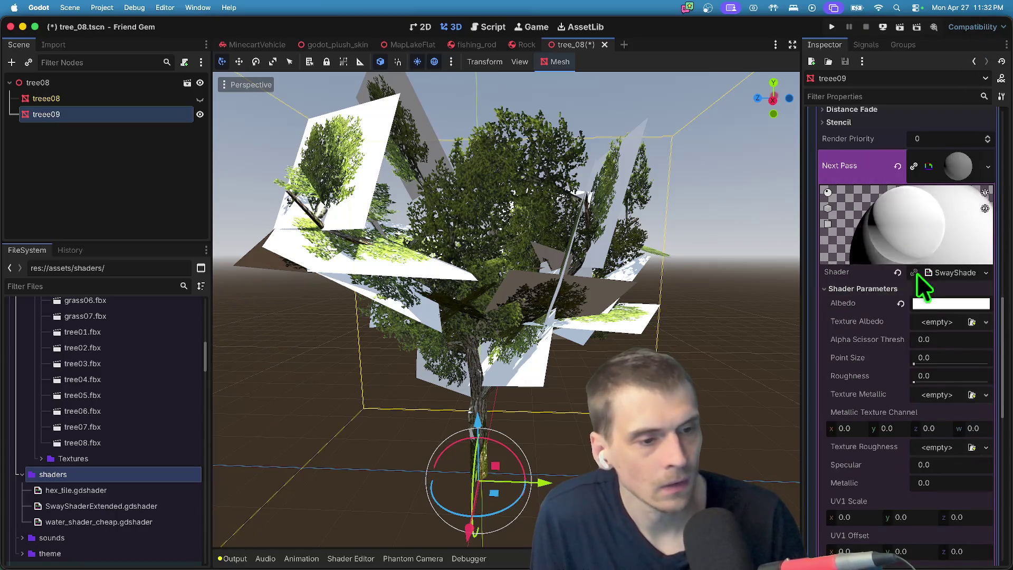
pyautogui.scroll(-1, 921, 304)
pyautogui.click(952, 312)
pyautogui.write('0.5')
pyautogui.press('Return')
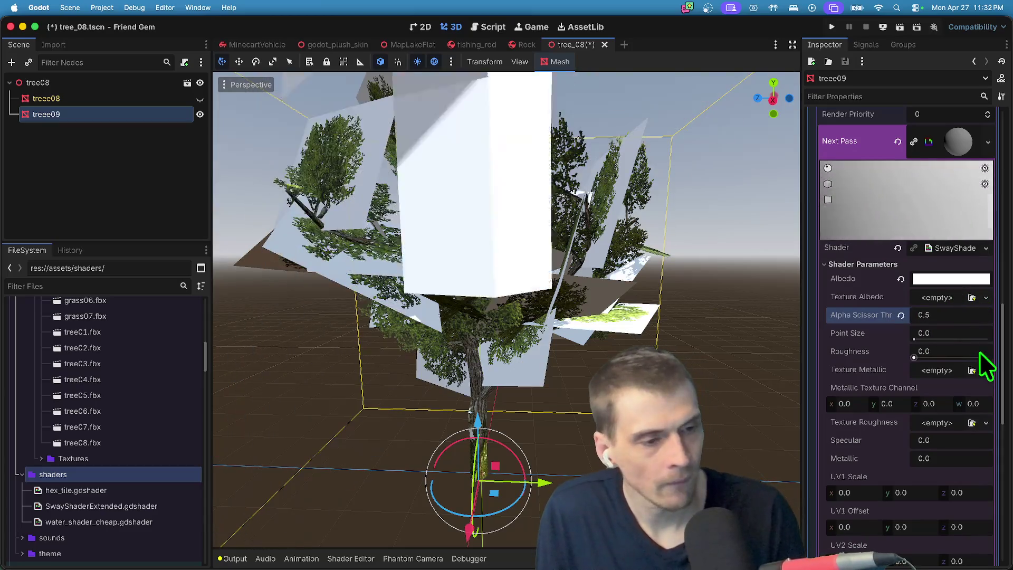
# Set all UV1 scale and offset values to 1.
pyautogui.click(939, 329)
pyautogui.click(954, 351)
pyautogui.scroll(-1, 950, 384)
pyautogui.scroll(-5, 892, 422)
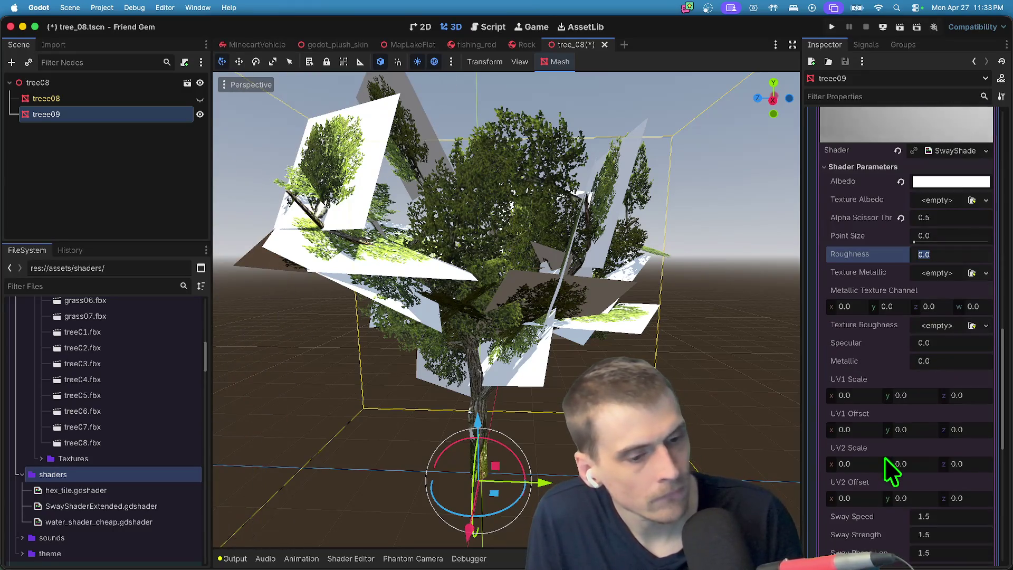
pyautogui.click(854, 394)
pyautogui.write('1\t1\t1\t1\t1\t1')
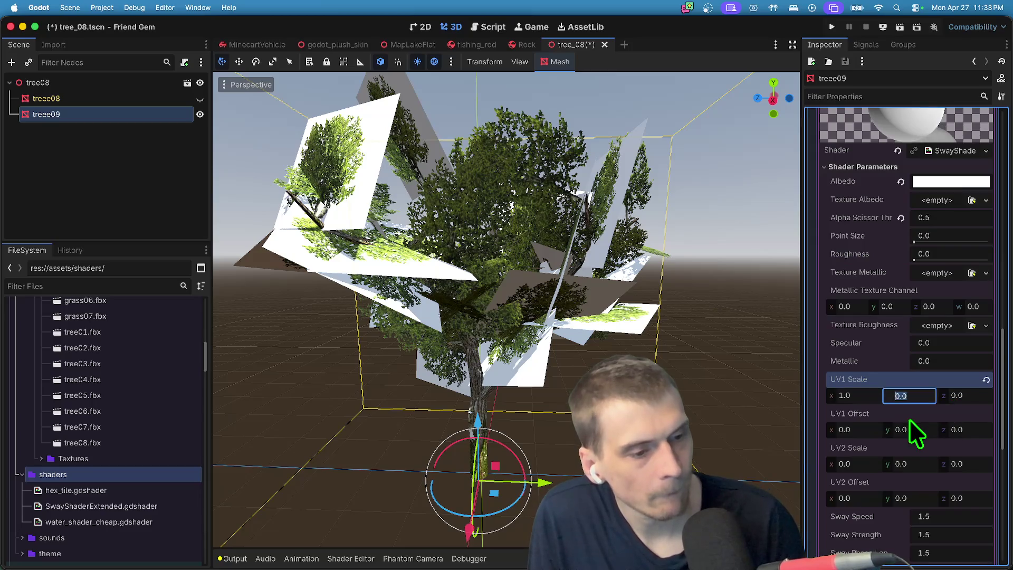
pyautogui.write('\t1\t1\t1\t1')
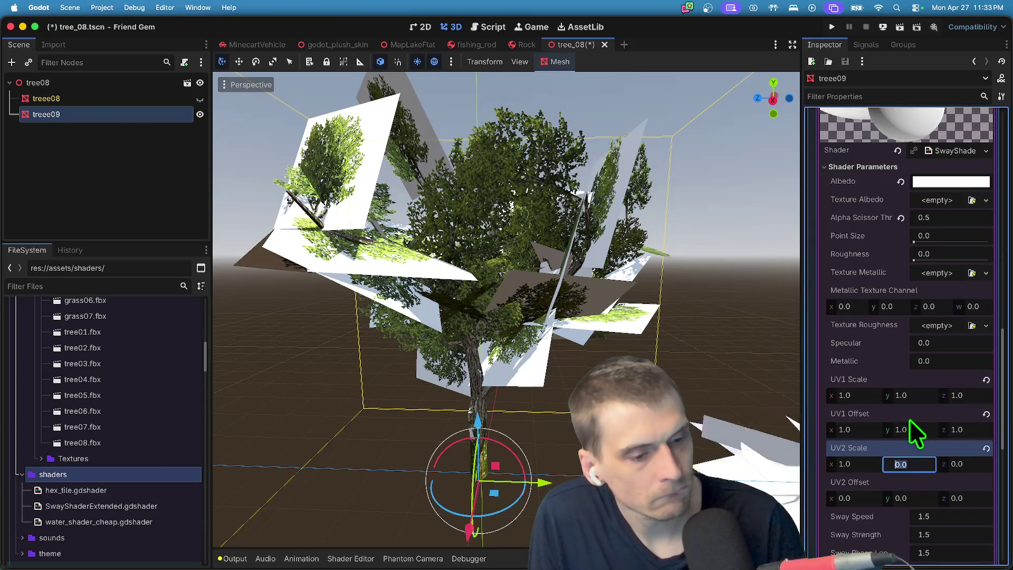
pyautogui.click(986, 448)
# Set sway speed 0.2, sway strength 0.05 and phase length 0.
pyautogui.click(957, 516)
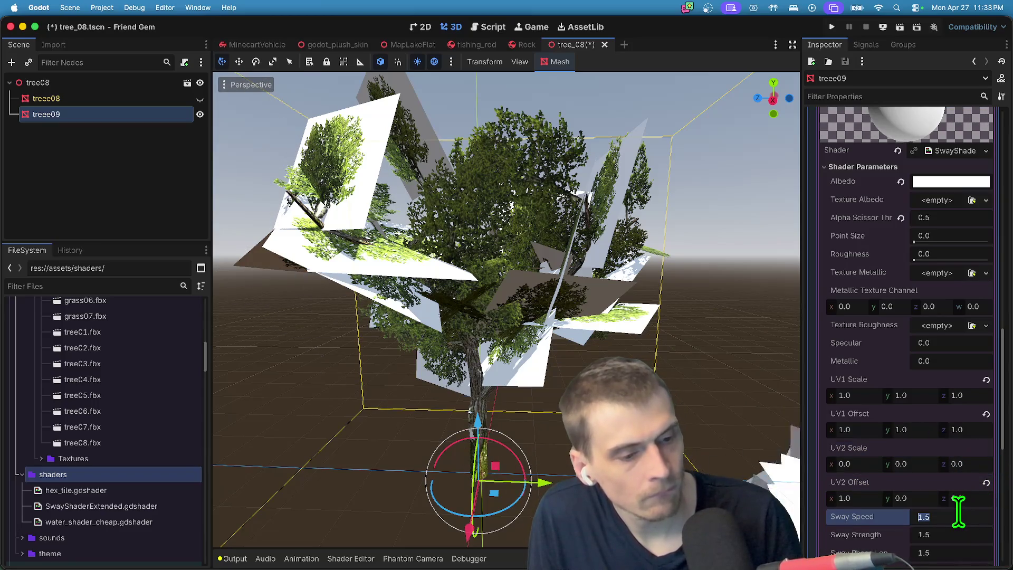
pyautogui.write('0.2')
pyautogui.press('Return')
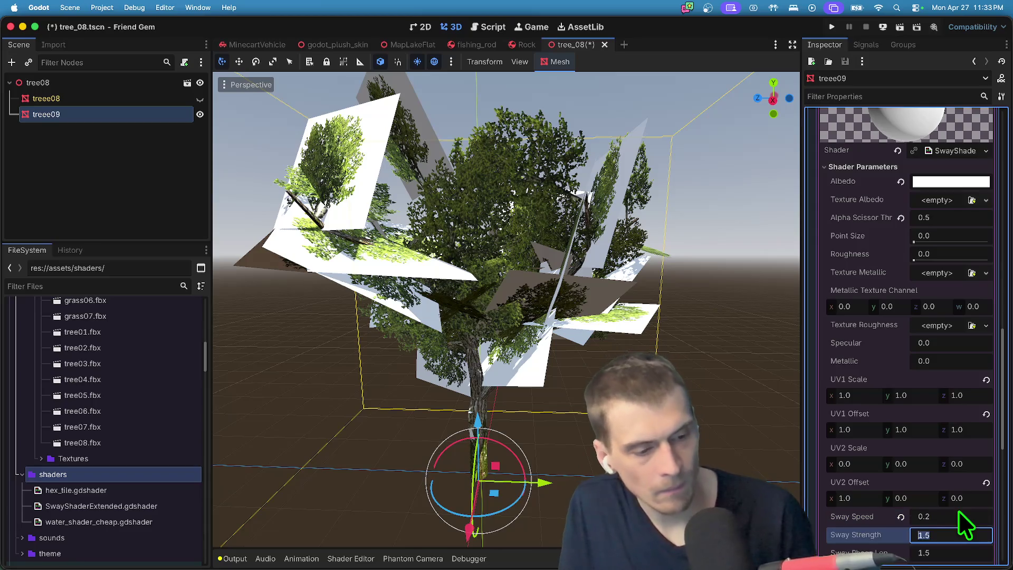
pyautogui.press('Tab')
pyautogui.write('0.2')
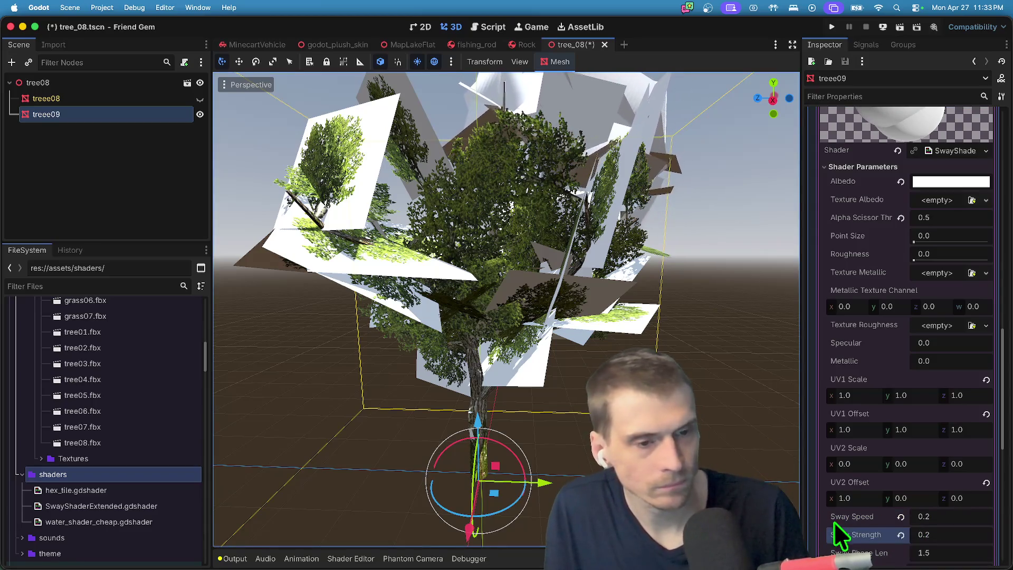
pyautogui.click(924, 553)
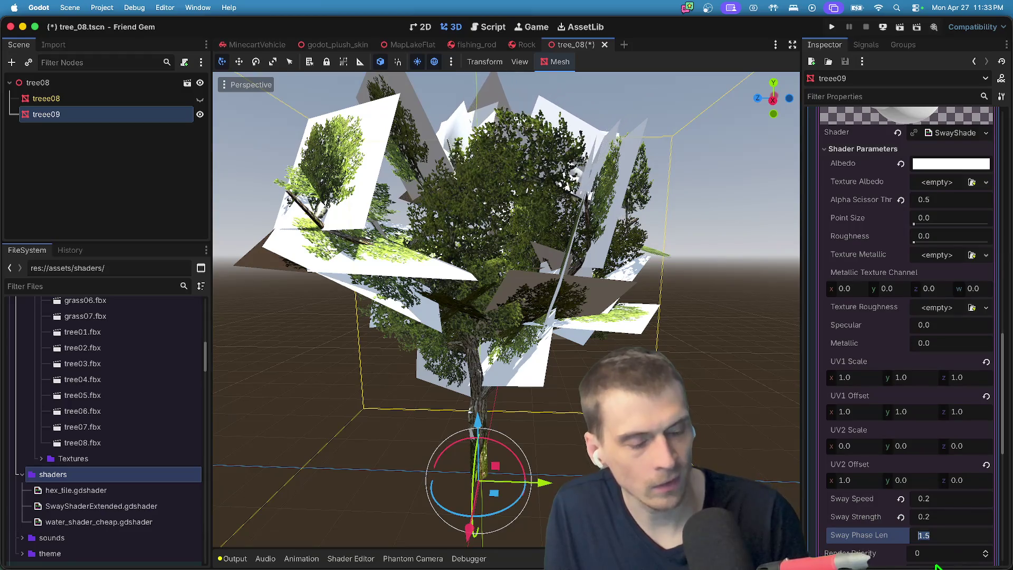
pyautogui.click(955, 516)
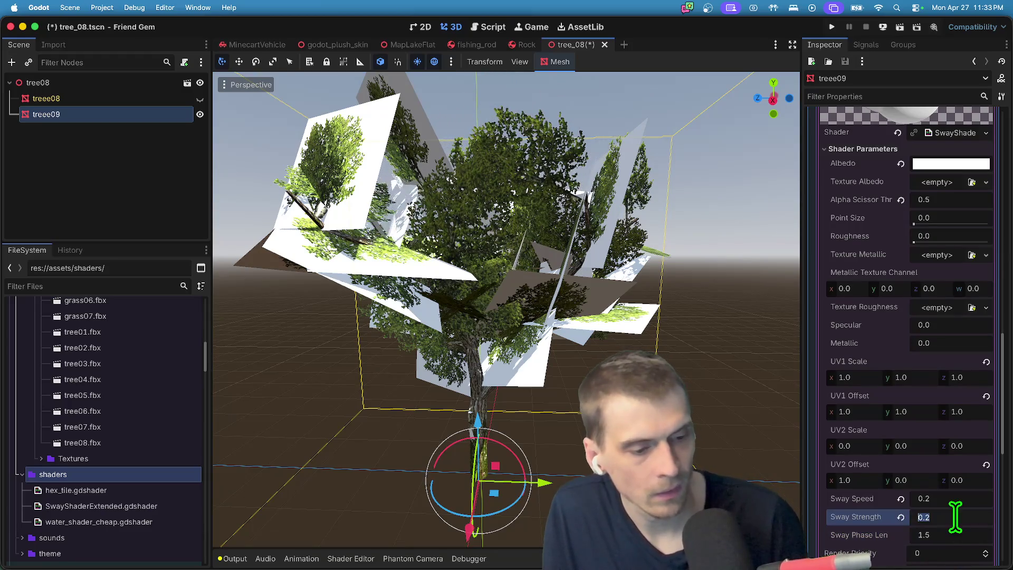
pyautogui.write('0.05')
pyautogui.press('Tab')
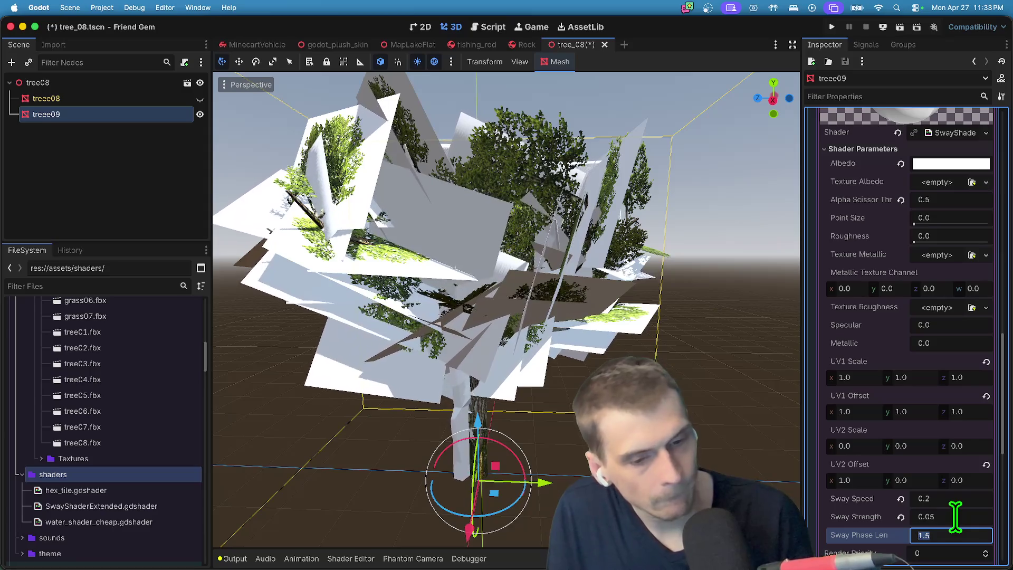
pyautogui.write('0')
pyautogui.press('Return')
# Change sway speed to 1.5, phase length to 1.5 and sway strength to 0.002.
pyautogui.click(953, 498)
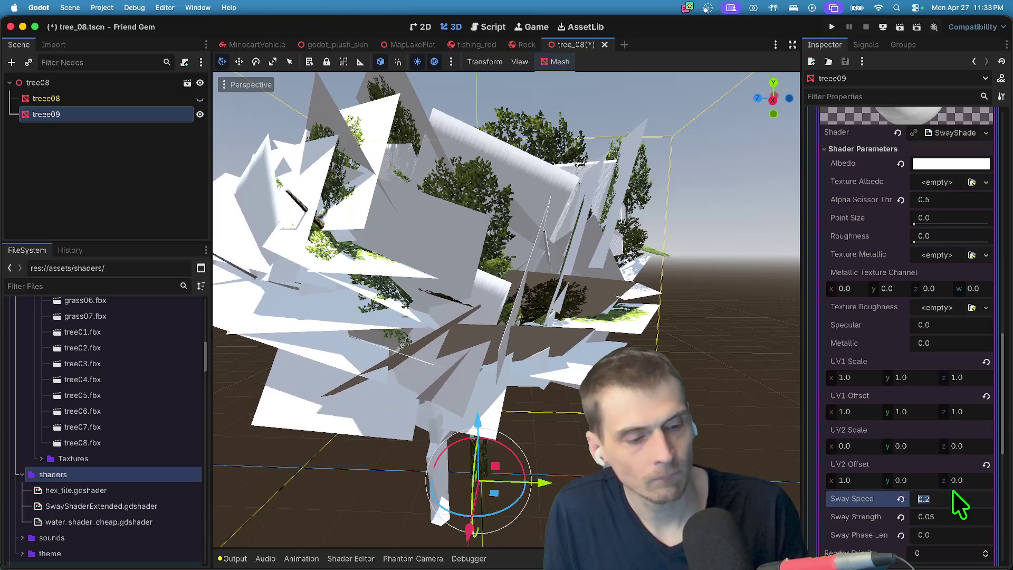
pyautogui.write('0')
pyautogui.write('.5')
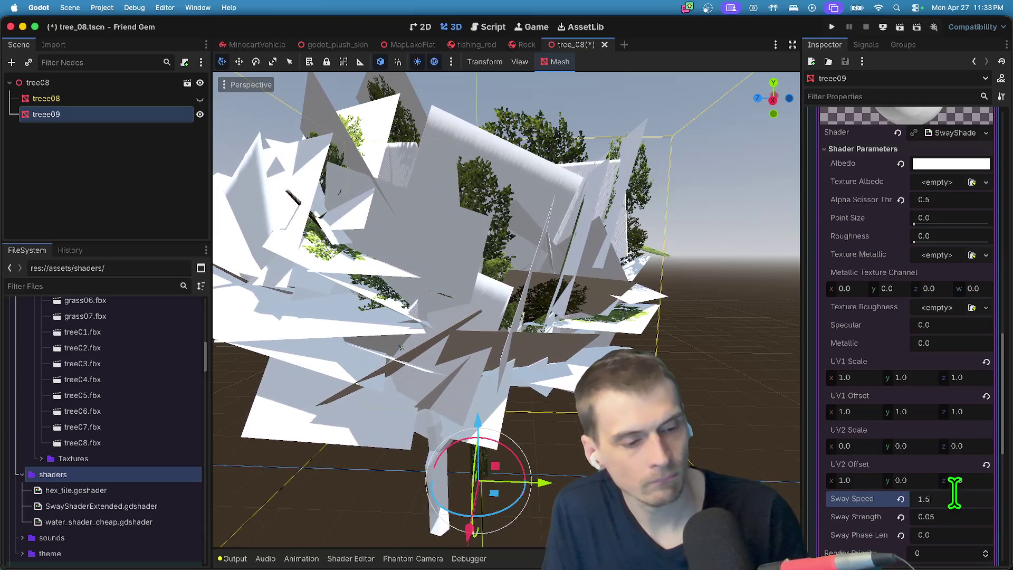
pyautogui.press('Tab')
pyautogui.press('Tab')
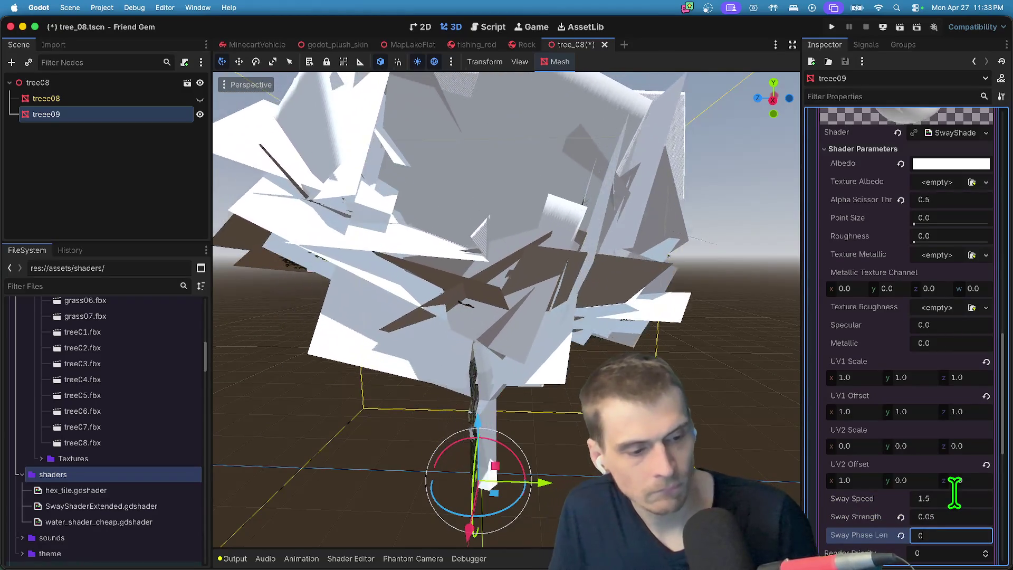
pyautogui.write('1.5')
pyautogui.click(976, 517)
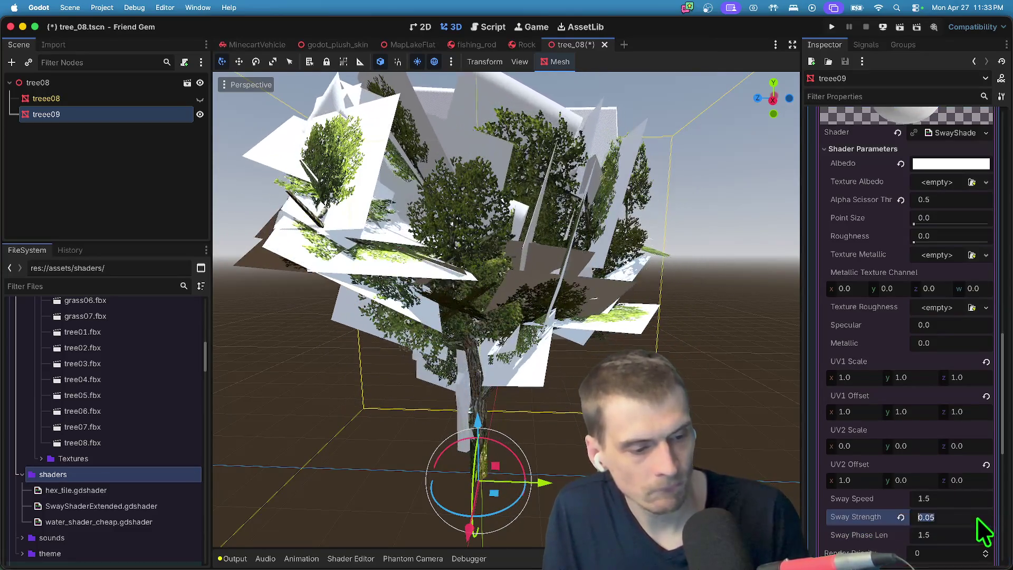
pyautogui.write('0.002')
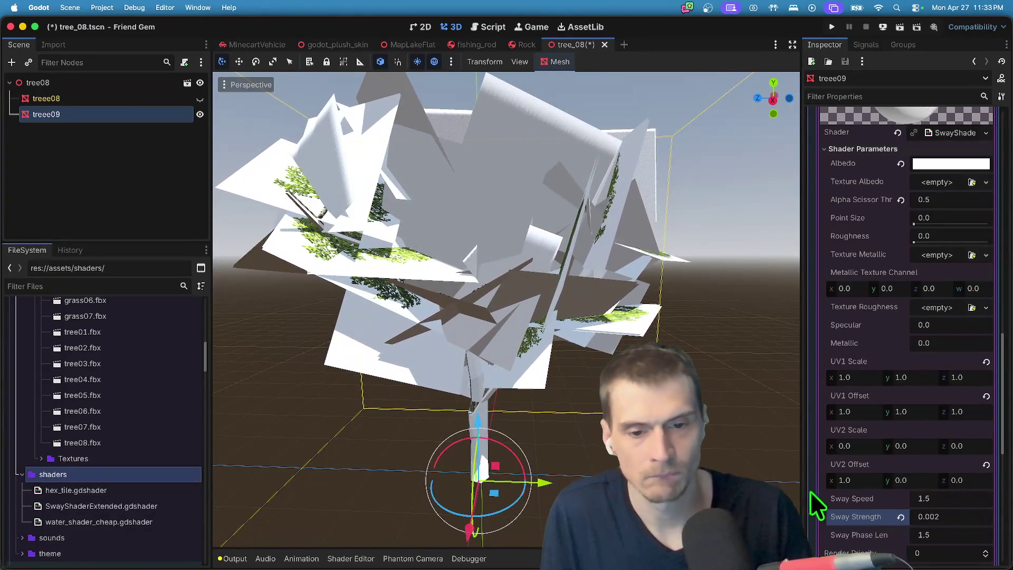
# Remove the nested next-pass material from the sway material.
pyautogui.scroll(-3, 966, 483)
pyautogui.scroll(-4, 946, 479)
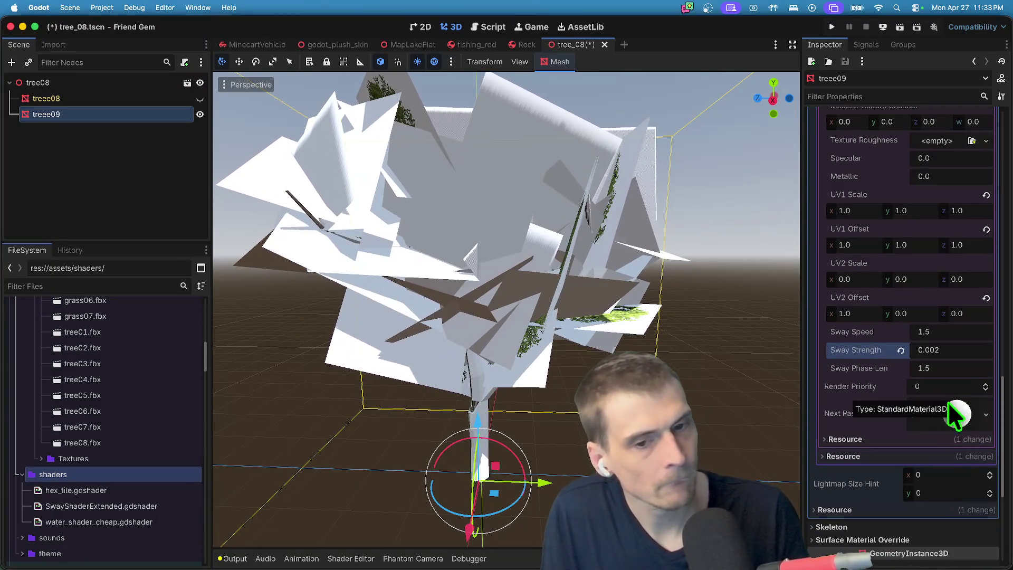
pyautogui.click(940, 410)
pyautogui.click(939, 410)
pyautogui.scroll(-8, 939, 412)
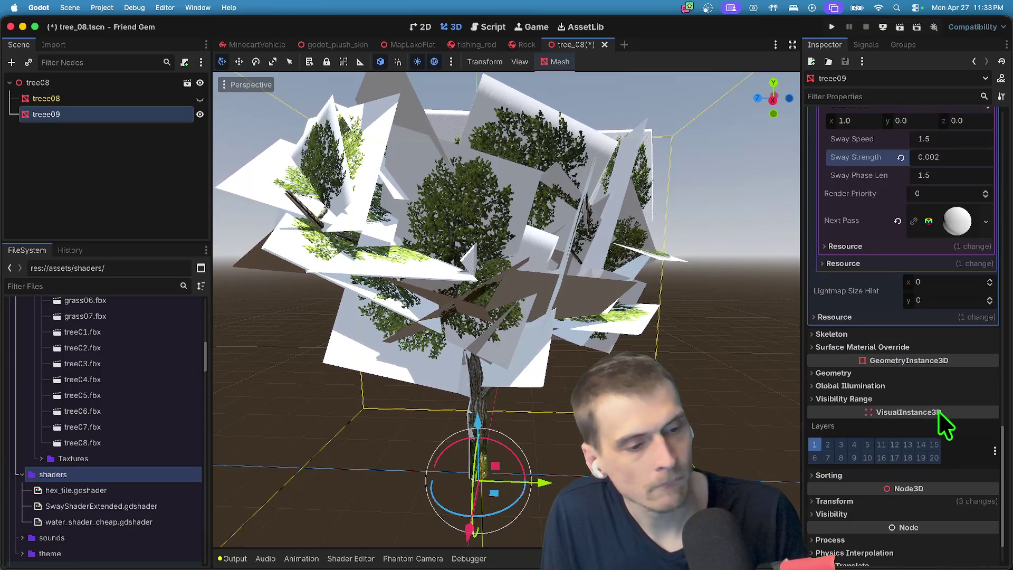
pyautogui.click(897, 220)
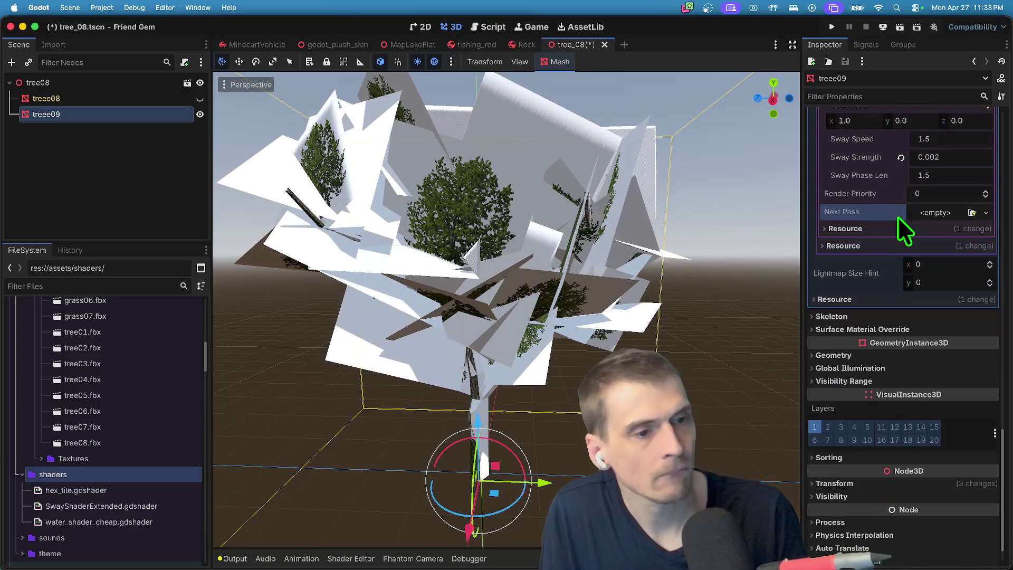
pyautogui.scroll(6, 941, 270)
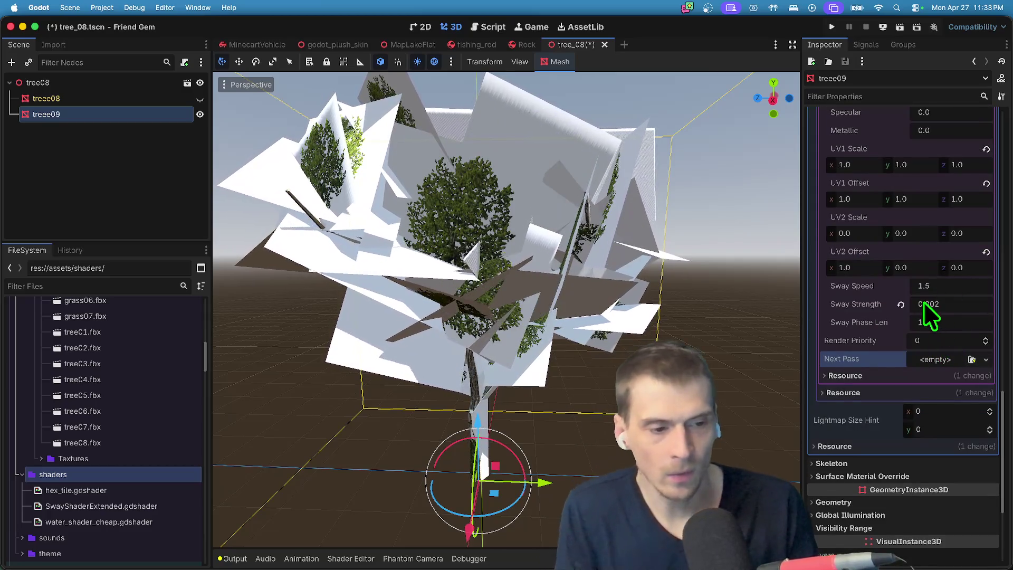
pyautogui.scroll(8, 950, 348)
pyautogui.scroll(3, 964, 268)
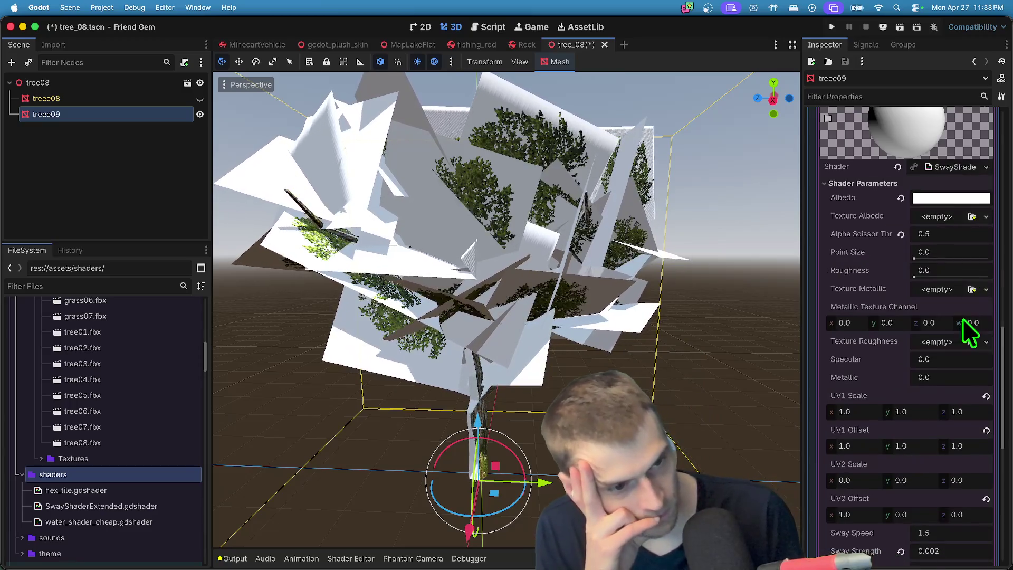
pyautogui.click(968, 229)
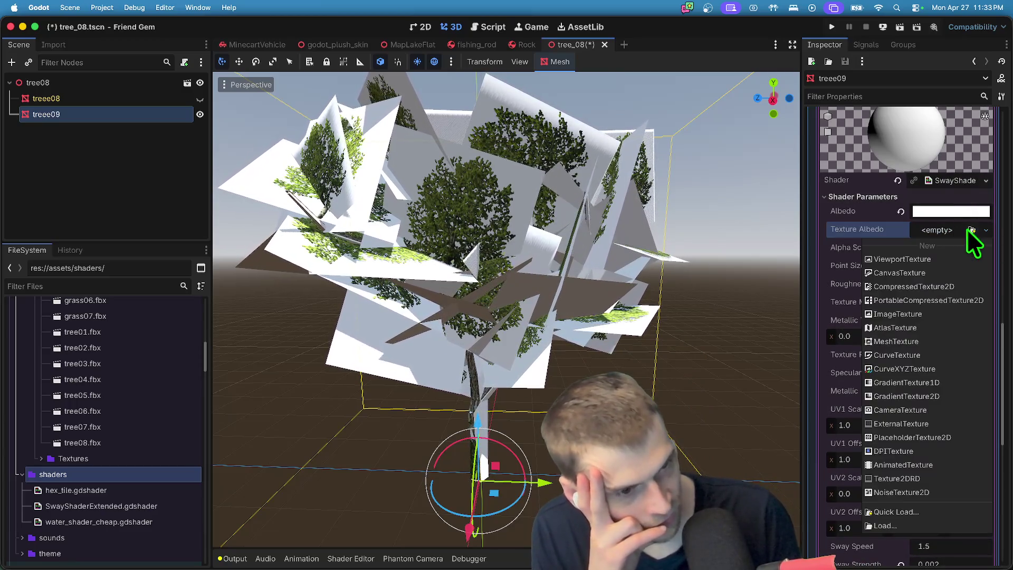
# Quick-load tree08.png as the sway material's Texture Albedo.
pyautogui.click(968, 229)
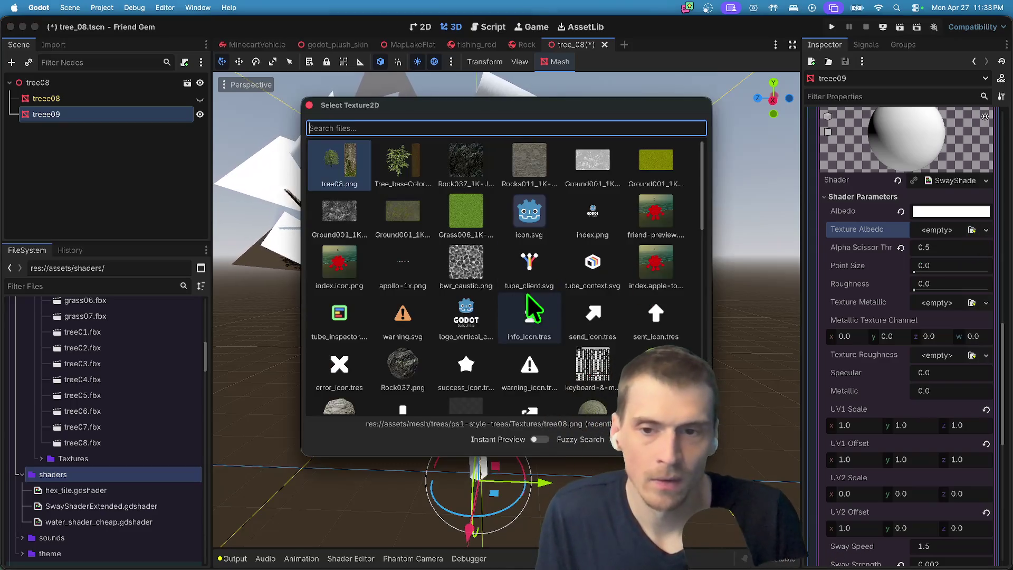
pyautogui.write('treee08')
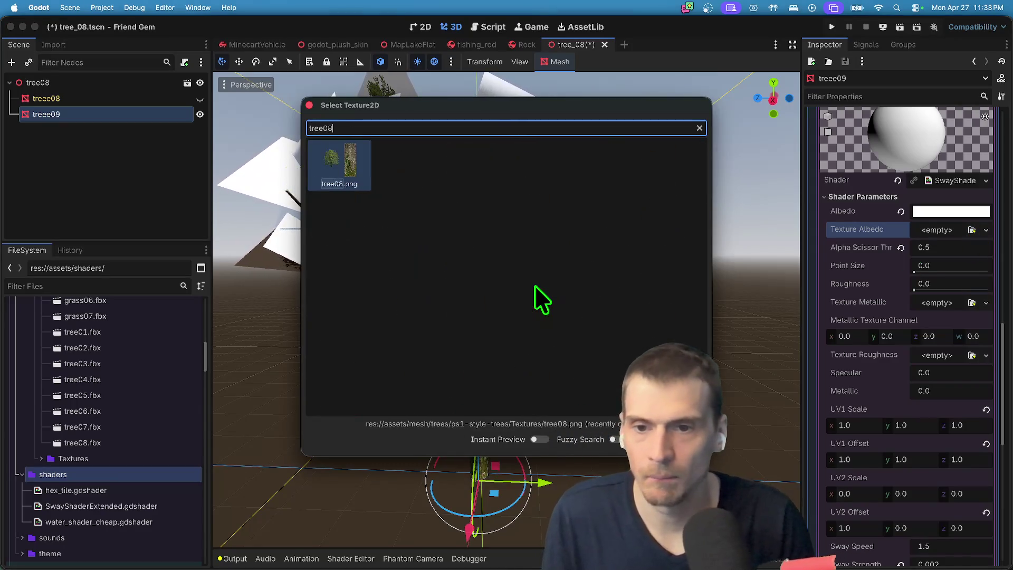
pyautogui.press('Return')
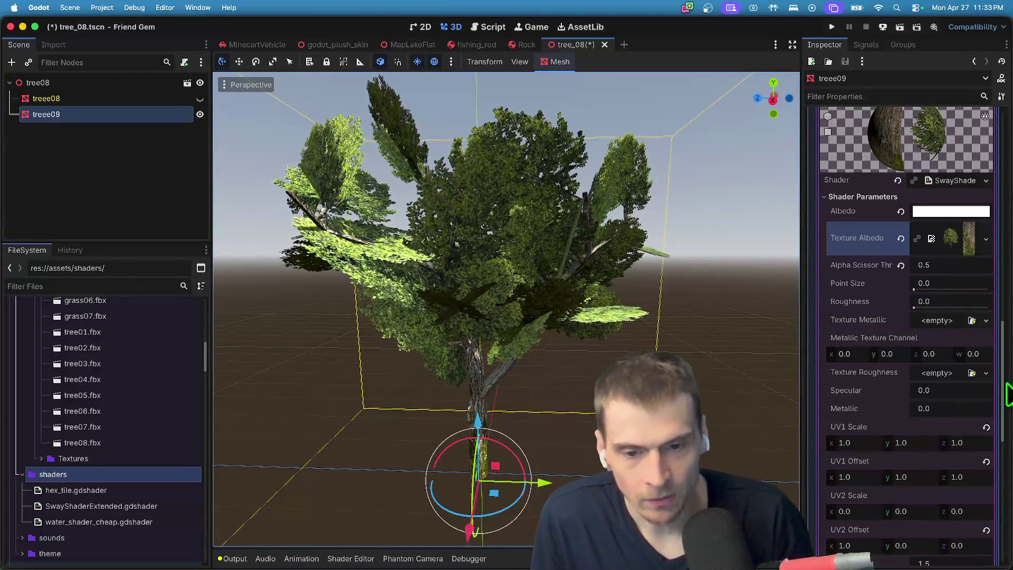
pyautogui.scroll(-1, 945, 360)
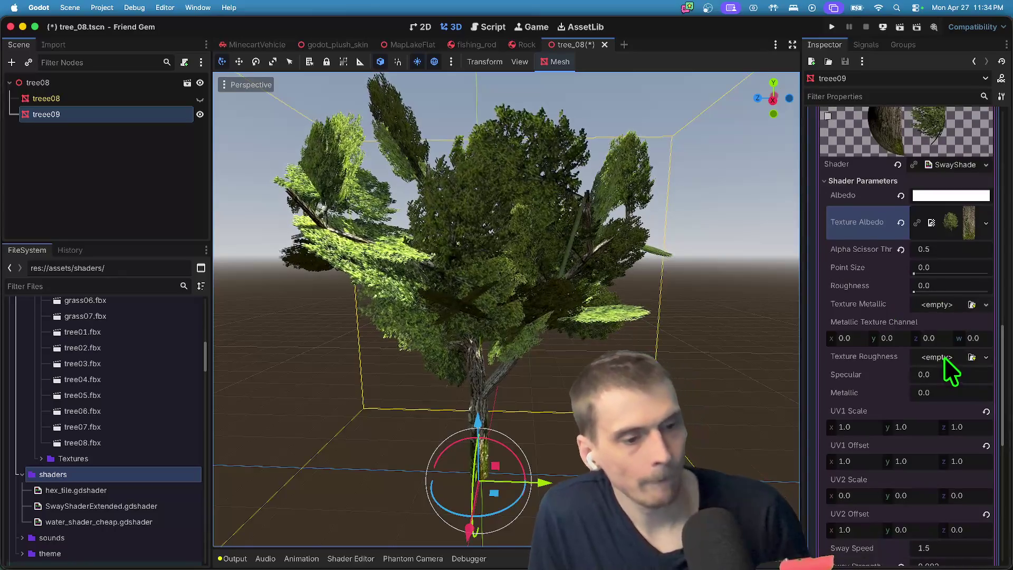
# Reset UV1 Scale and UV1 Offset to defaults, leaving the offset at zero.
pyautogui.scroll(-1, 943, 351)
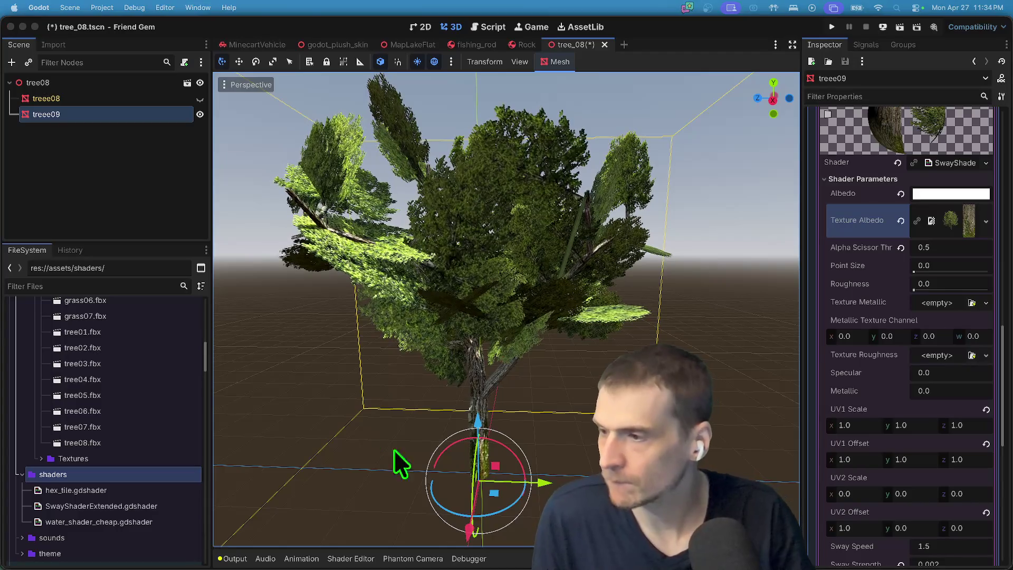
pyautogui.scroll(-5, 920, 389)
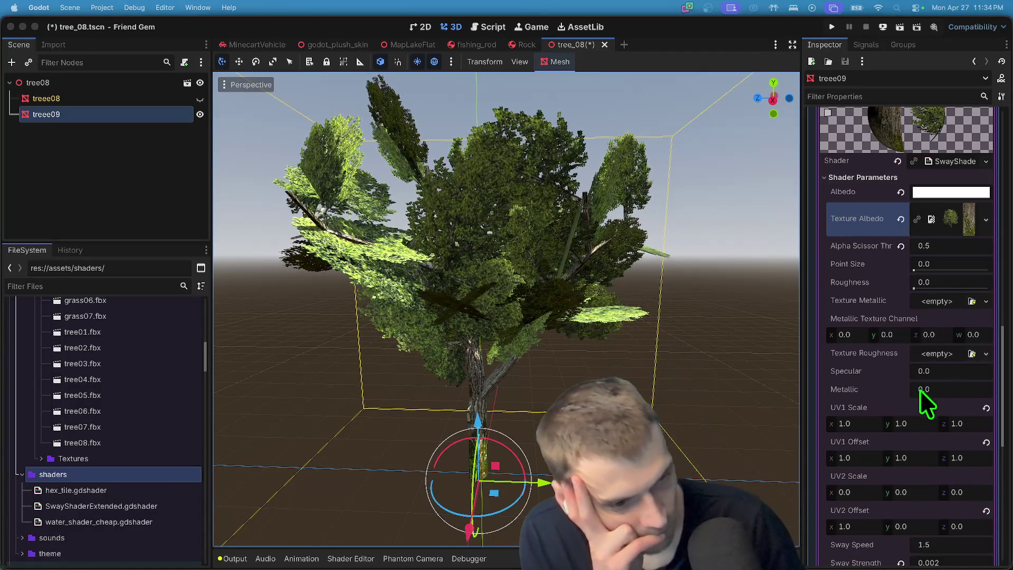
pyautogui.scroll(-5, 926, 419)
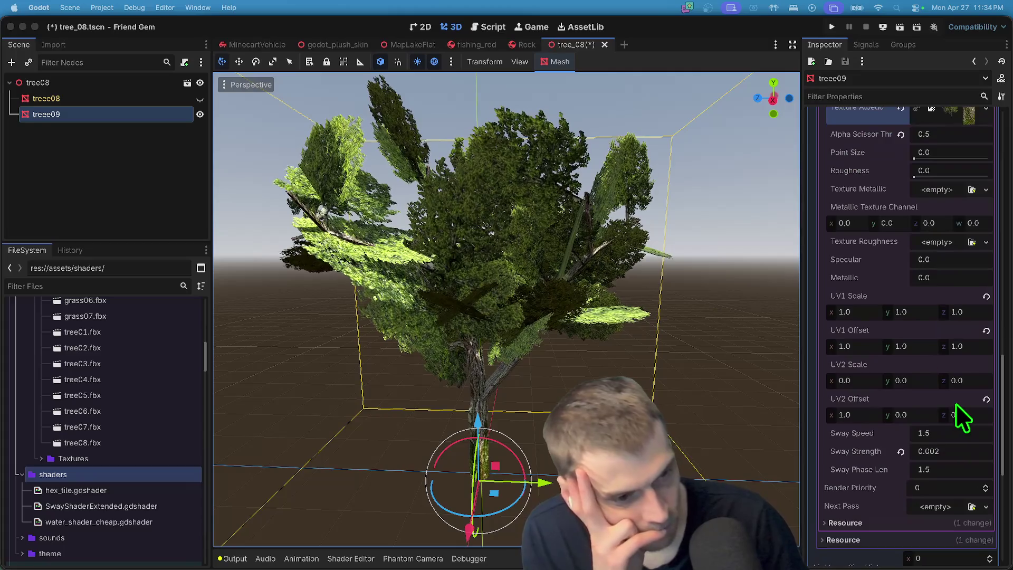
pyautogui.click(923, 346)
pyautogui.write('0')
pyautogui.press('Return')
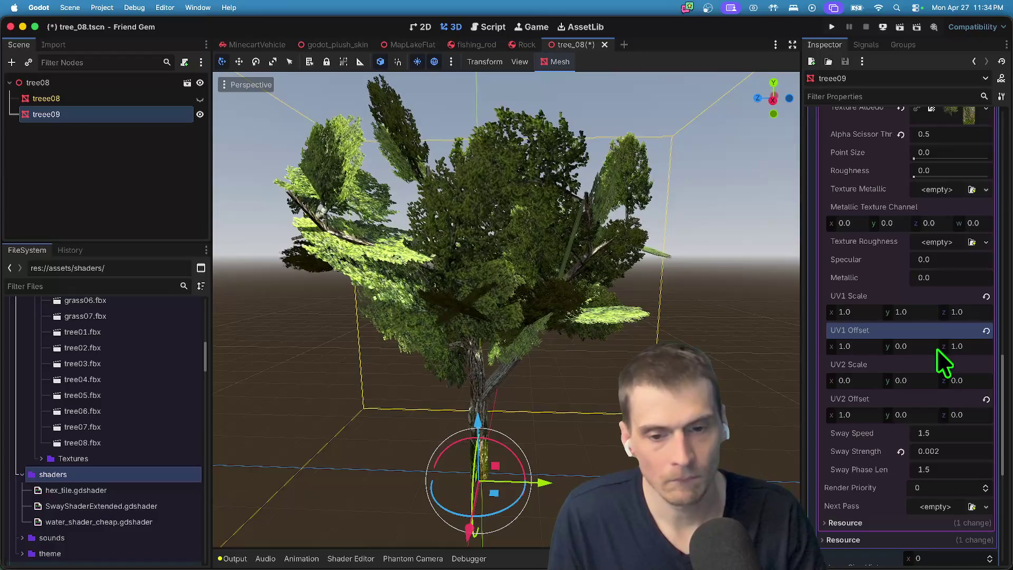
pyautogui.hotkey('shift', 'Tab')
pyautogui.click(916, 346)
pyautogui.write('1')
pyautogui.press('Return')
pyautogui.click(986, 296)
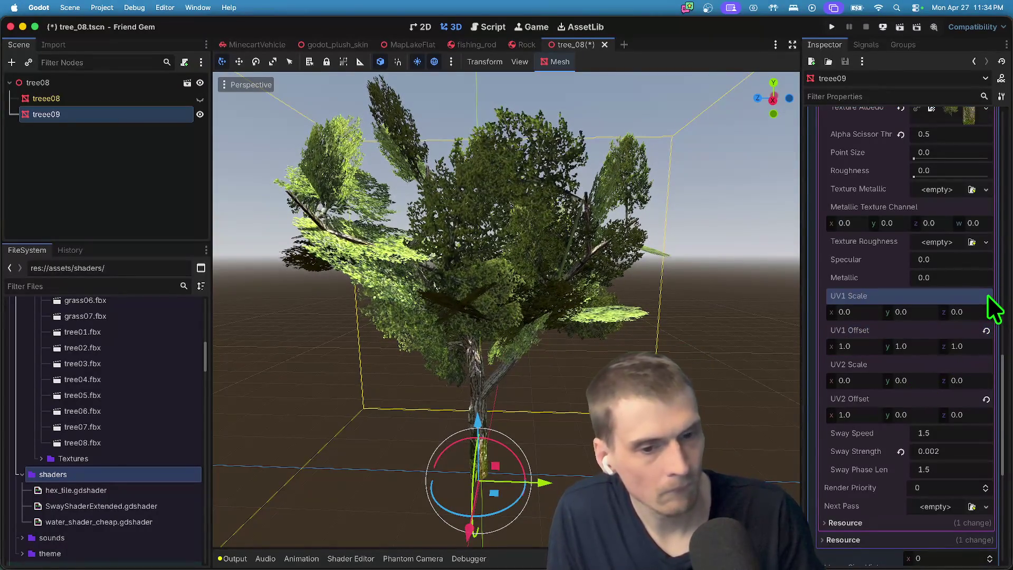
pyautogui.click(987, 331)
# Set UV1 Scale to 1.0, 1.0, 0.5.
pyautogui.click(869, 312)
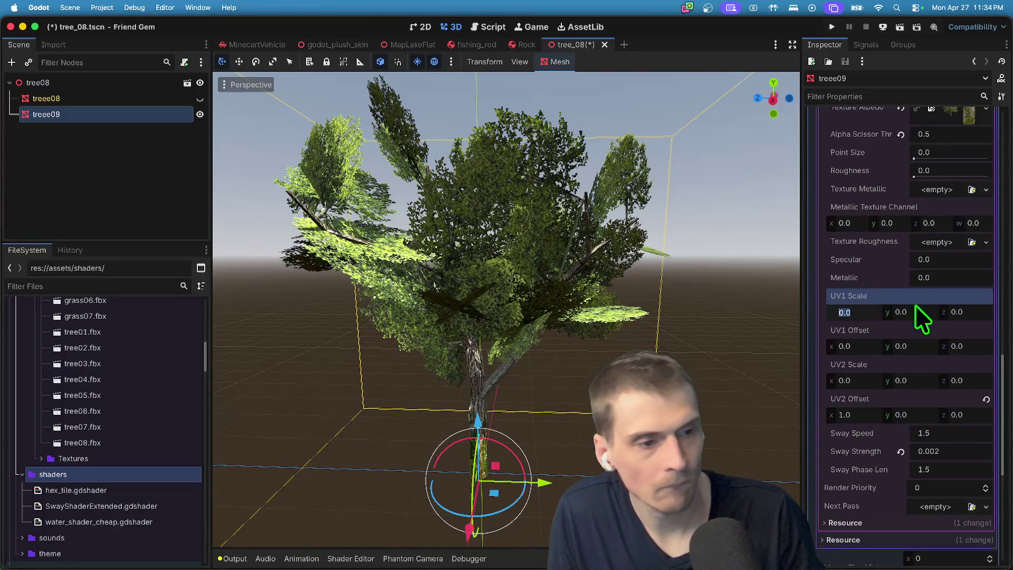
pyautogui.write('2')
pyautogui.hotkey('shift', 'Tab')
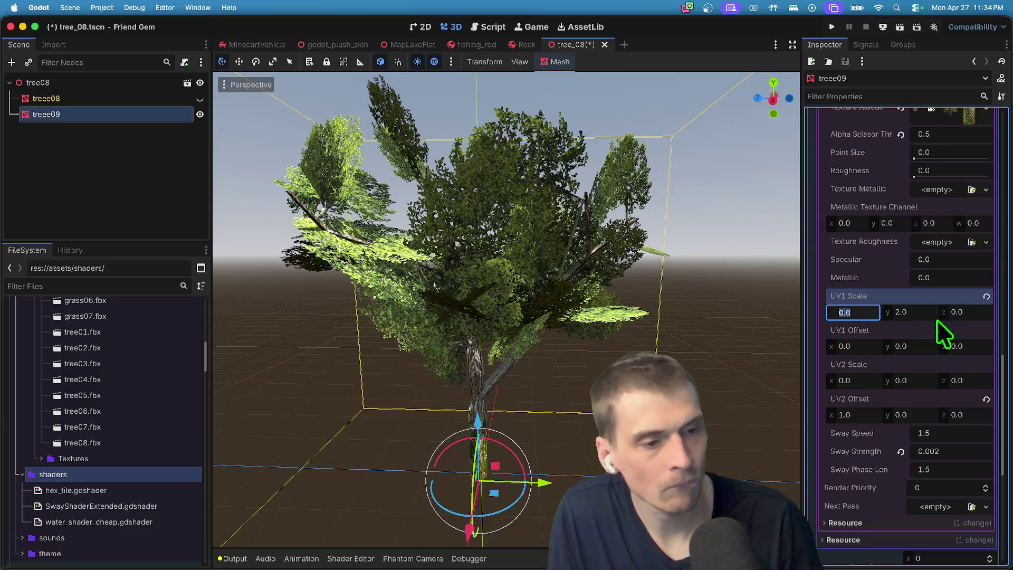
pyautogui.write('2')
pyautogui.press('Tab')
pyautogui.press('Tab')
pyautogui.write('2.0')
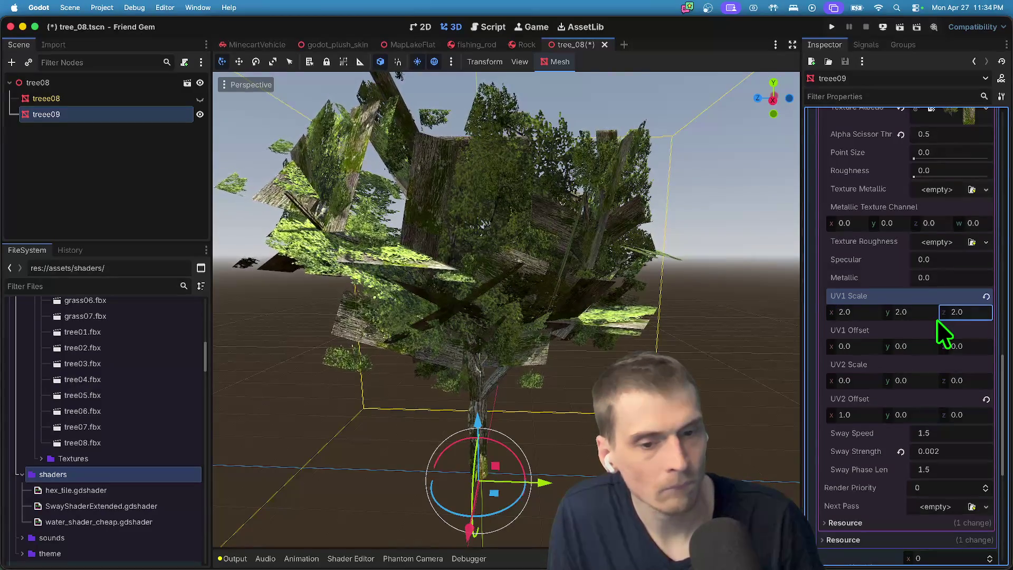
pyautogui.hotkey('shift', 'Tab')
pyautogui.hotkey('shift', 'Tab')
pyautogui.write('1')
pyautogui.press('Tab')
pyautogui.write('1')
pyautogui.press('Tab')
pyautogui.write('1')
pyautogui.press('Tab')
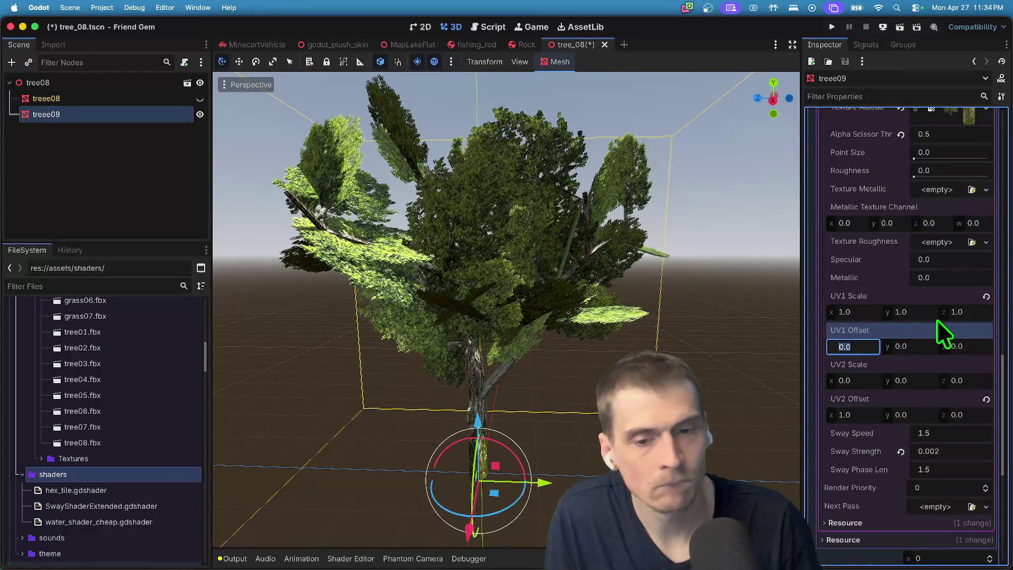
pyautogui.hotkey('shift', 'Tab')
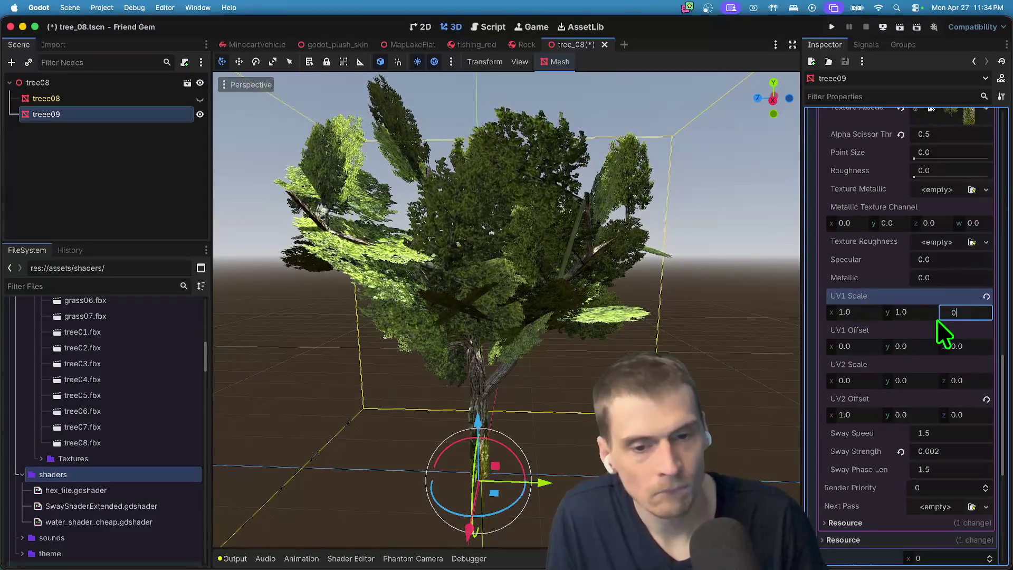
pyautogui.write('1')
pyautogui.press('BackSpace')
pyautogui.write('0.5')
pyautogui.press('Return')
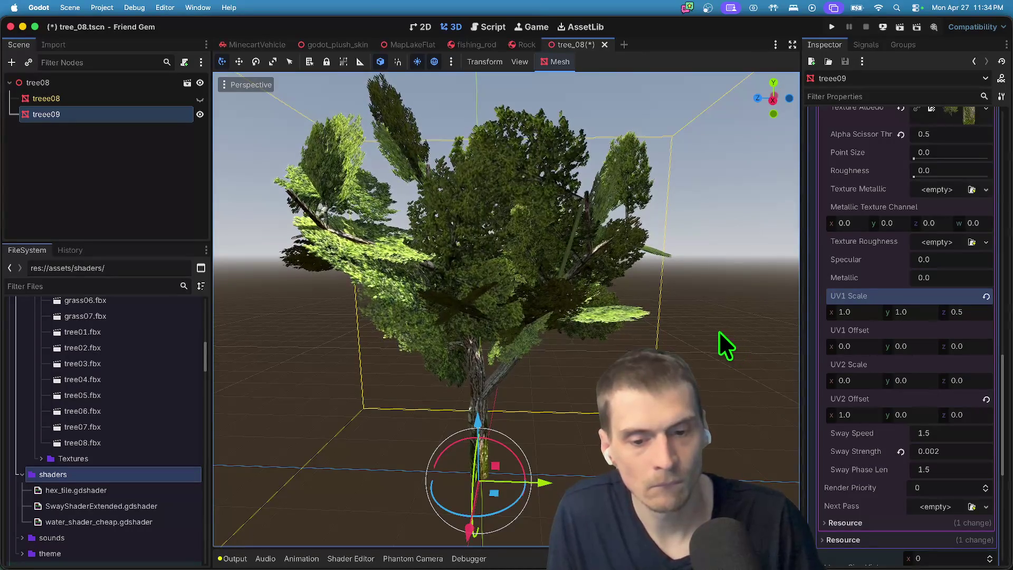
# Raise the alpha scissor threshold to 0.9 and move the camera close to the tree.
pyautogui.scroll(1, 921, 356)
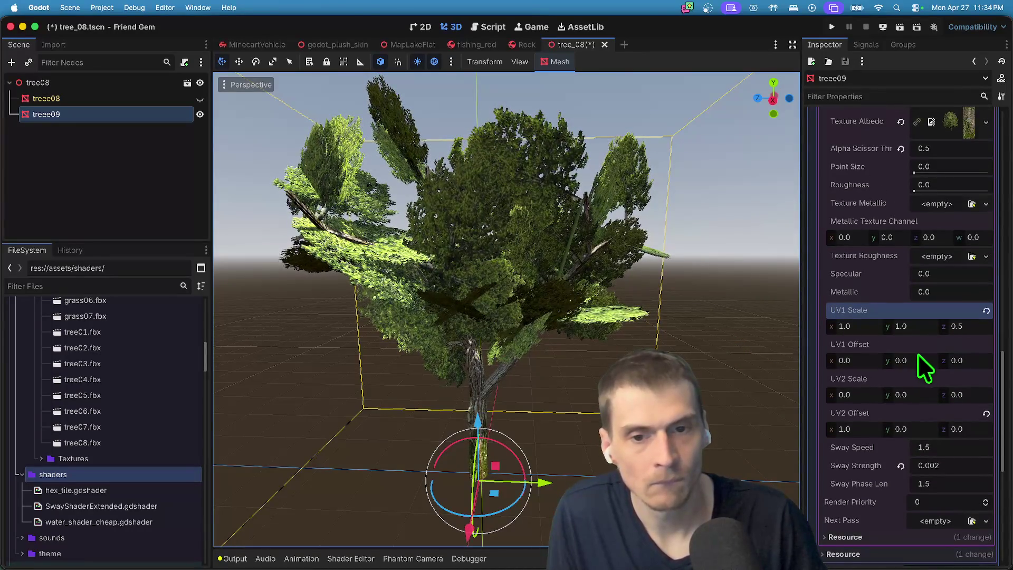
pyautogui.scroll(-1, 918, 355)
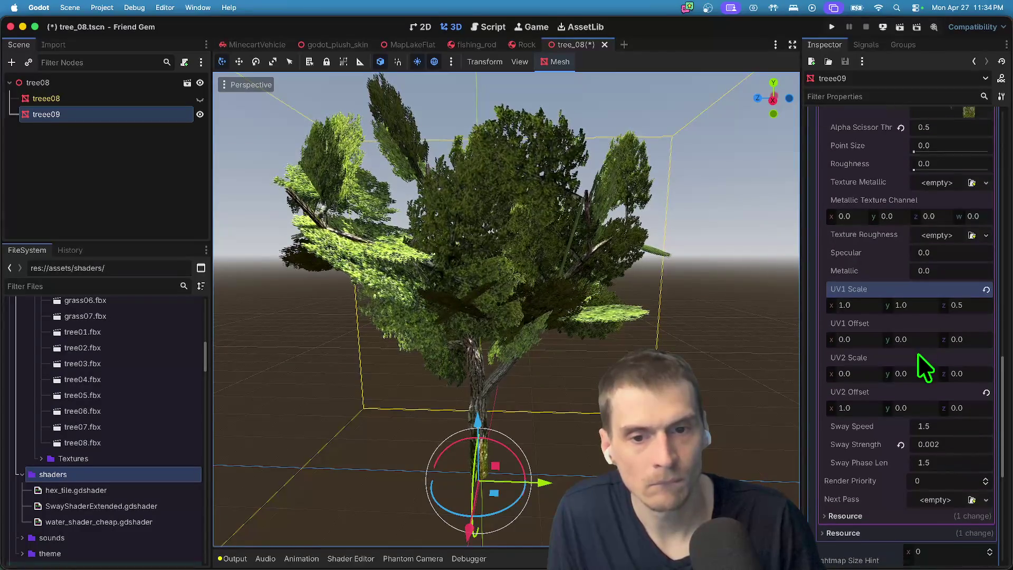
pyautogui.scroll(-1, 917, 353)
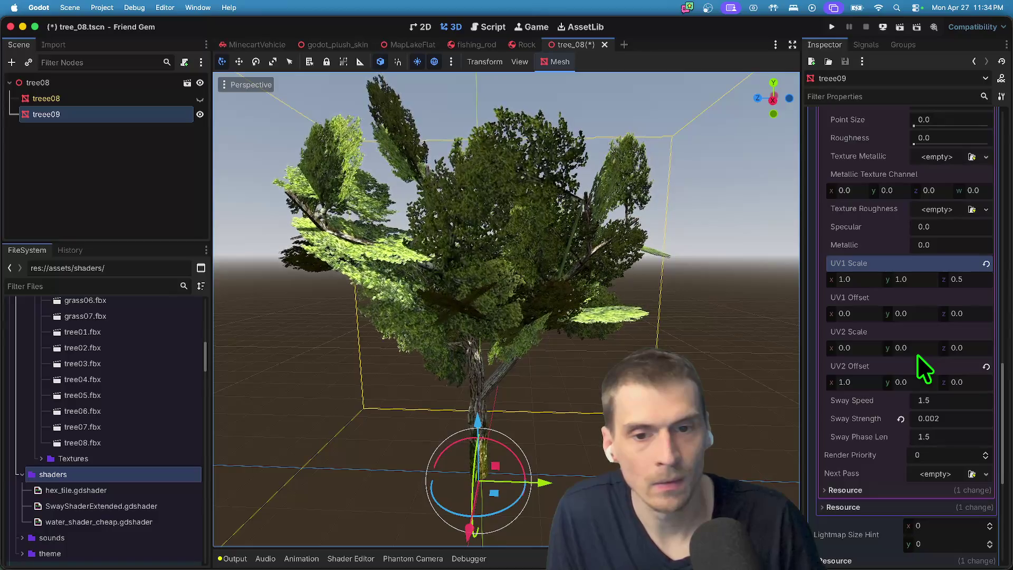
pyautogui.scroll(15, 917, 355)
pyautogui.scroll(-3, 934, 364)
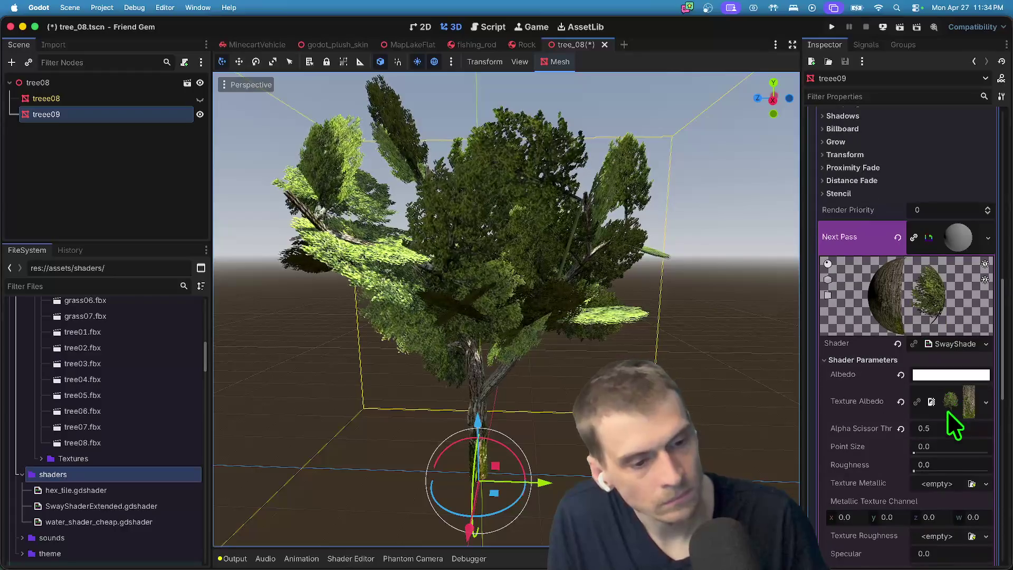
pyautogui.scroll(-1, 948, 411)
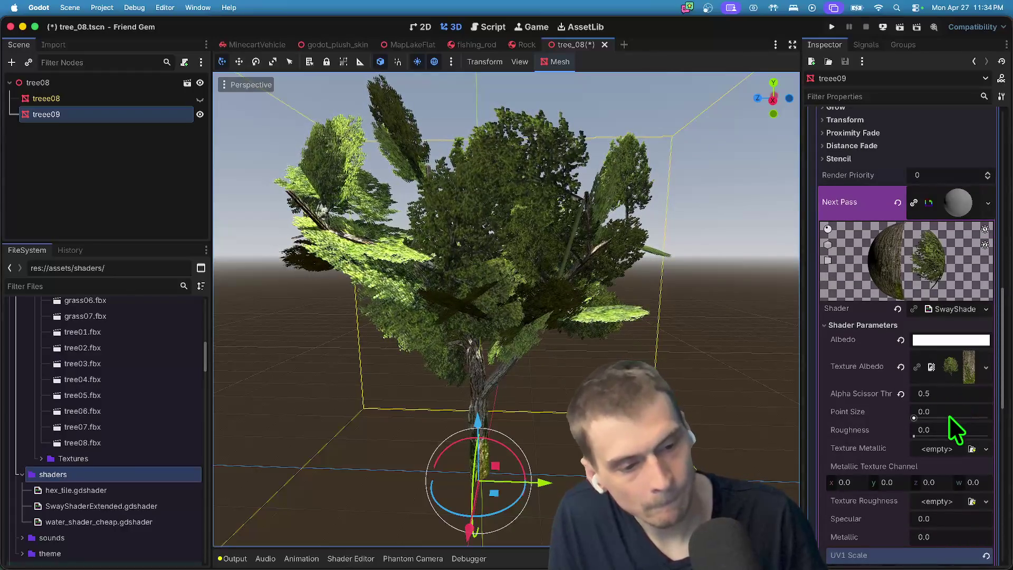
pyautogui.click(955, 394)
pyautogui.write('0.')
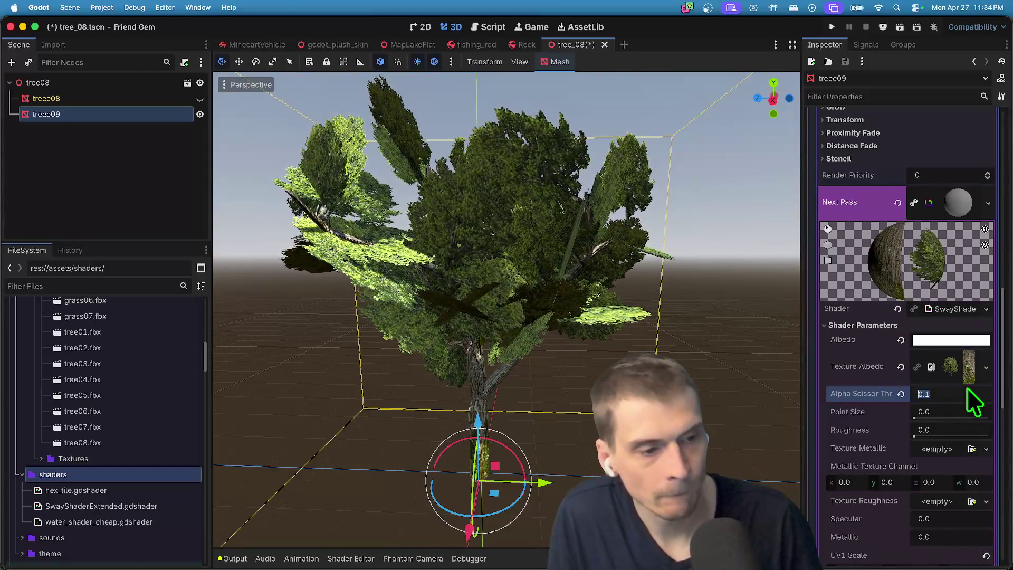
pyautogui.press('BackSpace')
pyautogui.write('9')
pyautogui.press('Return')
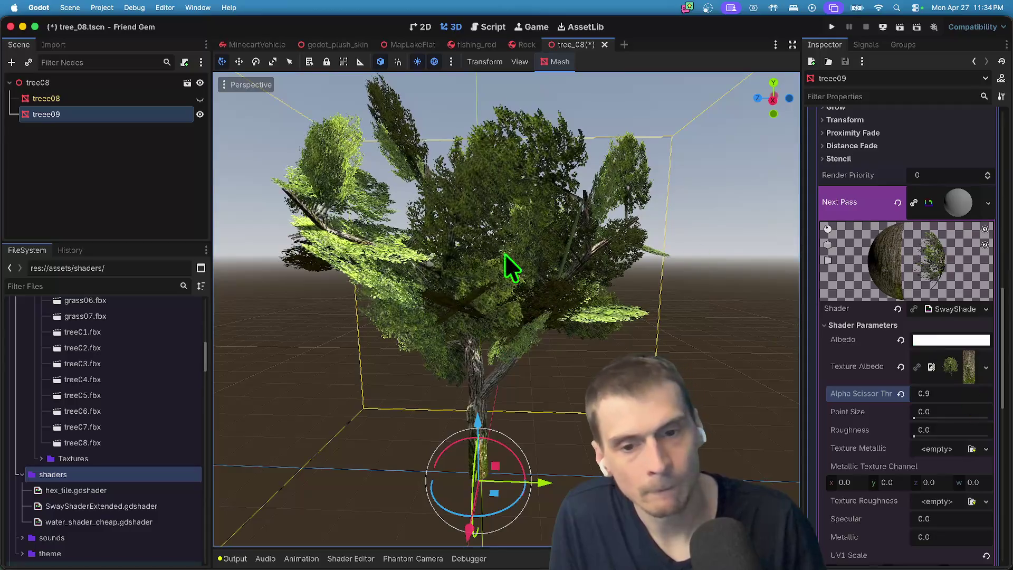
pyautogui.moveTo(508, 267)
pyautogui.mouseDown()
pyautogui.moveTo(433, 285)
pyautogui.moveTo(367, 357)
pyautogui.mouseUp()
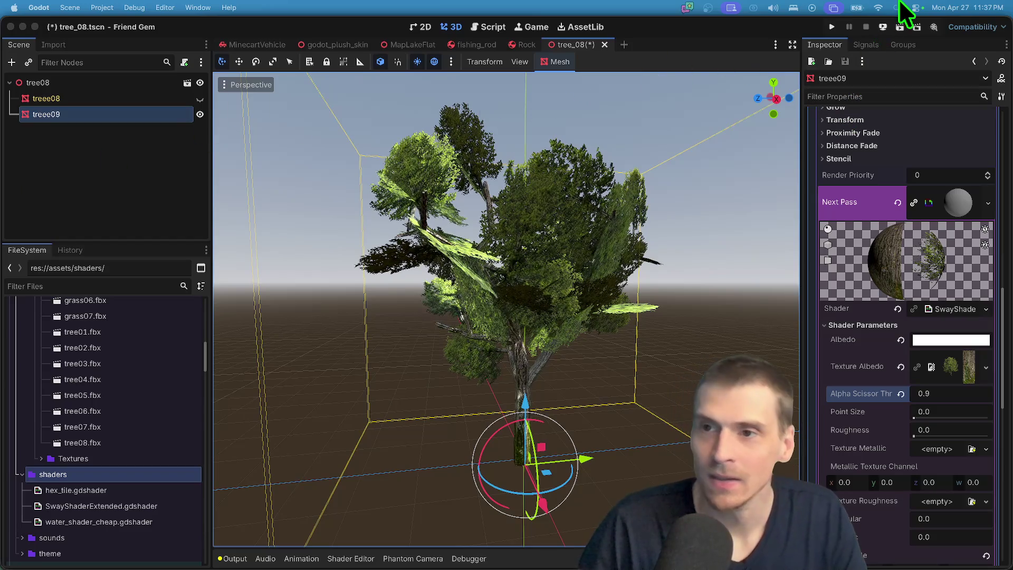
pyautogui.press('super+Tab')
pyautogui.press('super+Tab')
pyautogui.press('super+Tab')
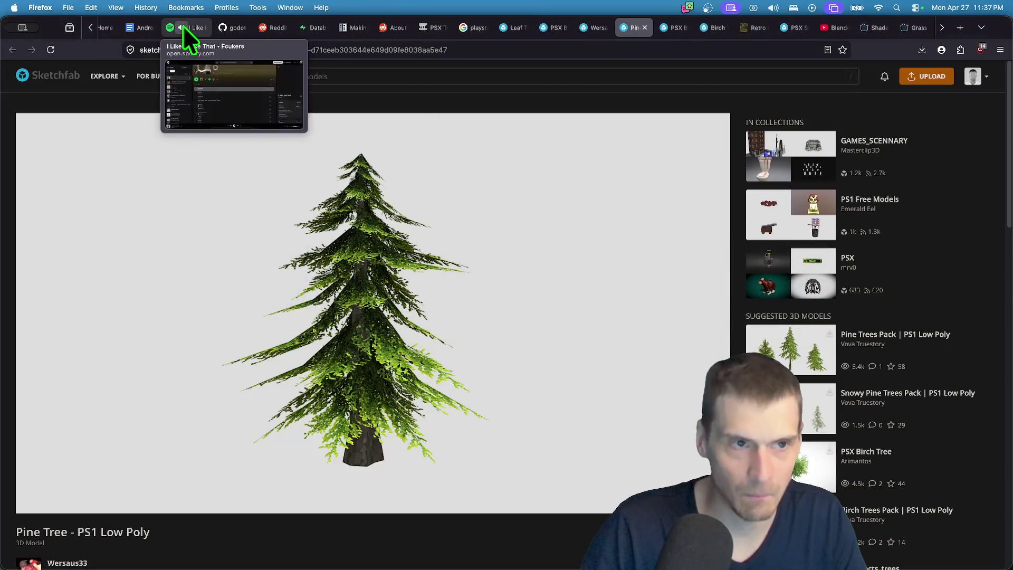
pyautogui.click(181, 27)
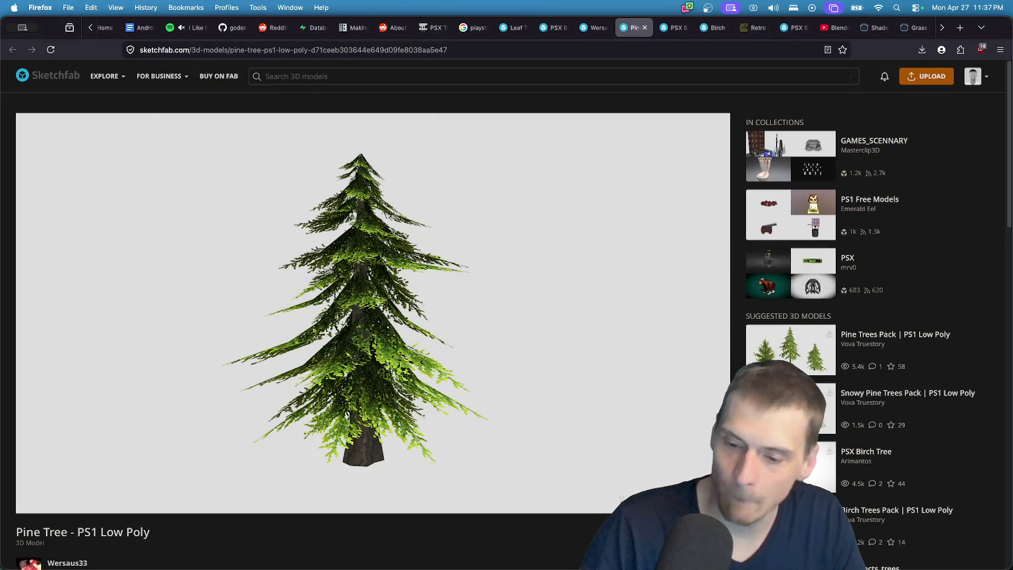
pyautogui.hotkey('ctrl', 'shift', 'Tab')
pyautogui.click(199, 31)
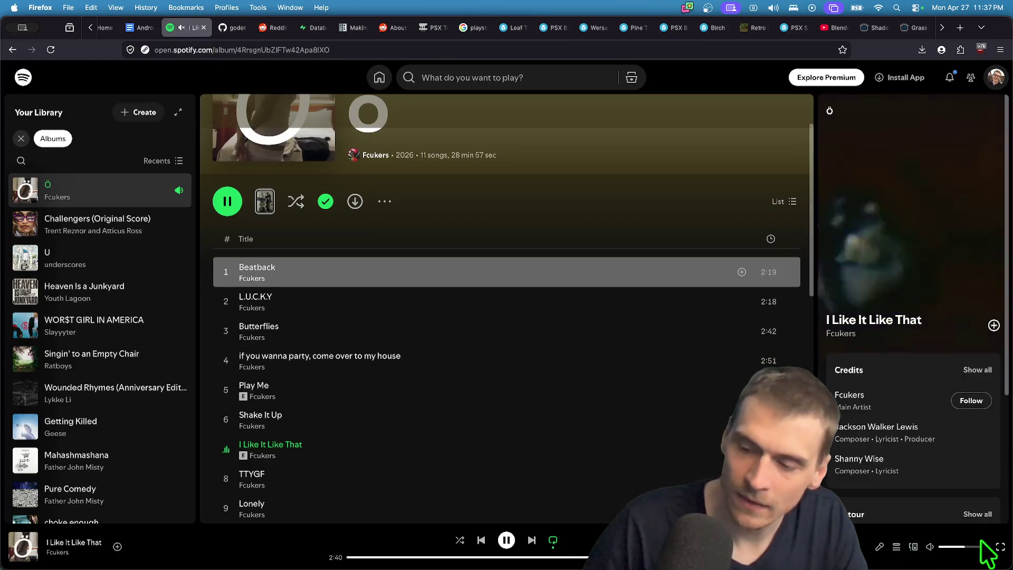
pyautogui.hotkey('ctrl', 'Tab')
pyautogui.hotkey('ctrl', 'shift', 'Tab')
pyautogui.click(182, 29)
pyautogui.moveTo(403, 557)
pyautogui.press('super+k')
pyautogui.press('Escape')
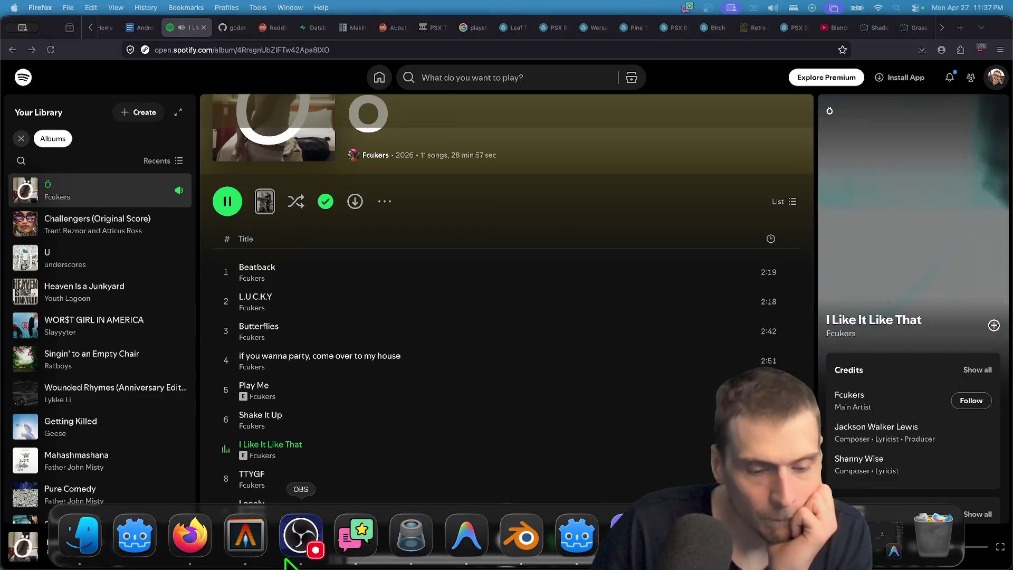
pyautogui.click(301, 535)
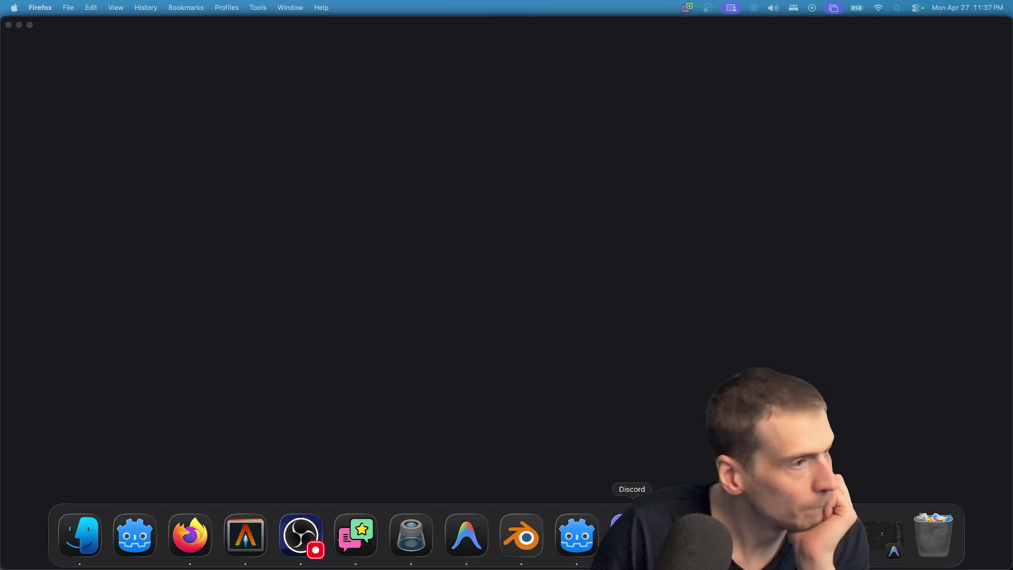
pyautogui.click(632, 535)
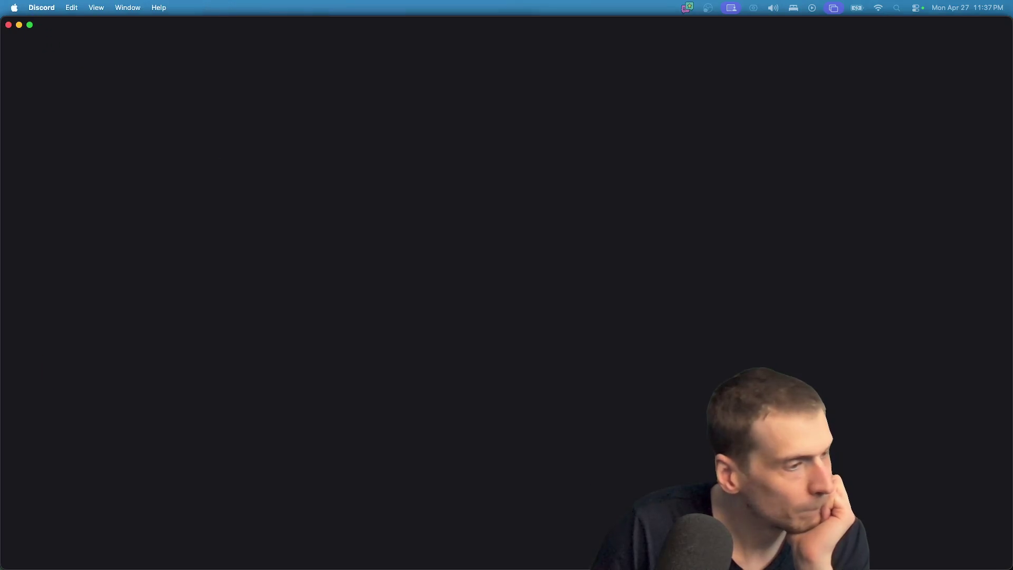